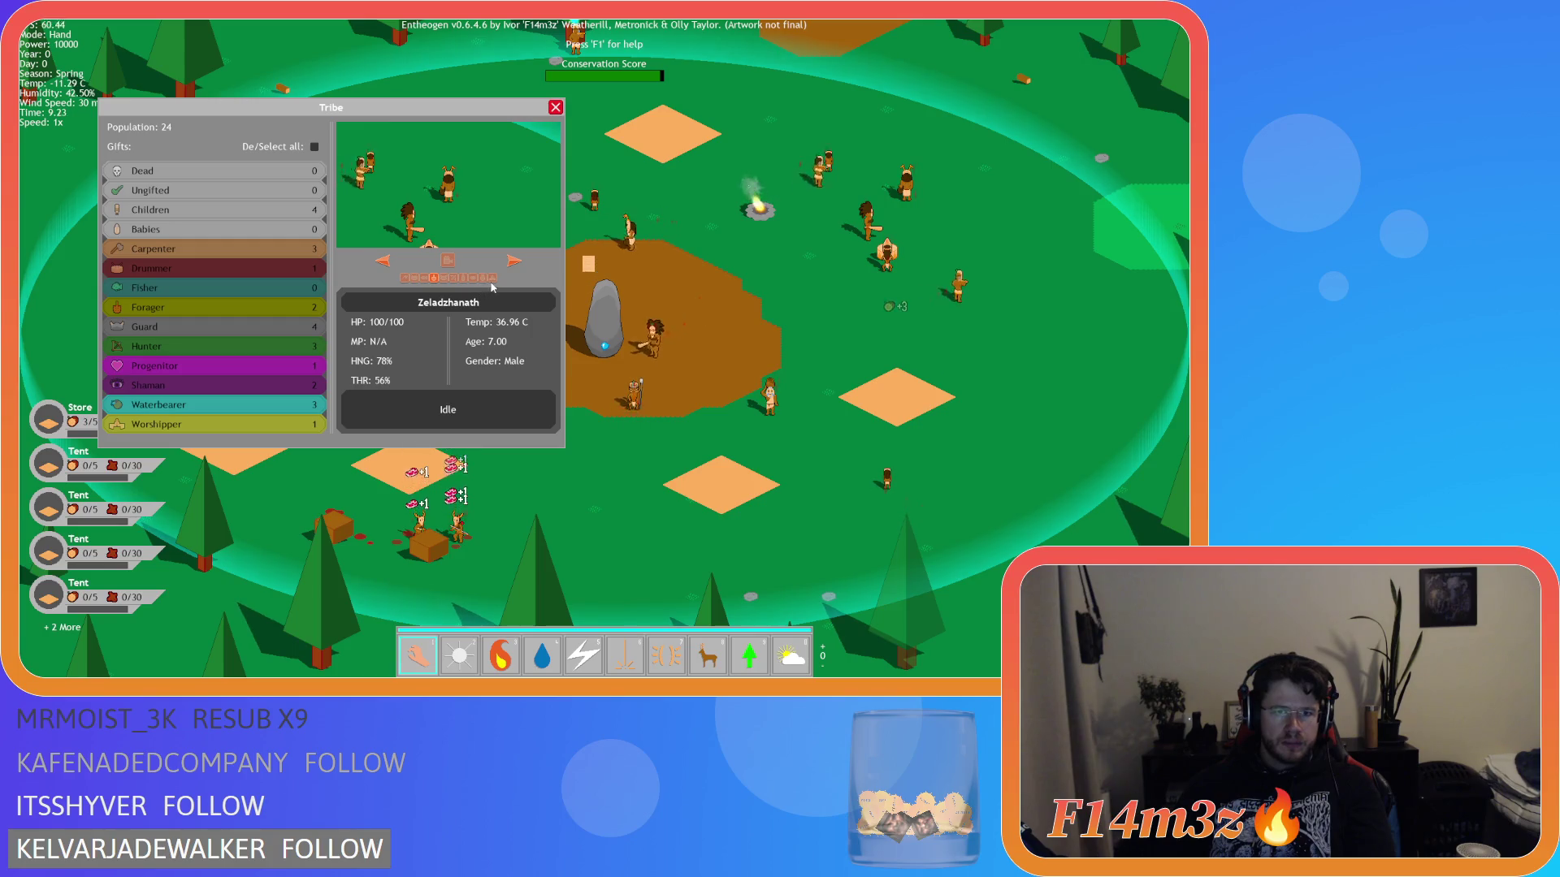
- Inspect two villagers' stats in the Tribe overview, close it and look over the village
left_click(515, 263)
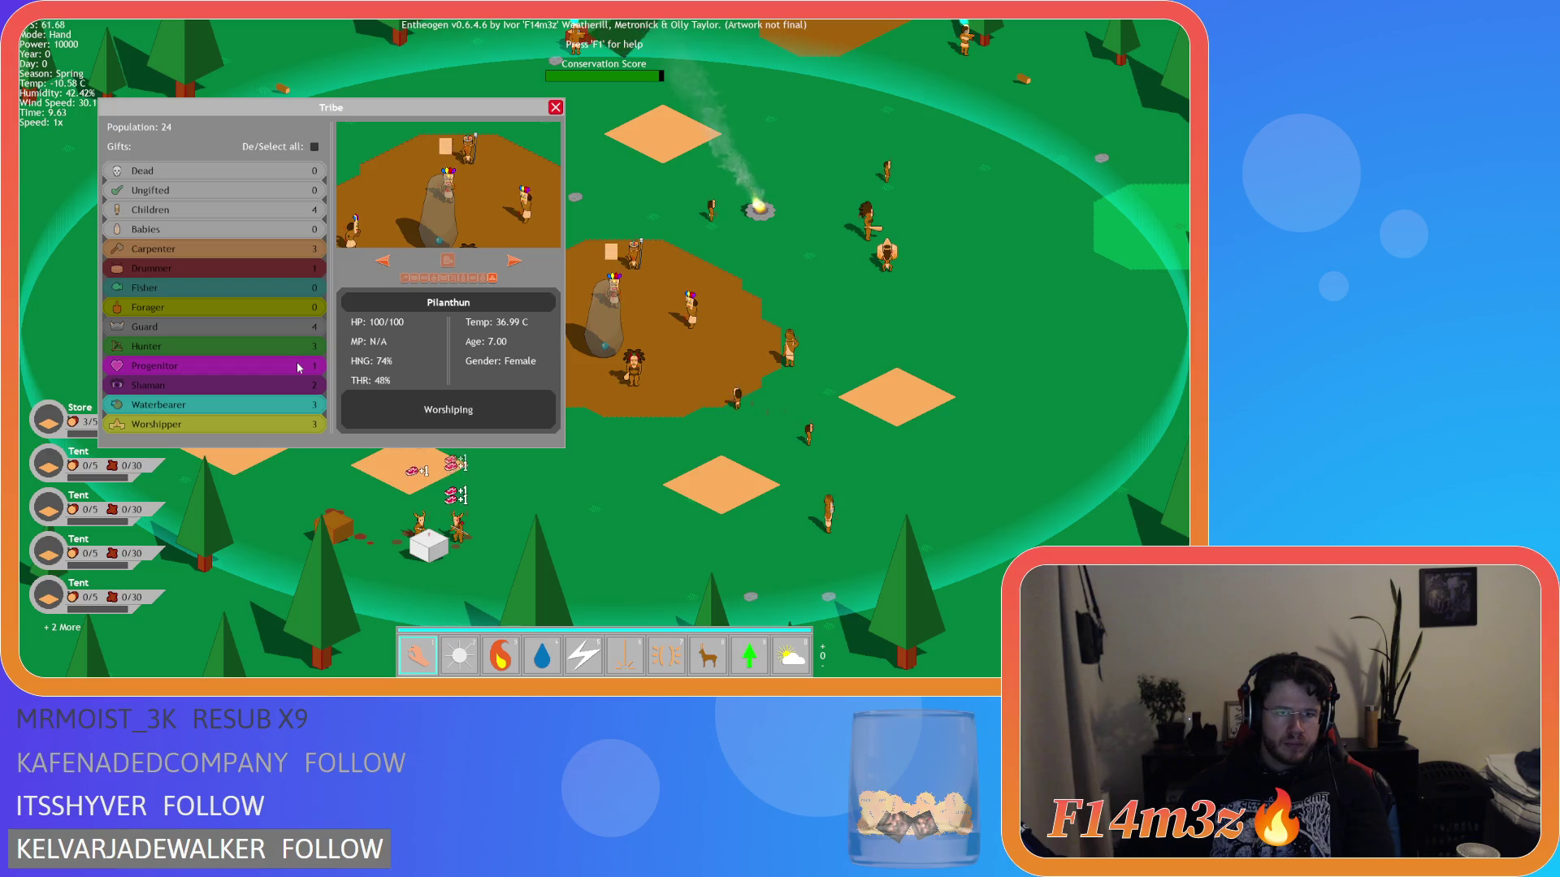
left_click(279, 319)
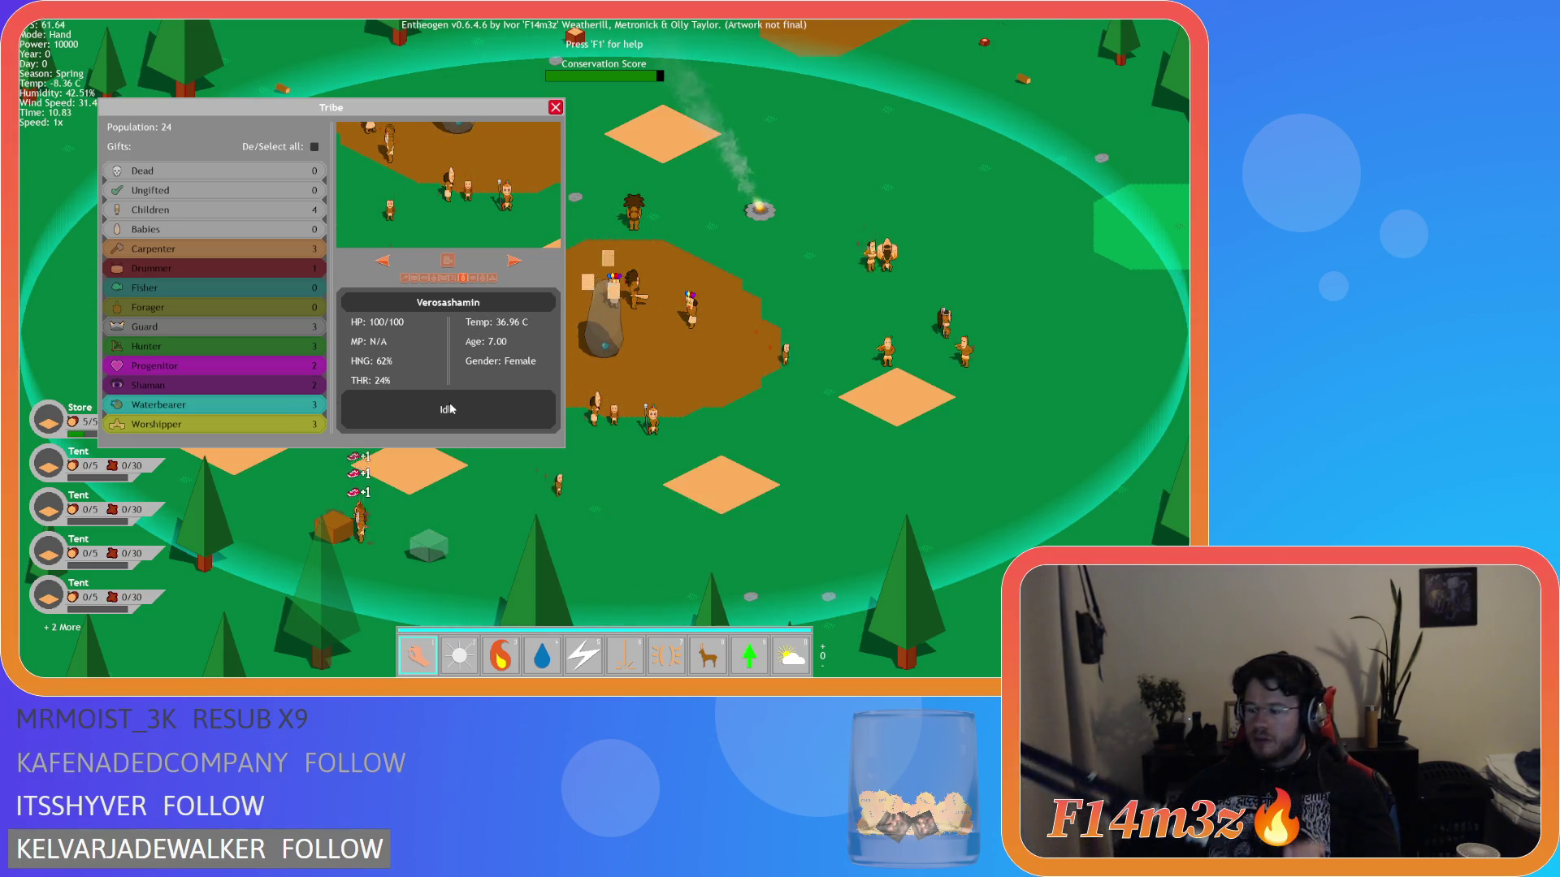
left_click(556, 108)
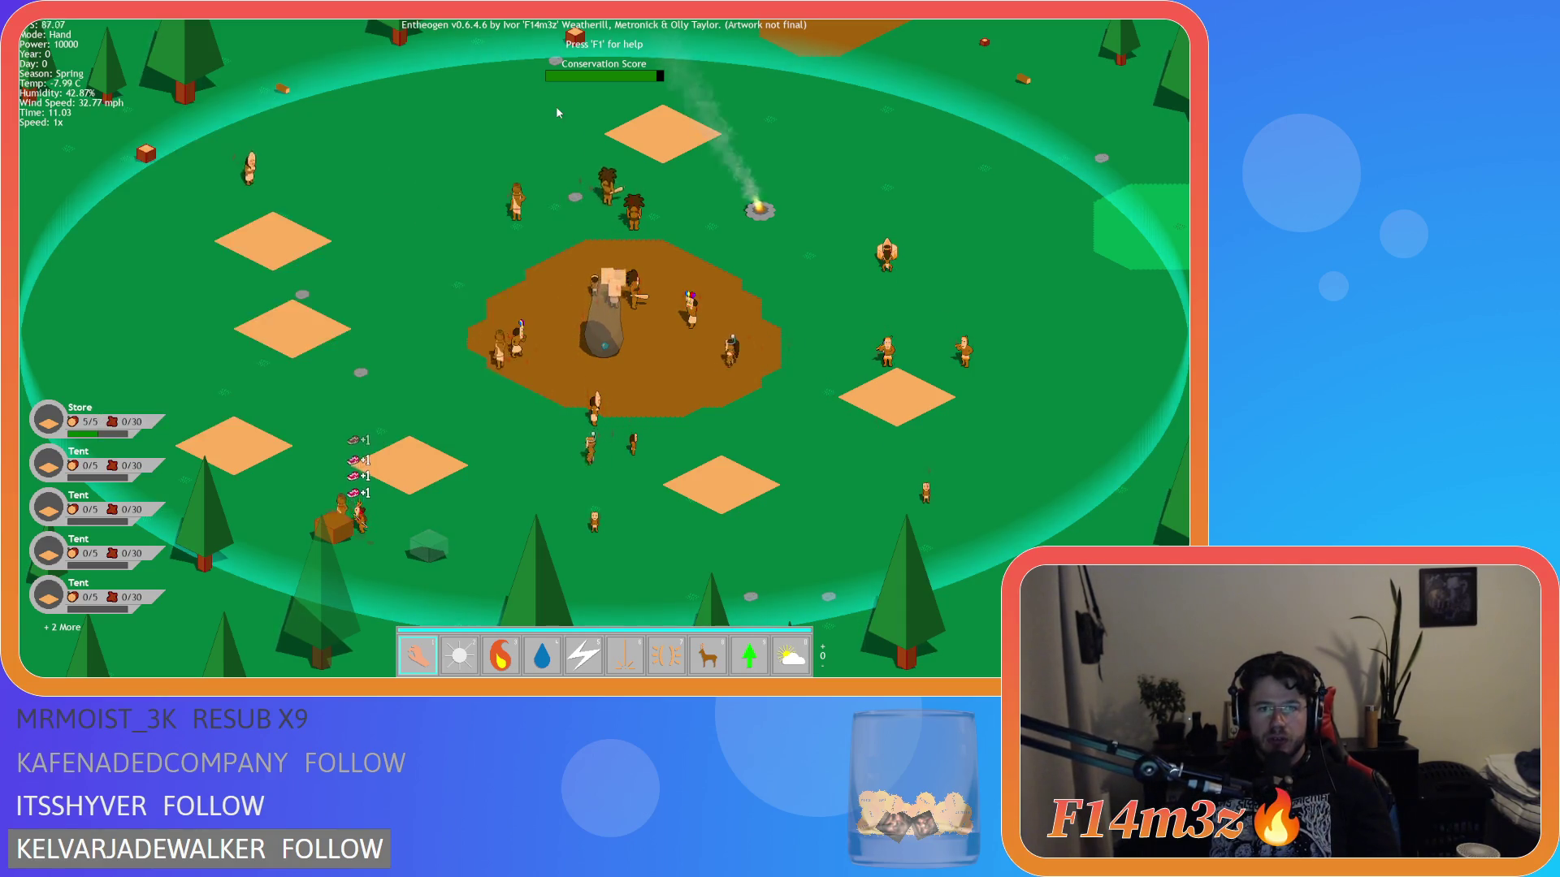
scroll(616, 298, "down", 5)
scroll(595, 317, "up", 5)
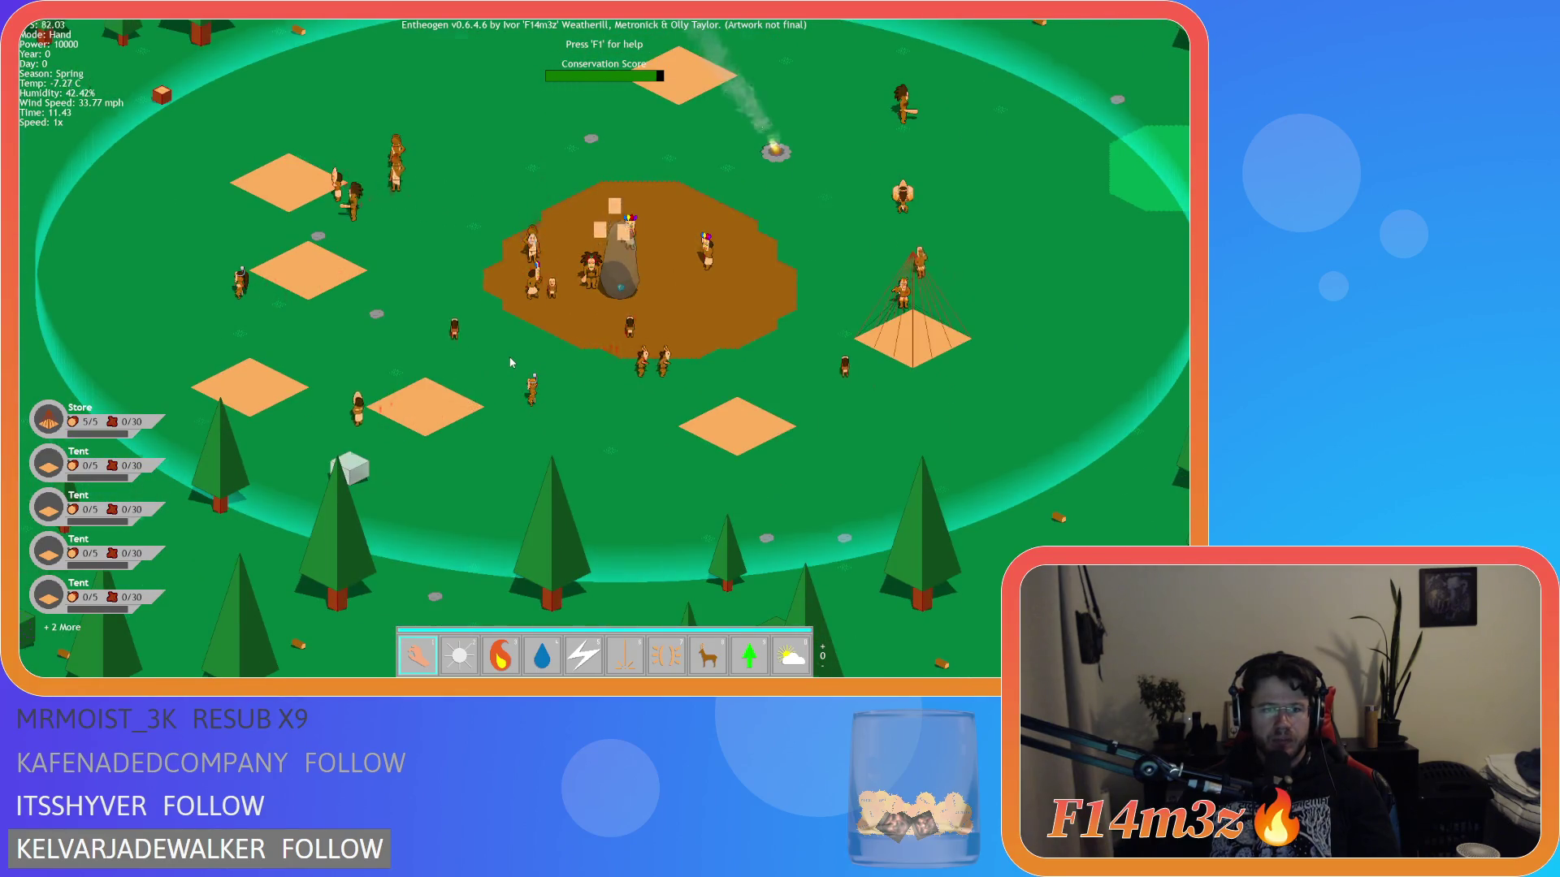
key("w")
- Reopen the Tribe overview, move a villager from Waterbearer to Worshipper, then close it
key("t")
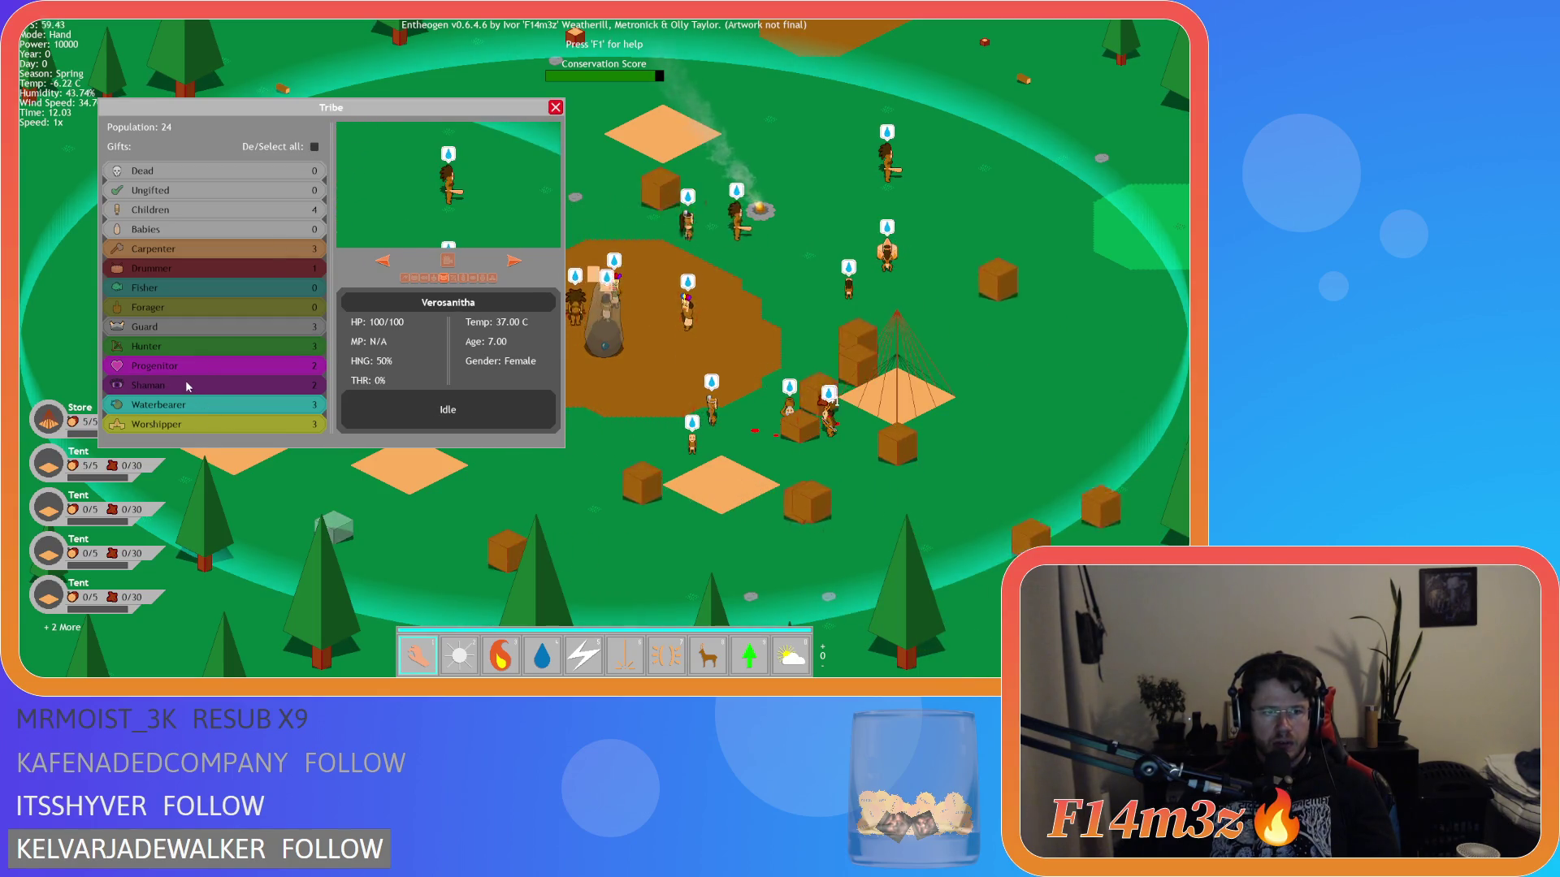
left_click(284, 424)
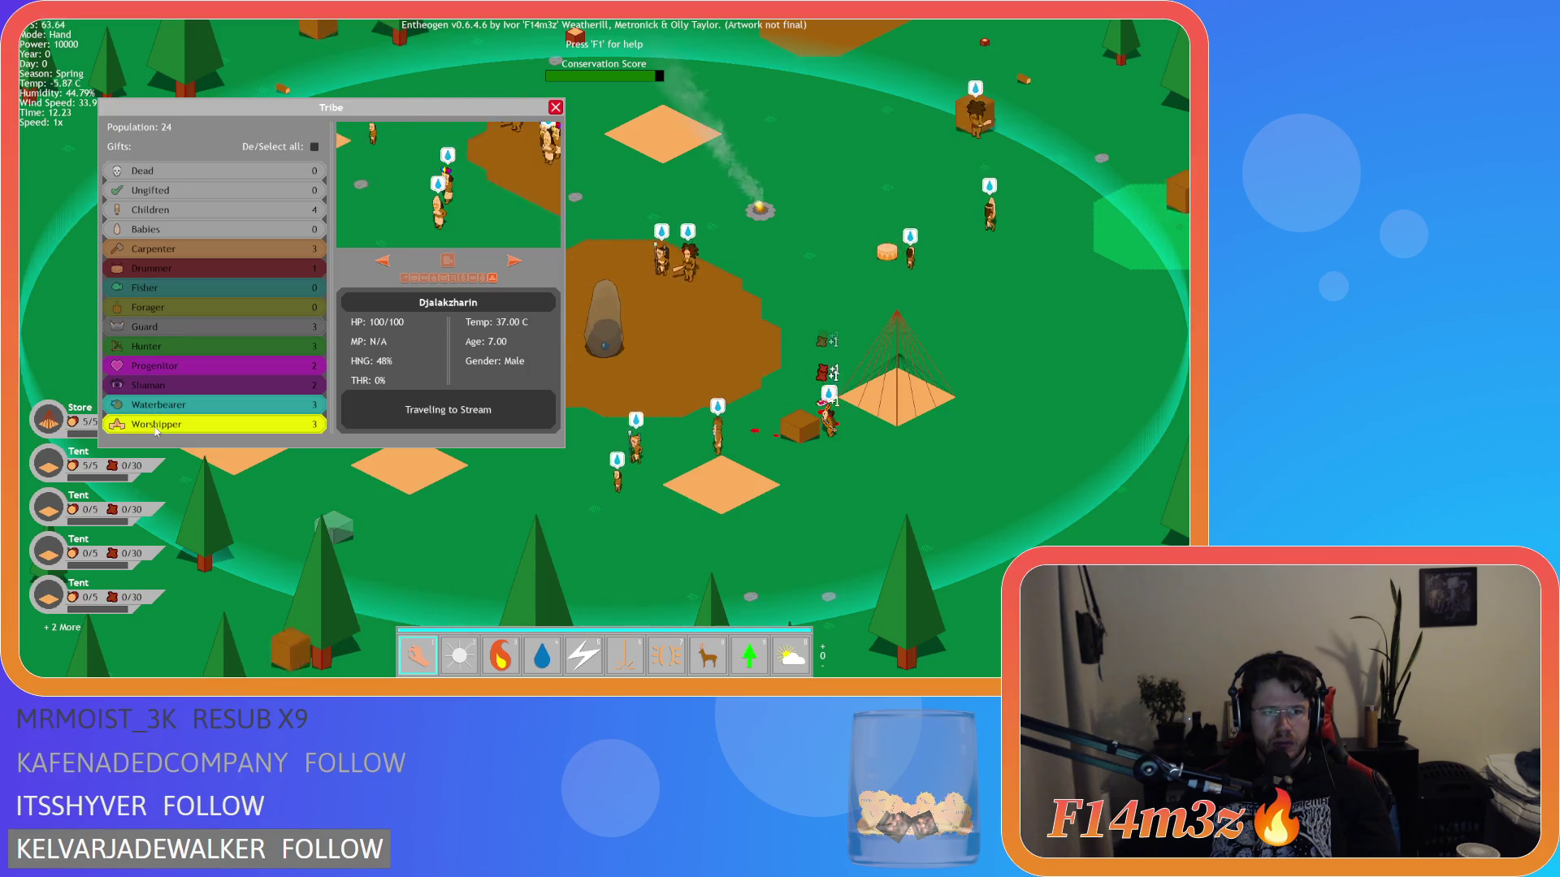
left_click(292, 398)
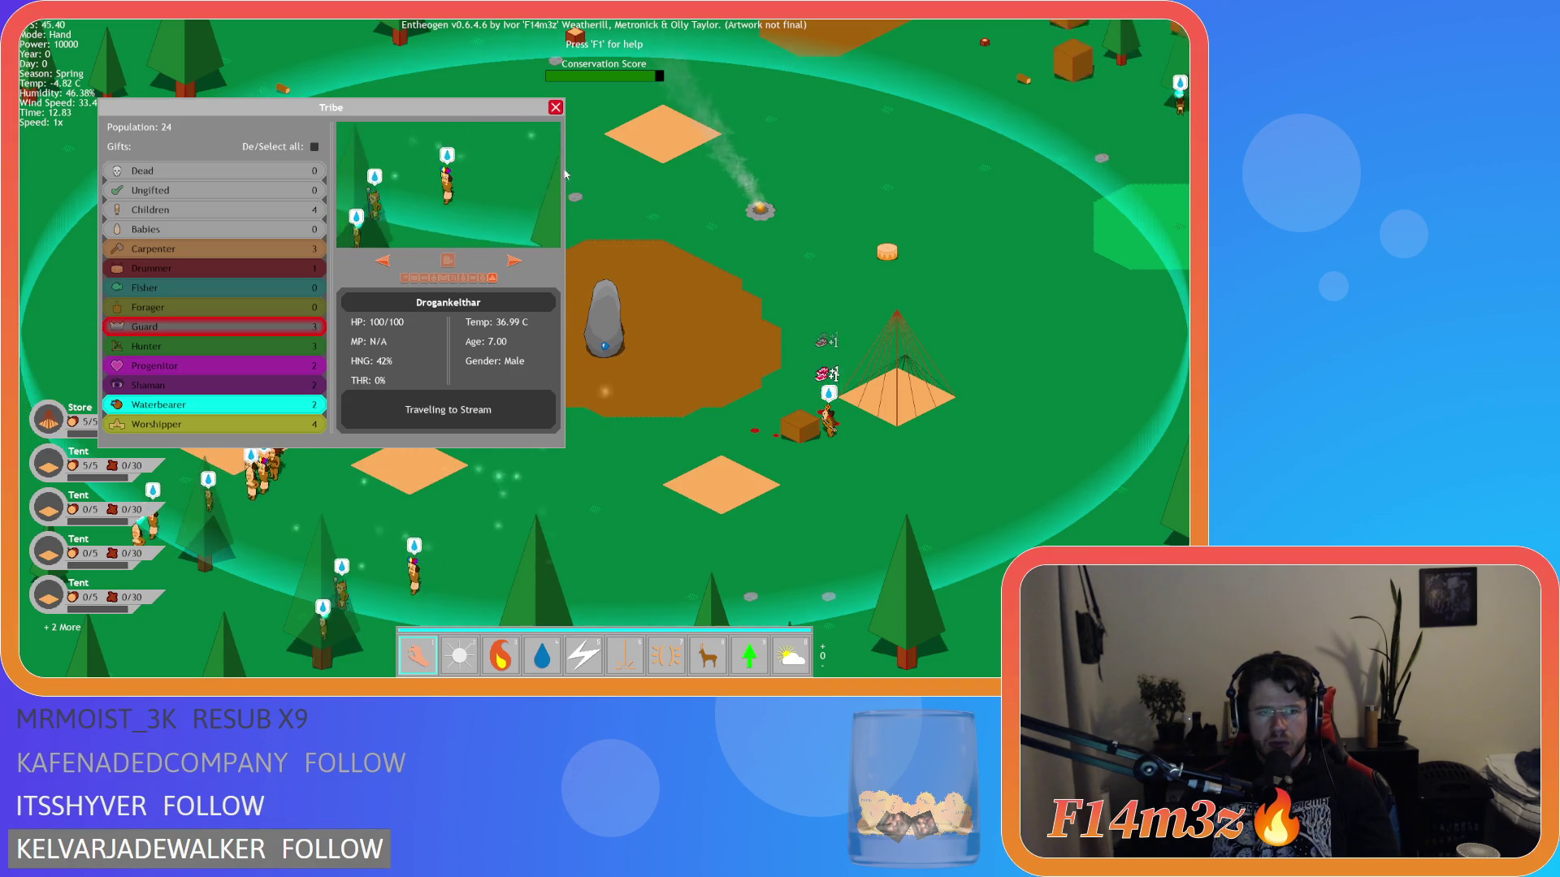
left_click(557, 111)
scroll(483, 355, "down", 5)
- Pan and zoom across the forest and river north-east of the village and back
key("w")
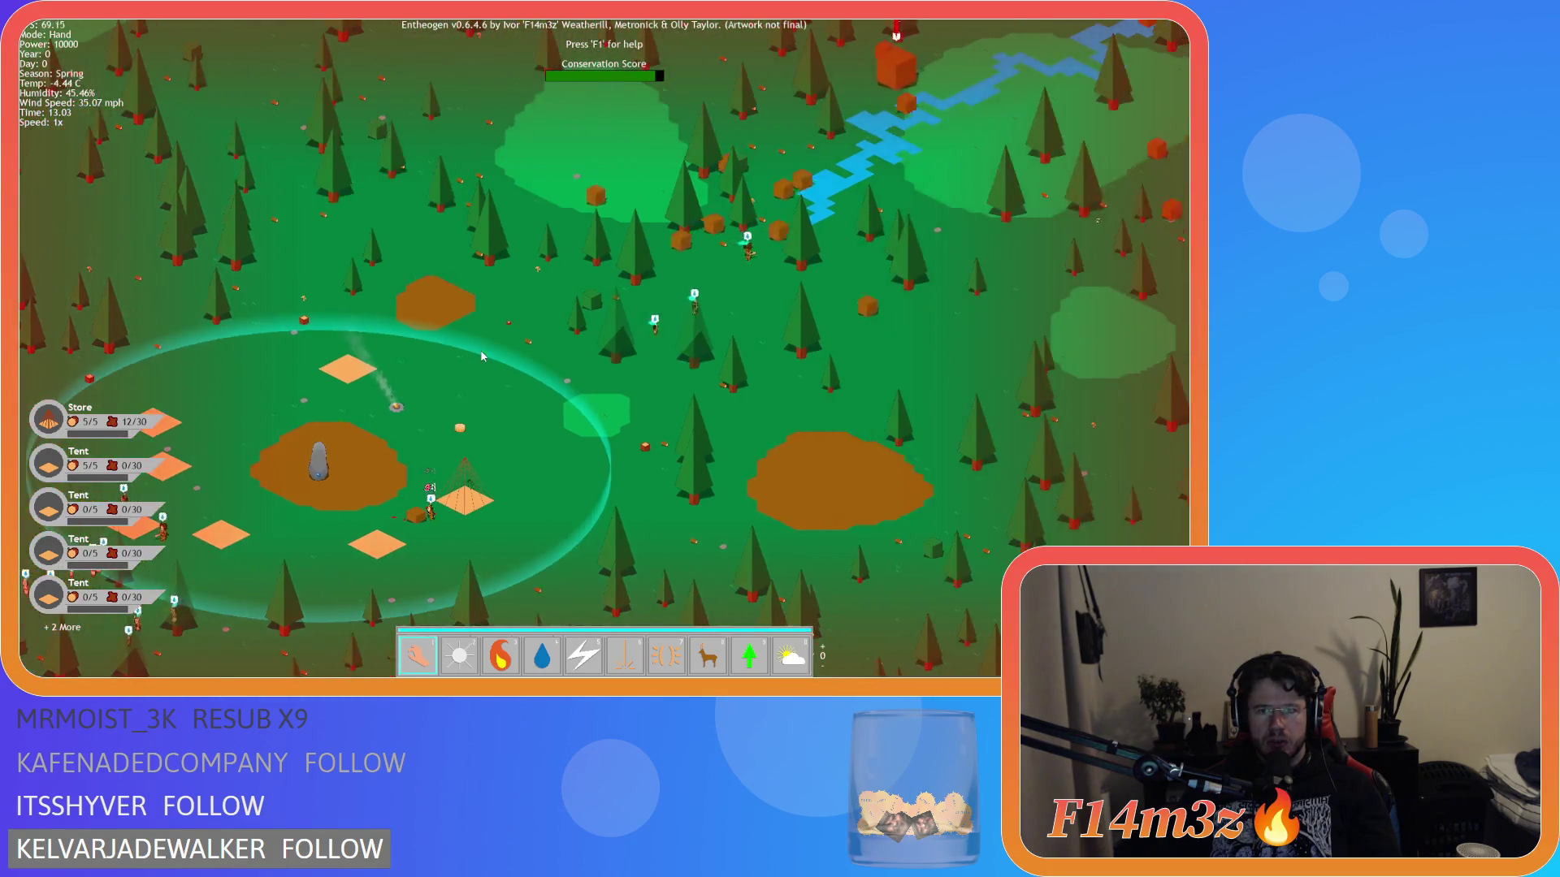
scroll(483, 355, "up", 4)
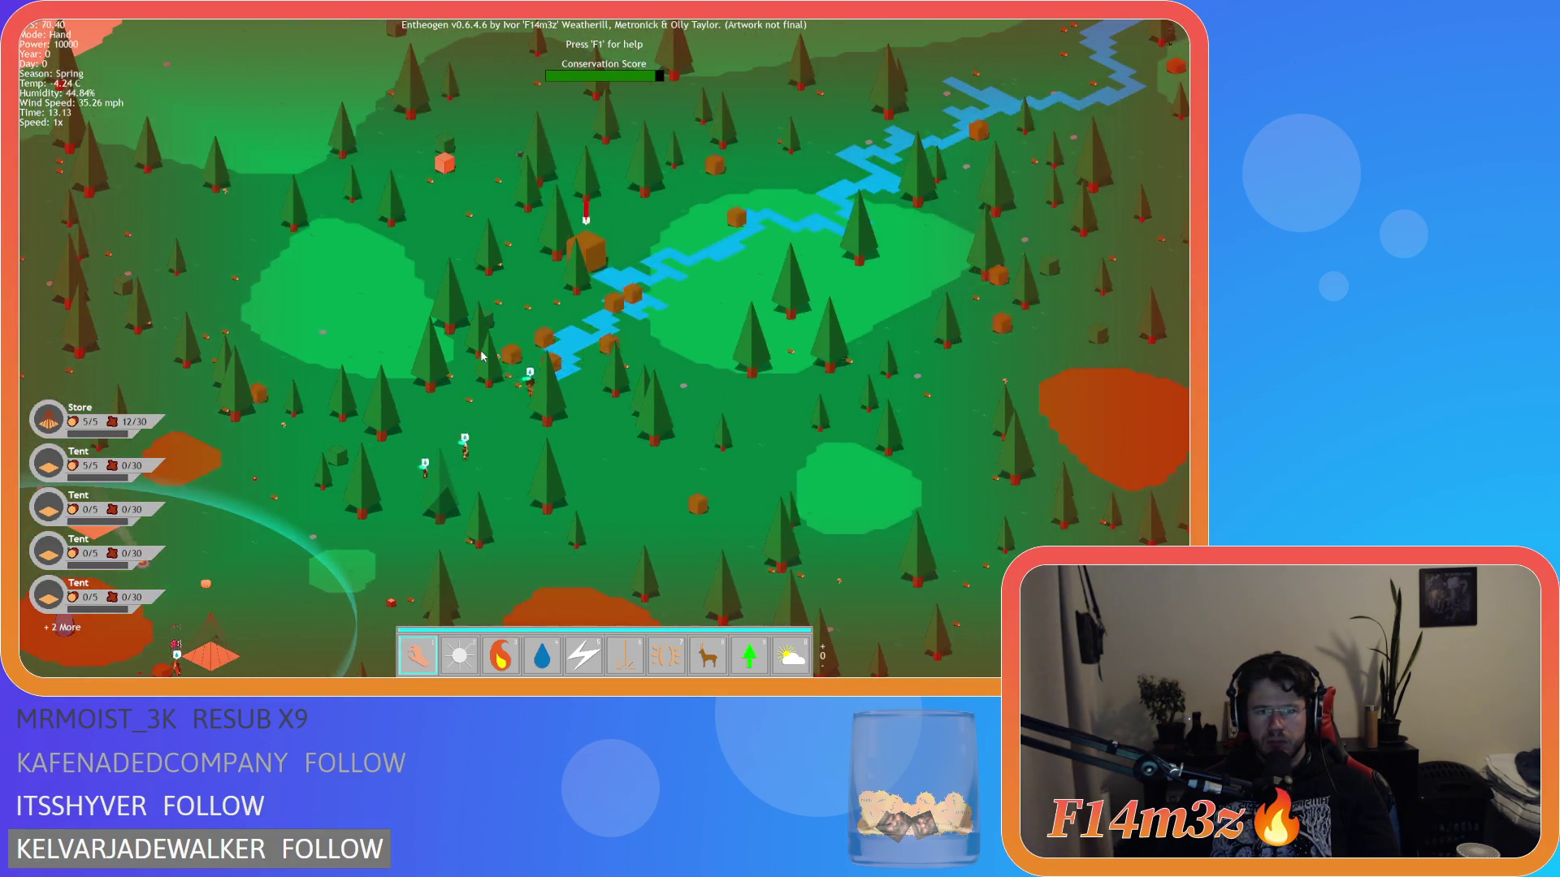
scroll(484, 354, "up", 3)
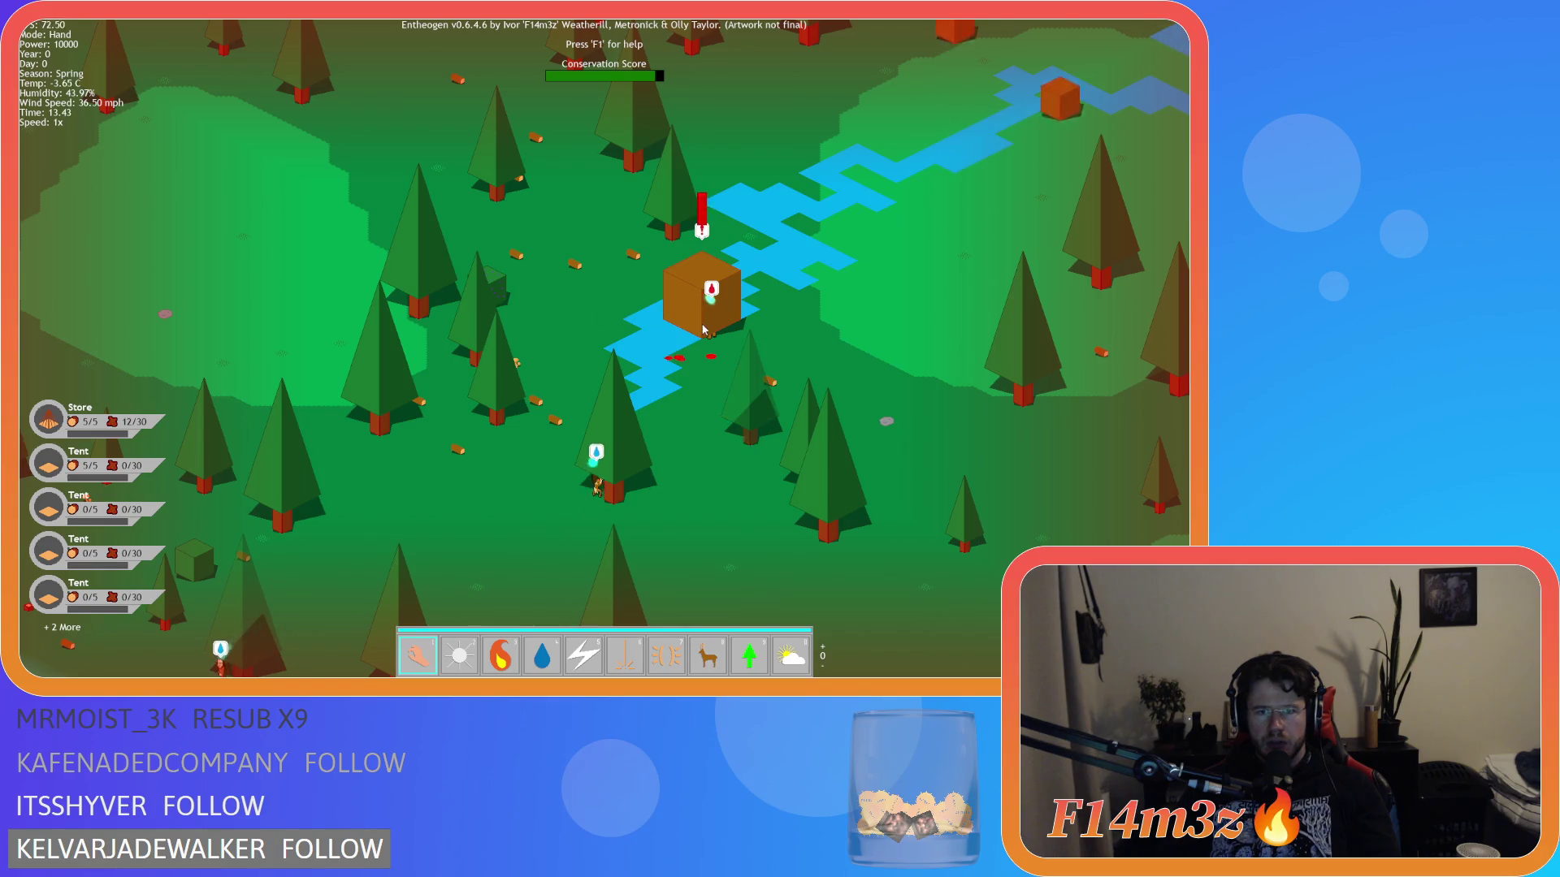
scroll(713, 347, "down", 4)
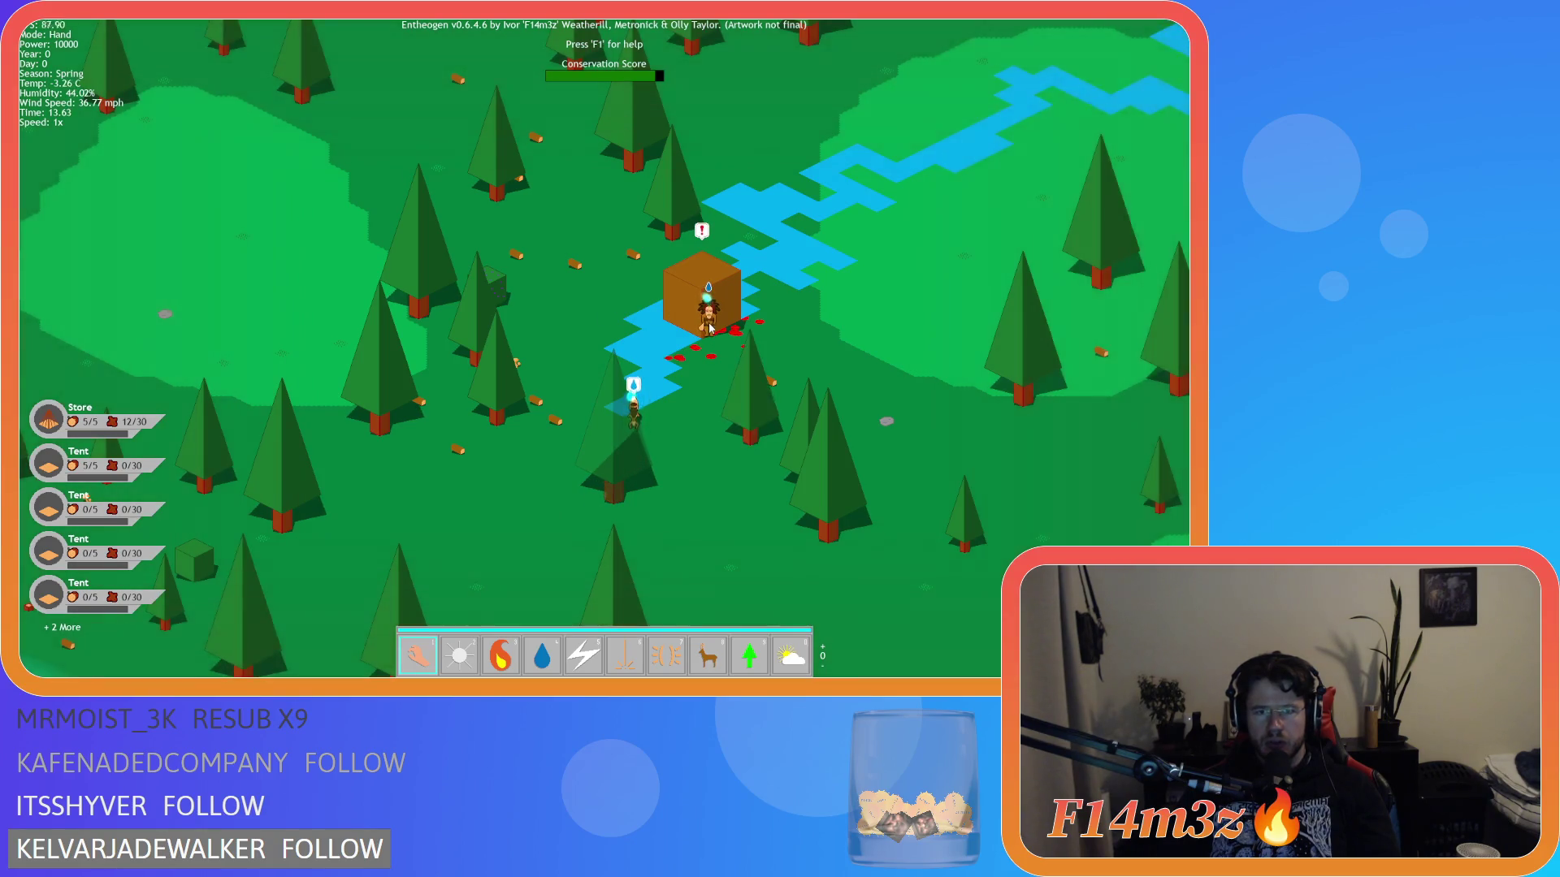
key("s")
scroll(426, 458, "up", 4)
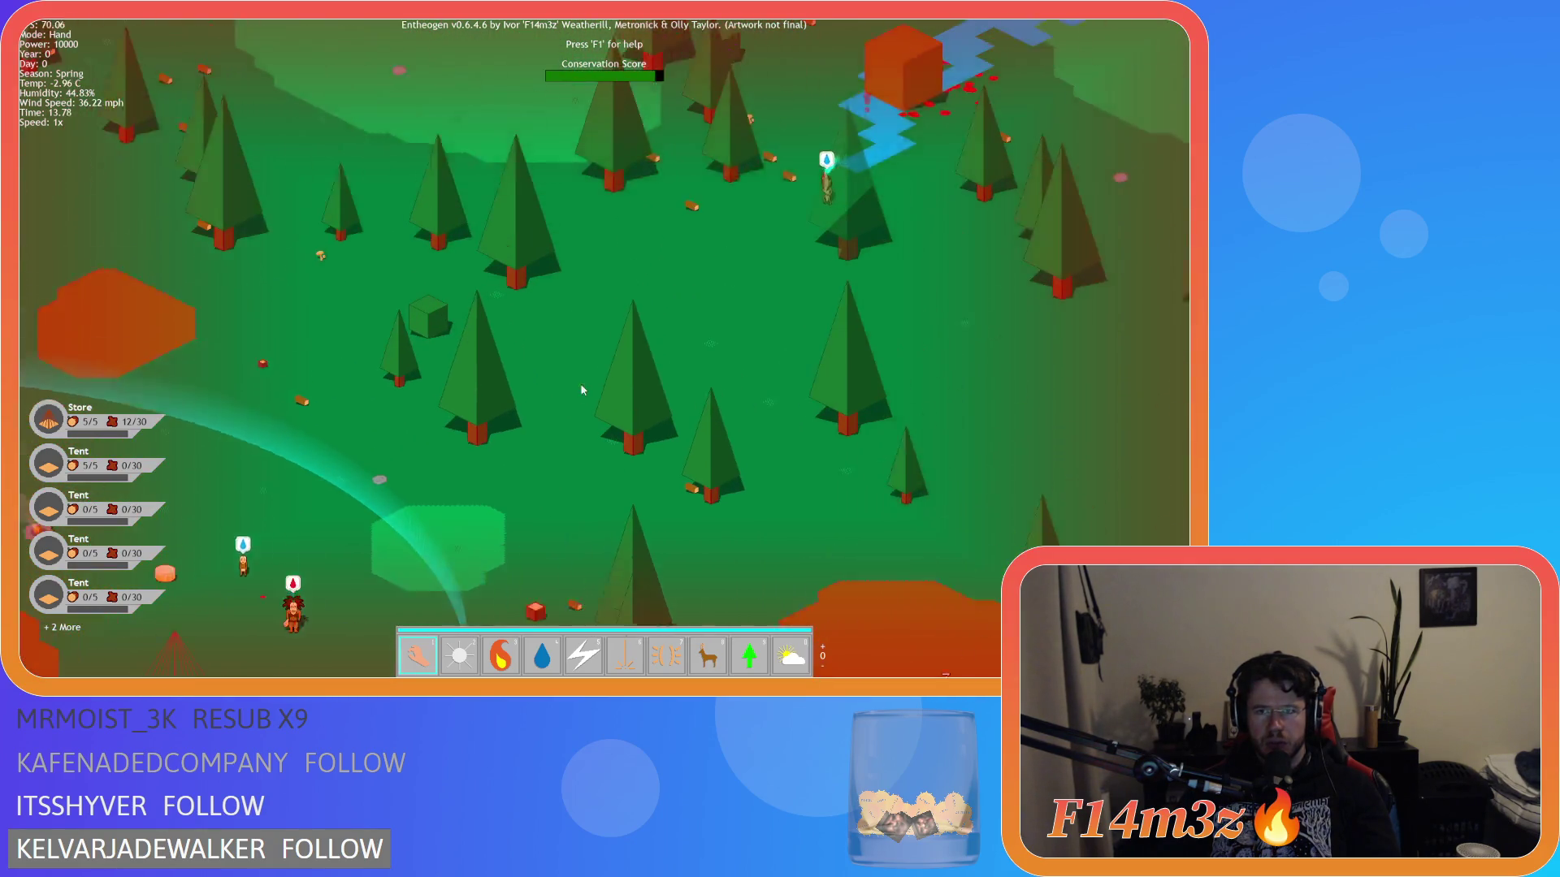
key("w")
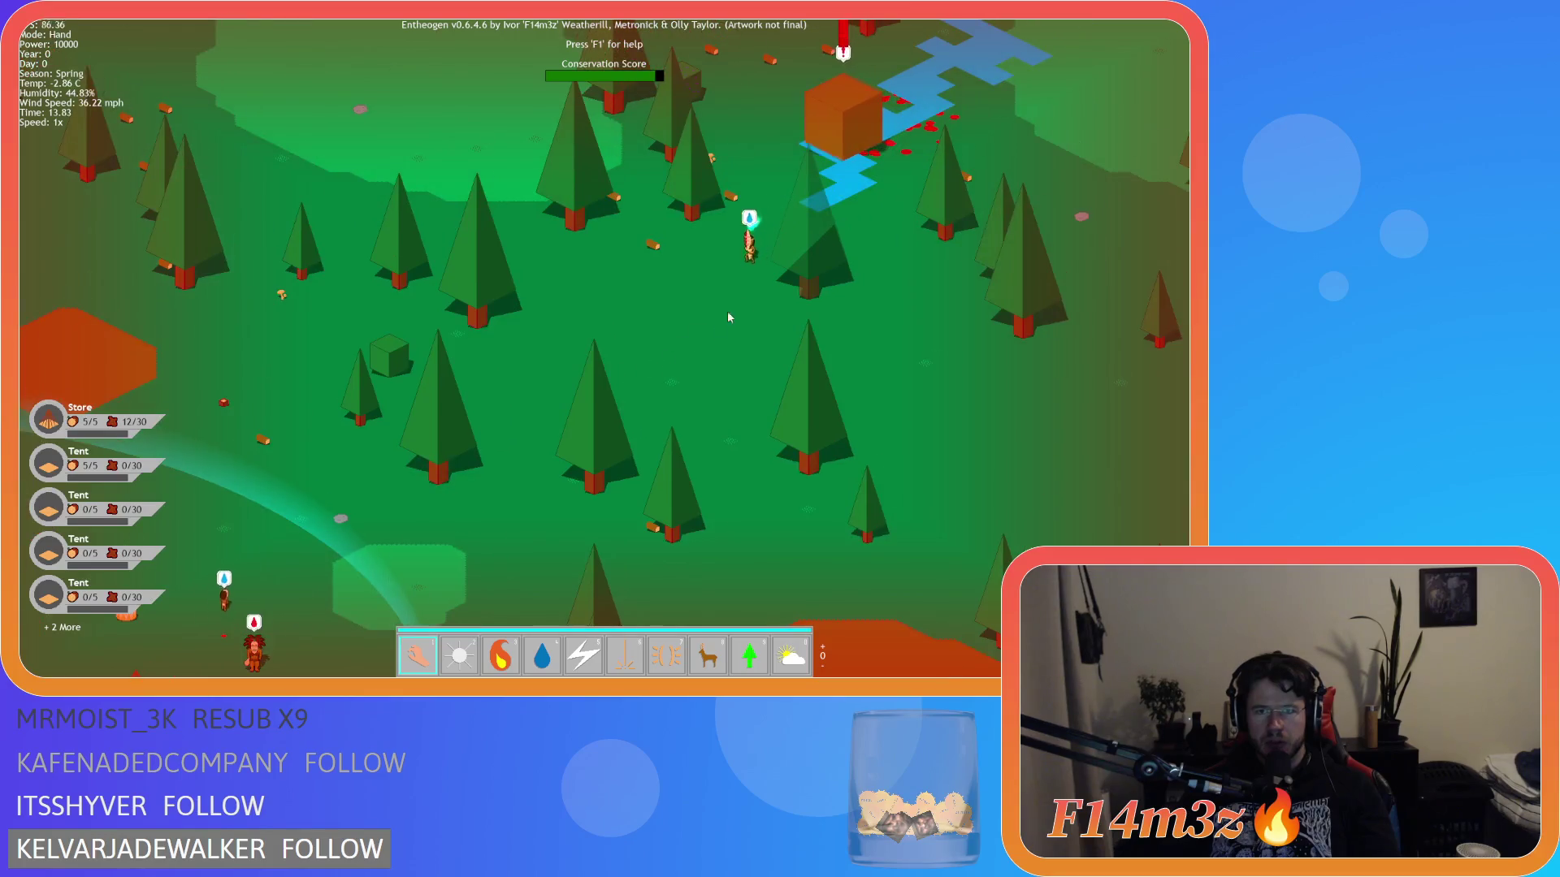
key("s")
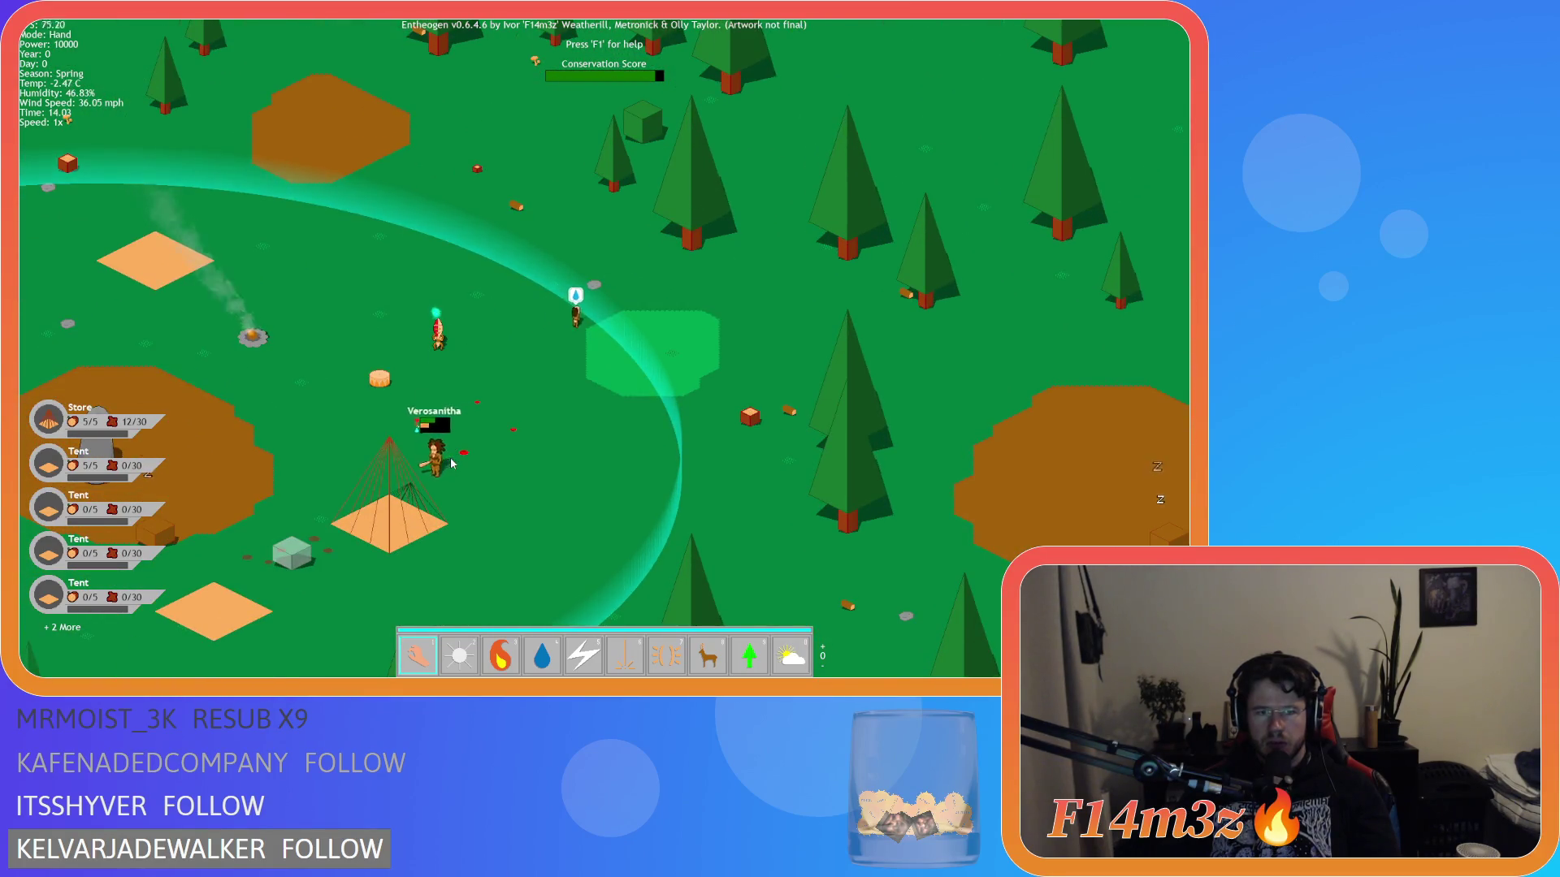
key("s")
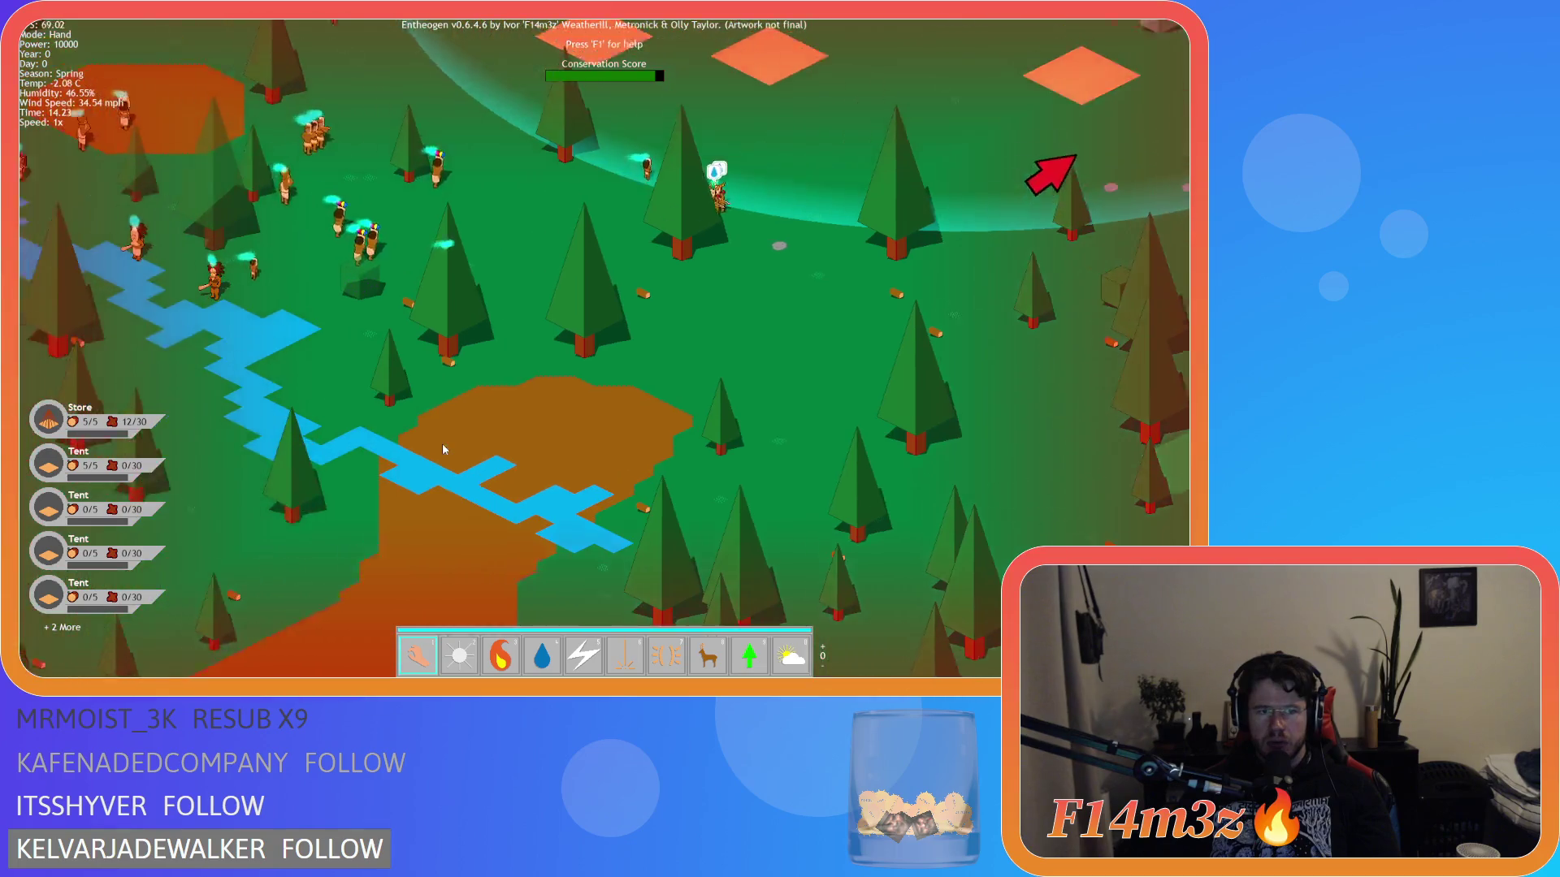
key("w")
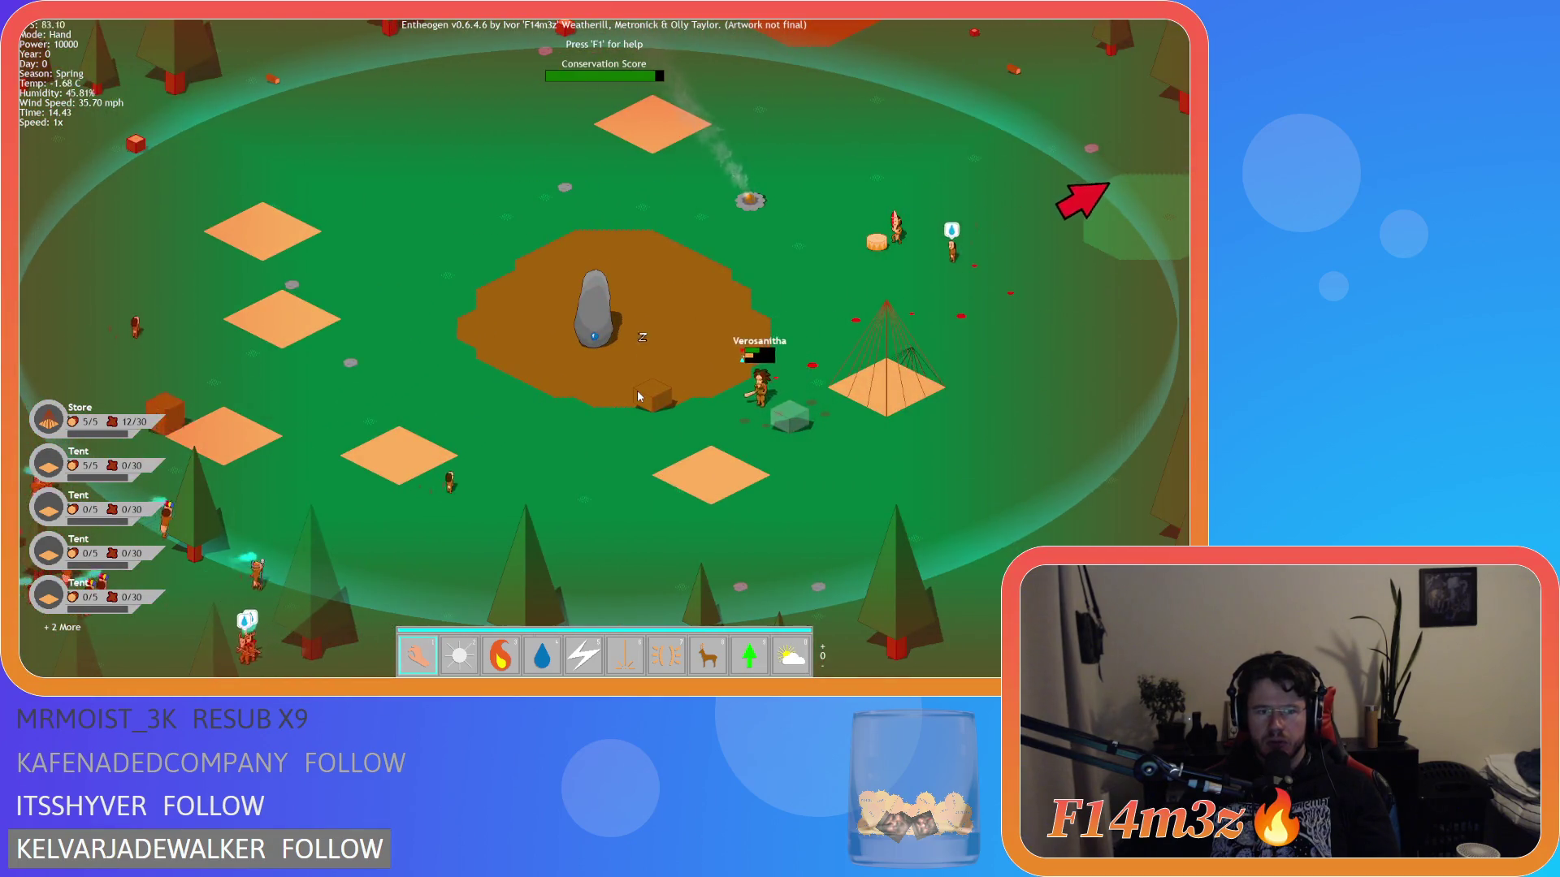
key("d")
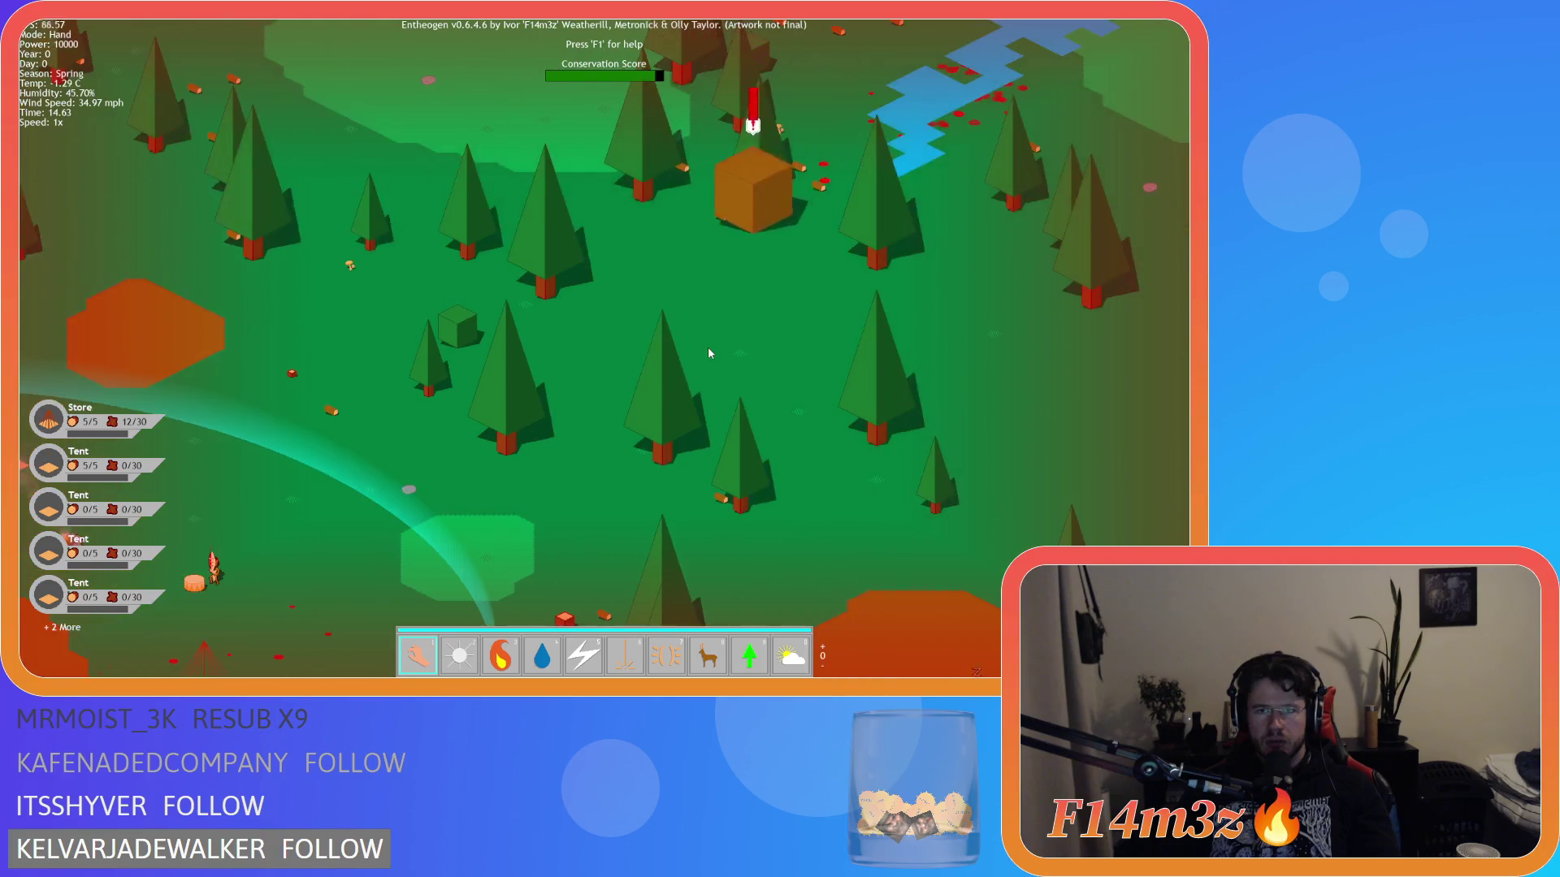
key("a")
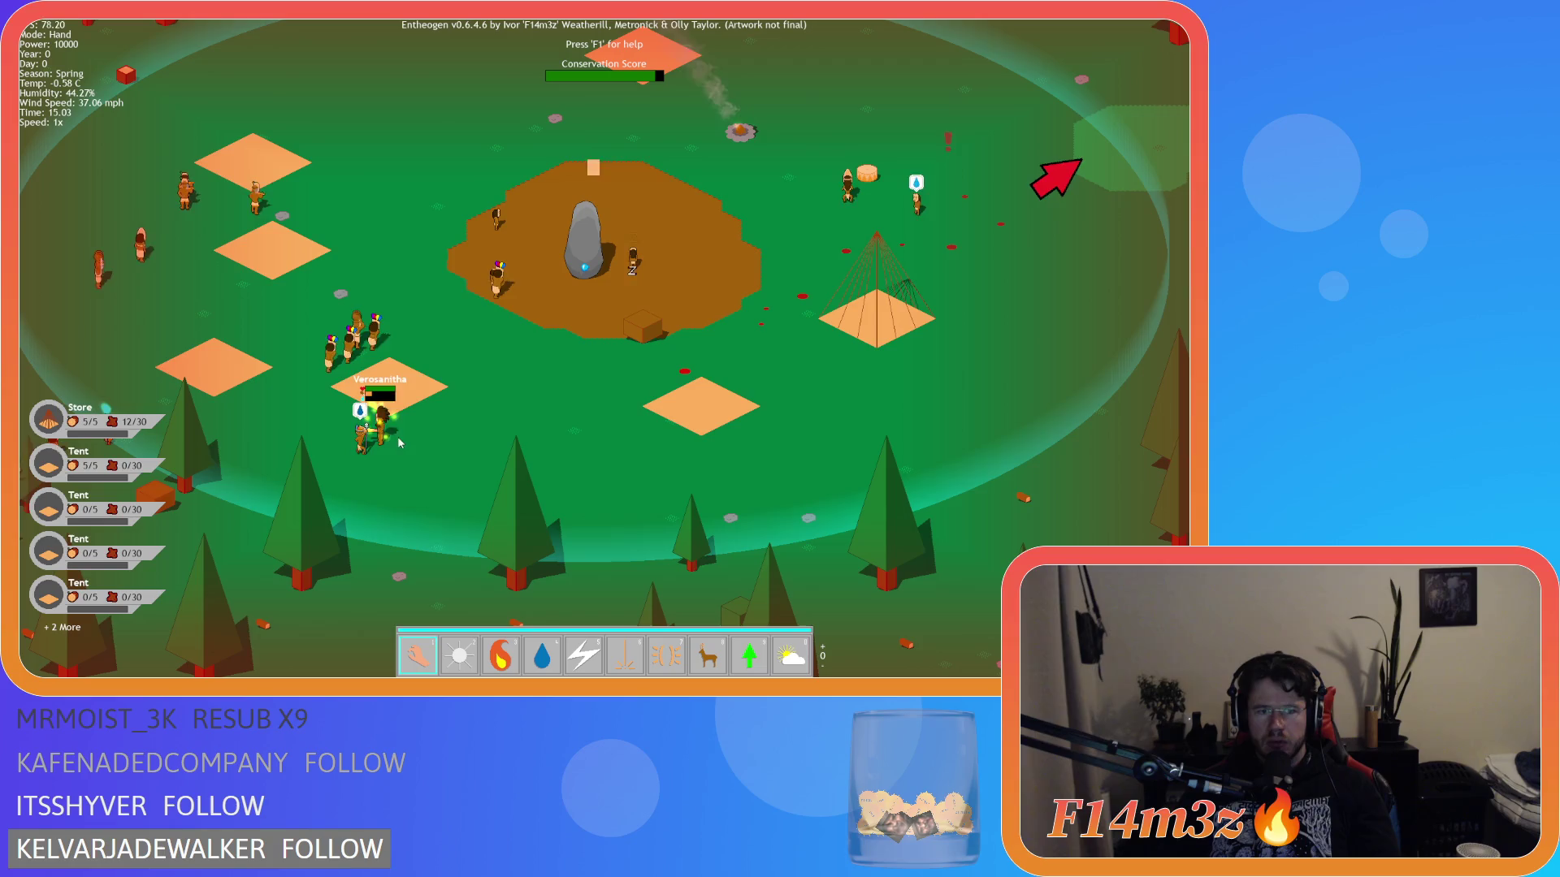
- Carry Verosanitha to the forest edge, then recentre the view on the village
mouse_move(376, 442)
left_mouse_down()
mouse_move(524, 358)
mouse_move(768, 380)
left_mouse_up()
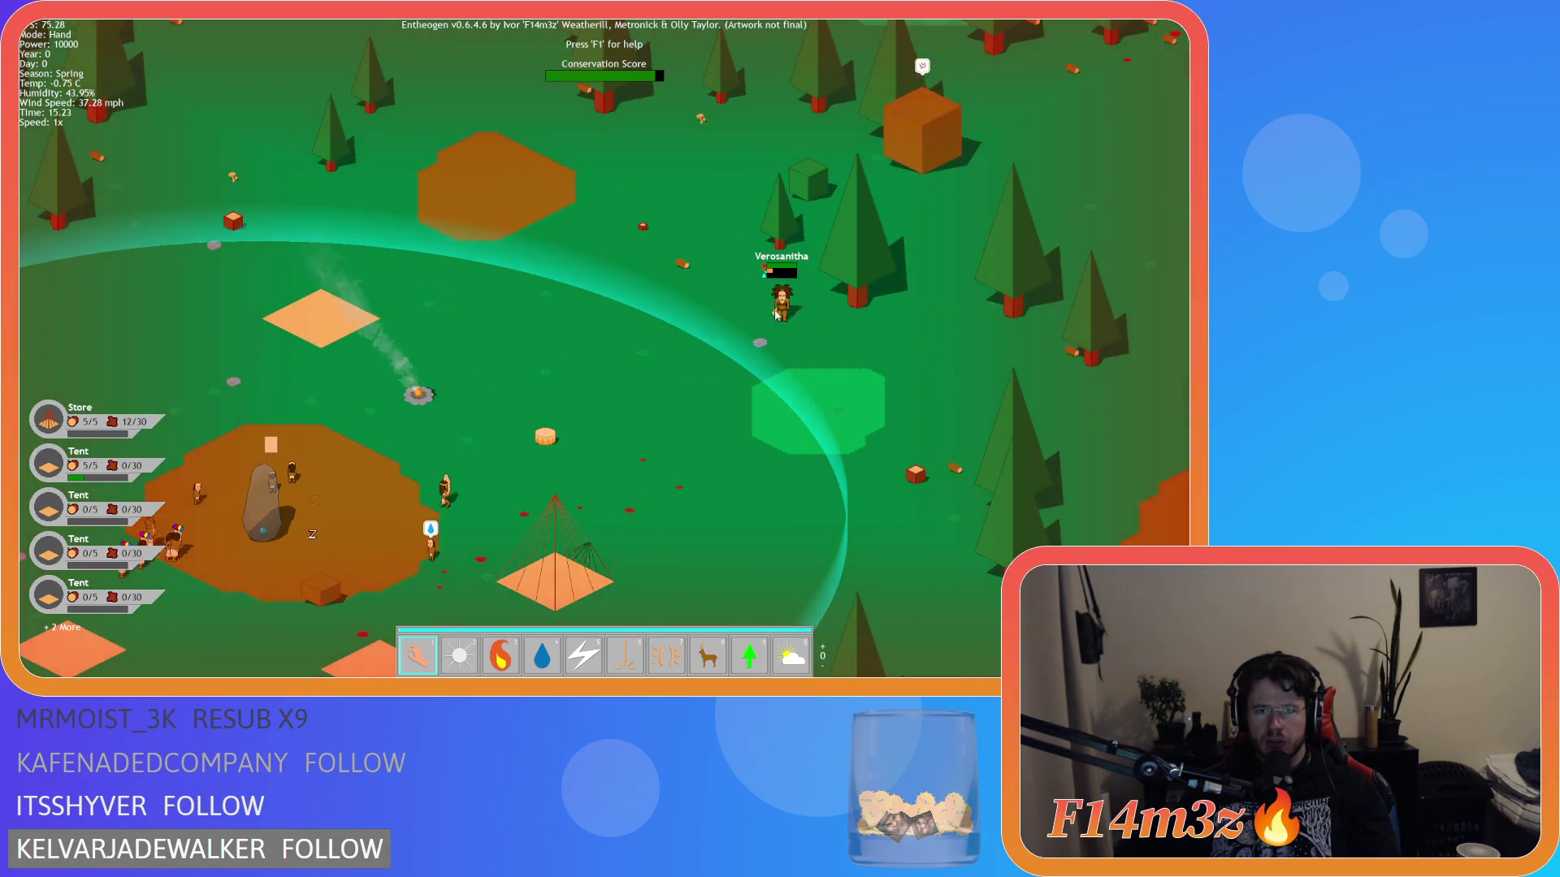
left_click_drag(778, 313, 778, 314)
key("w")
key("a")
key("w")
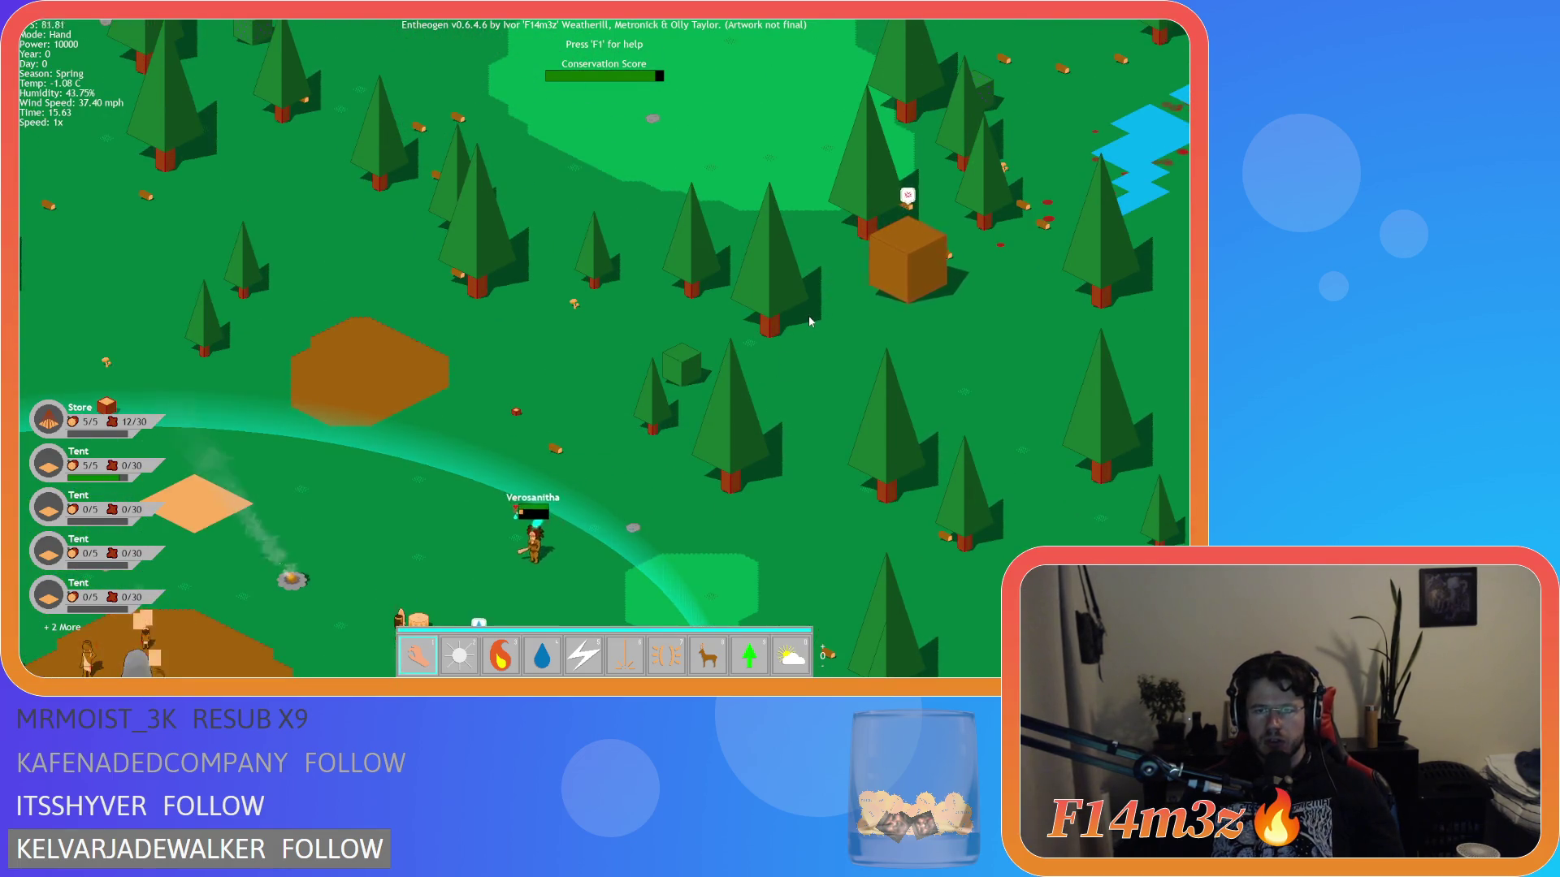
key("a")
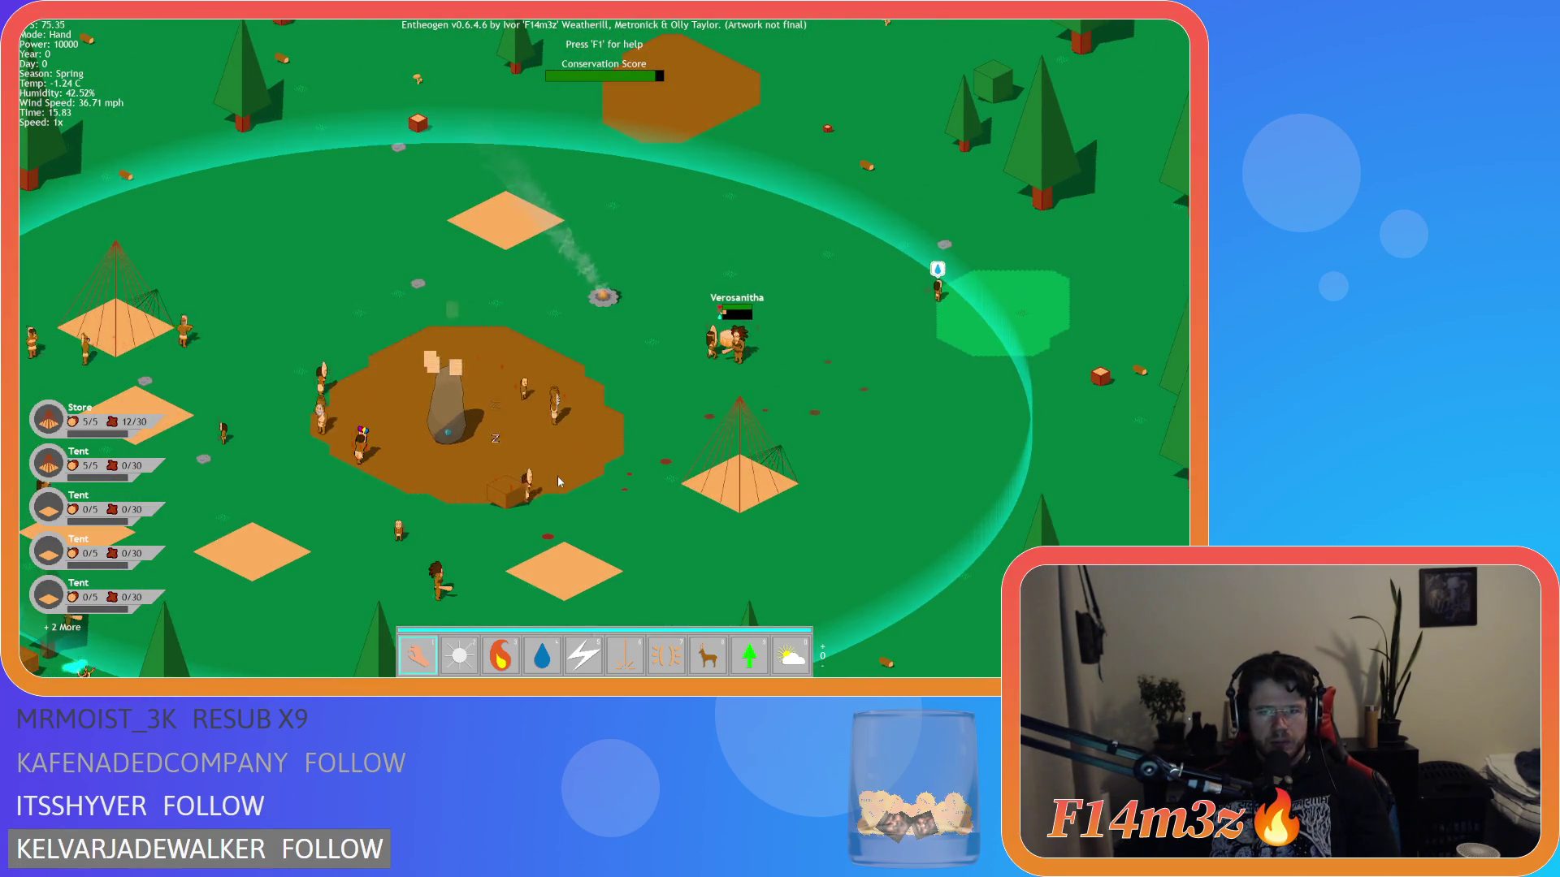
key("d")
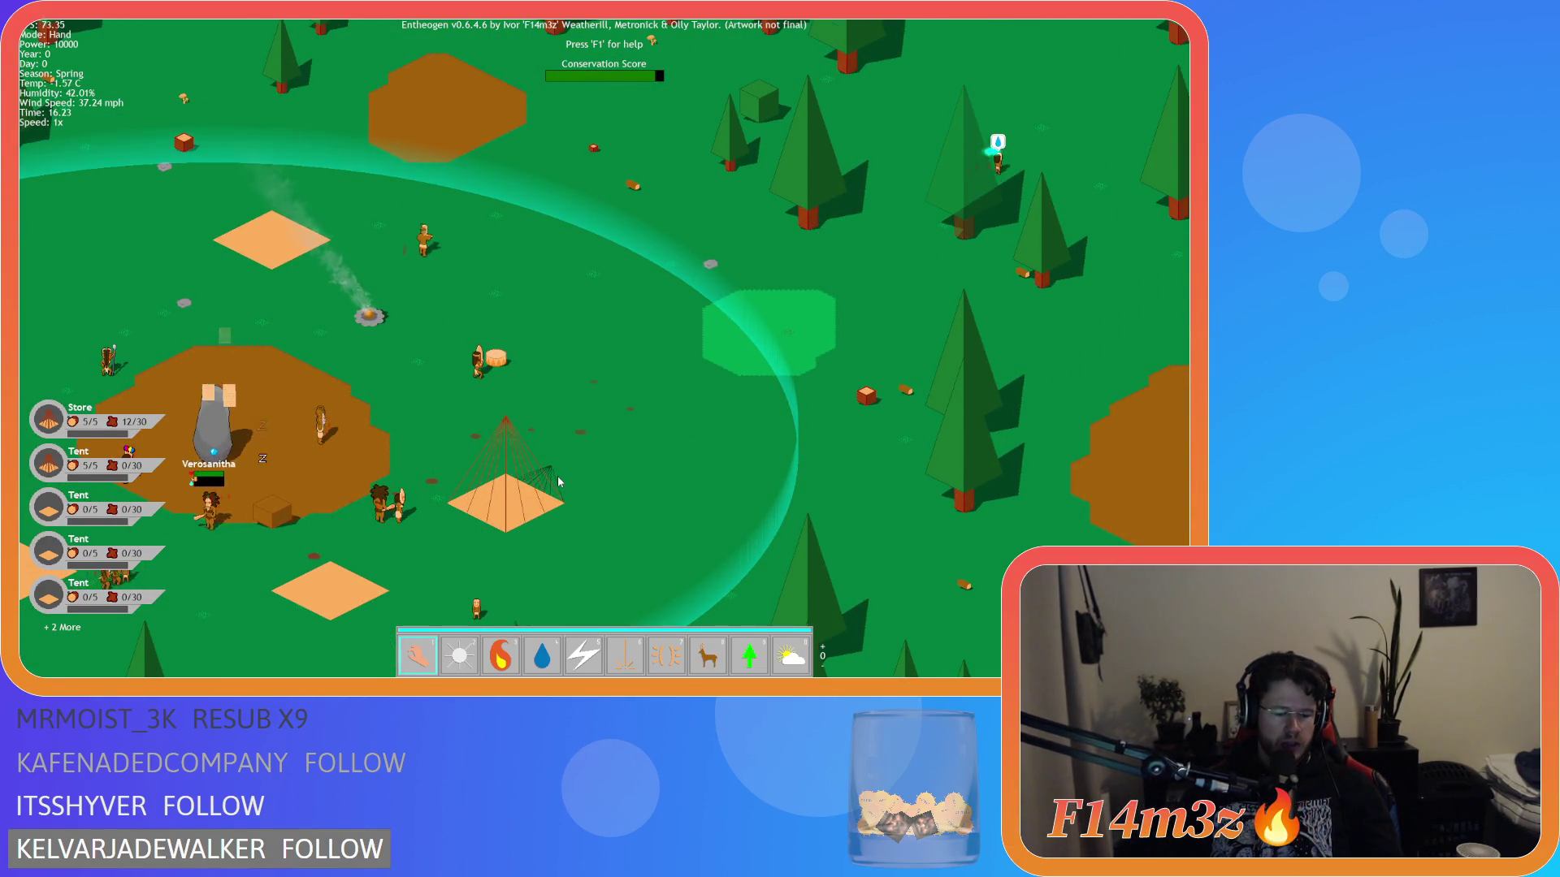
key("w")
key("d")
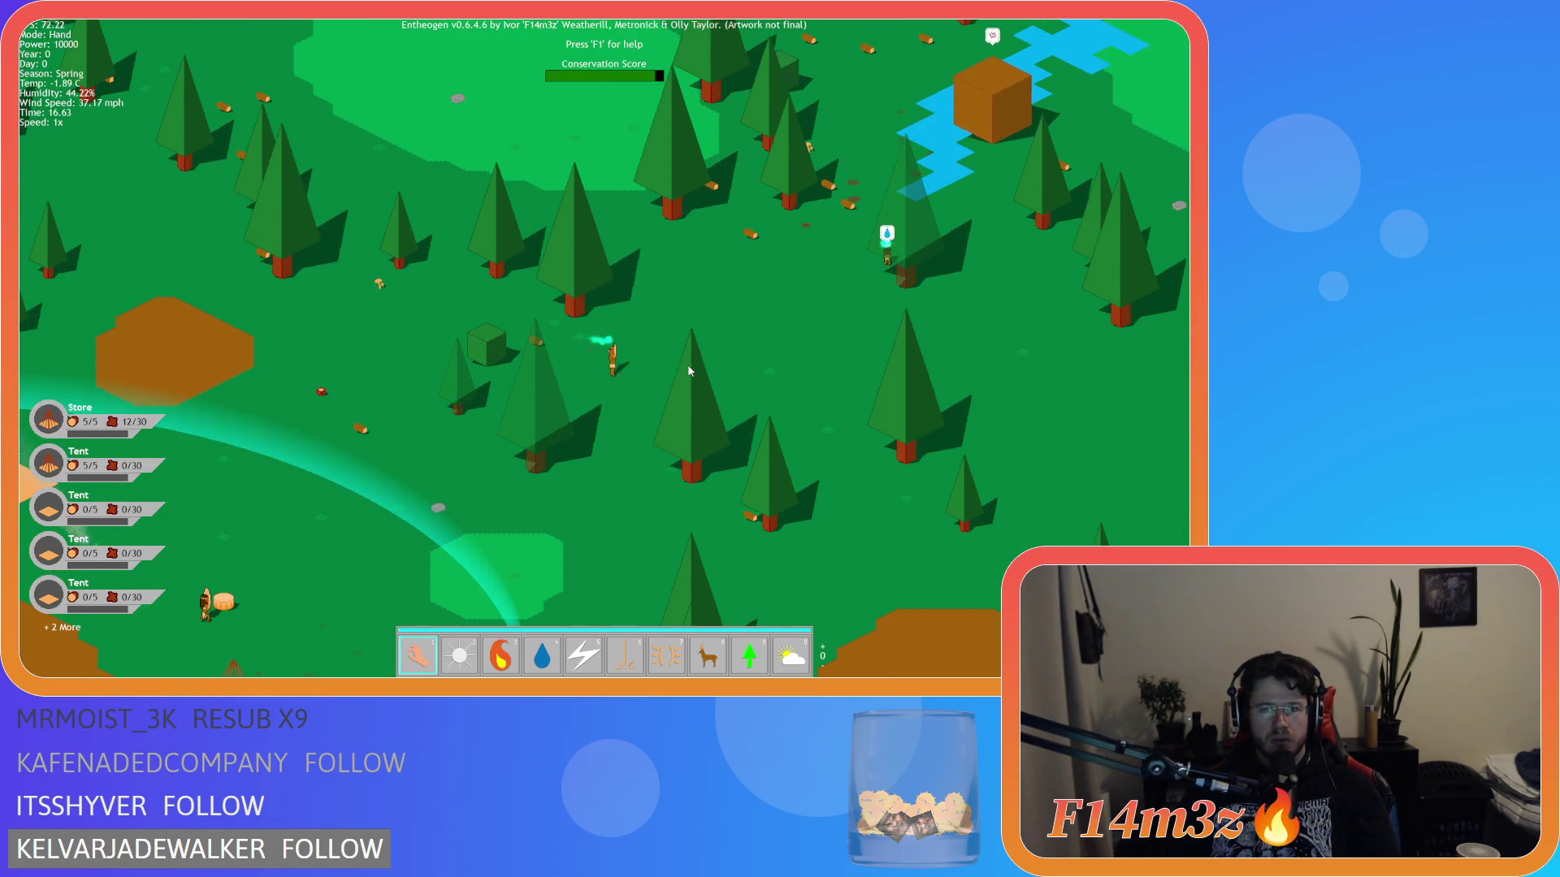
key("a")
key("s")
key("a")
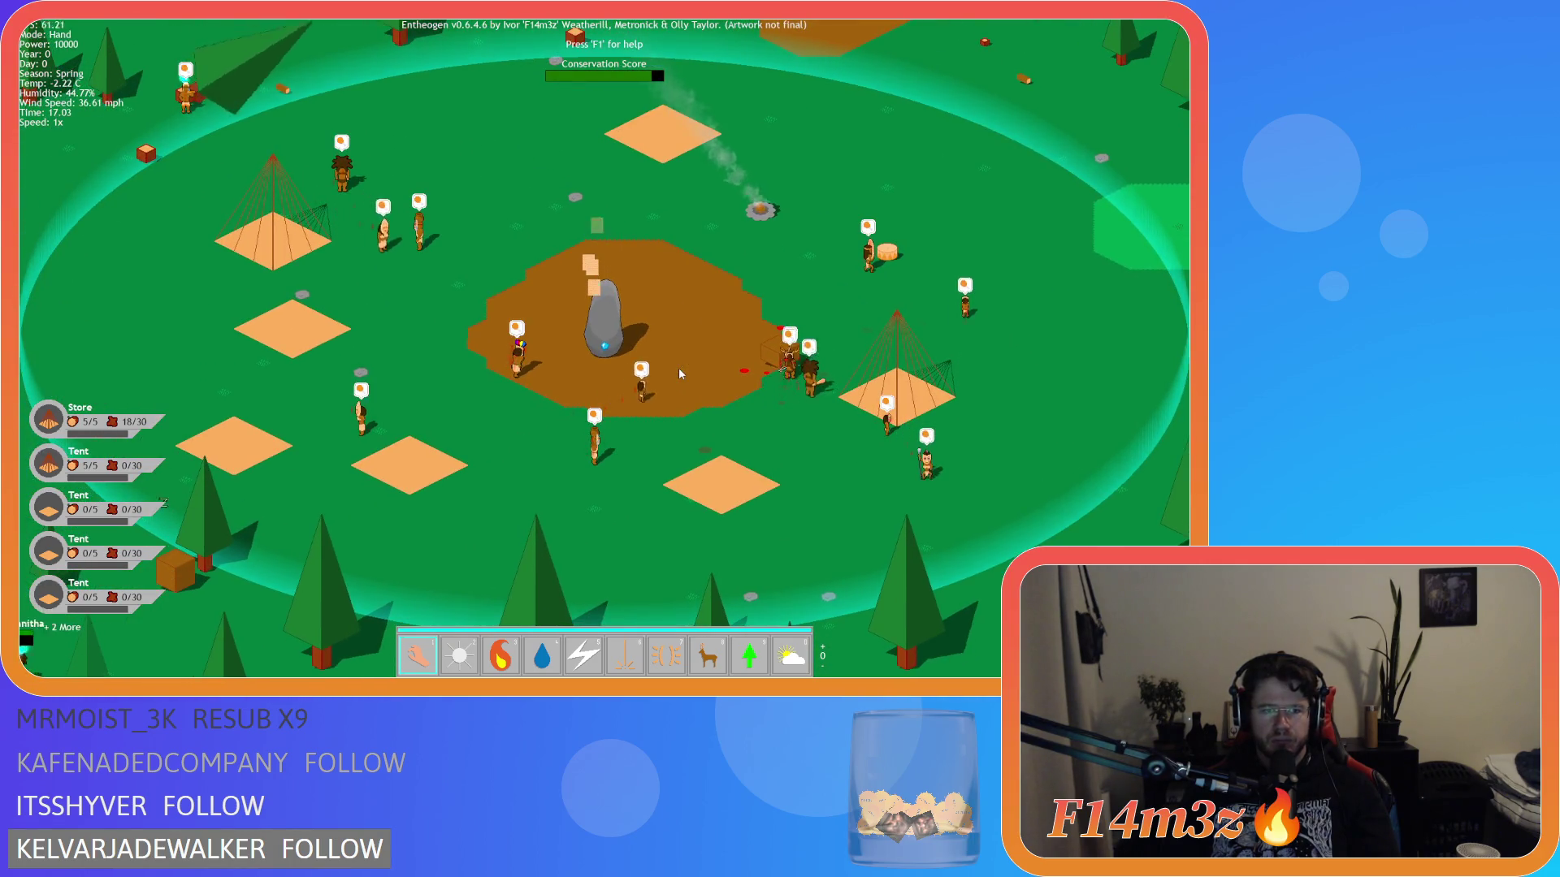
- Briefly check the Tribe overview, then pan over the forest and river around the village
key("t")
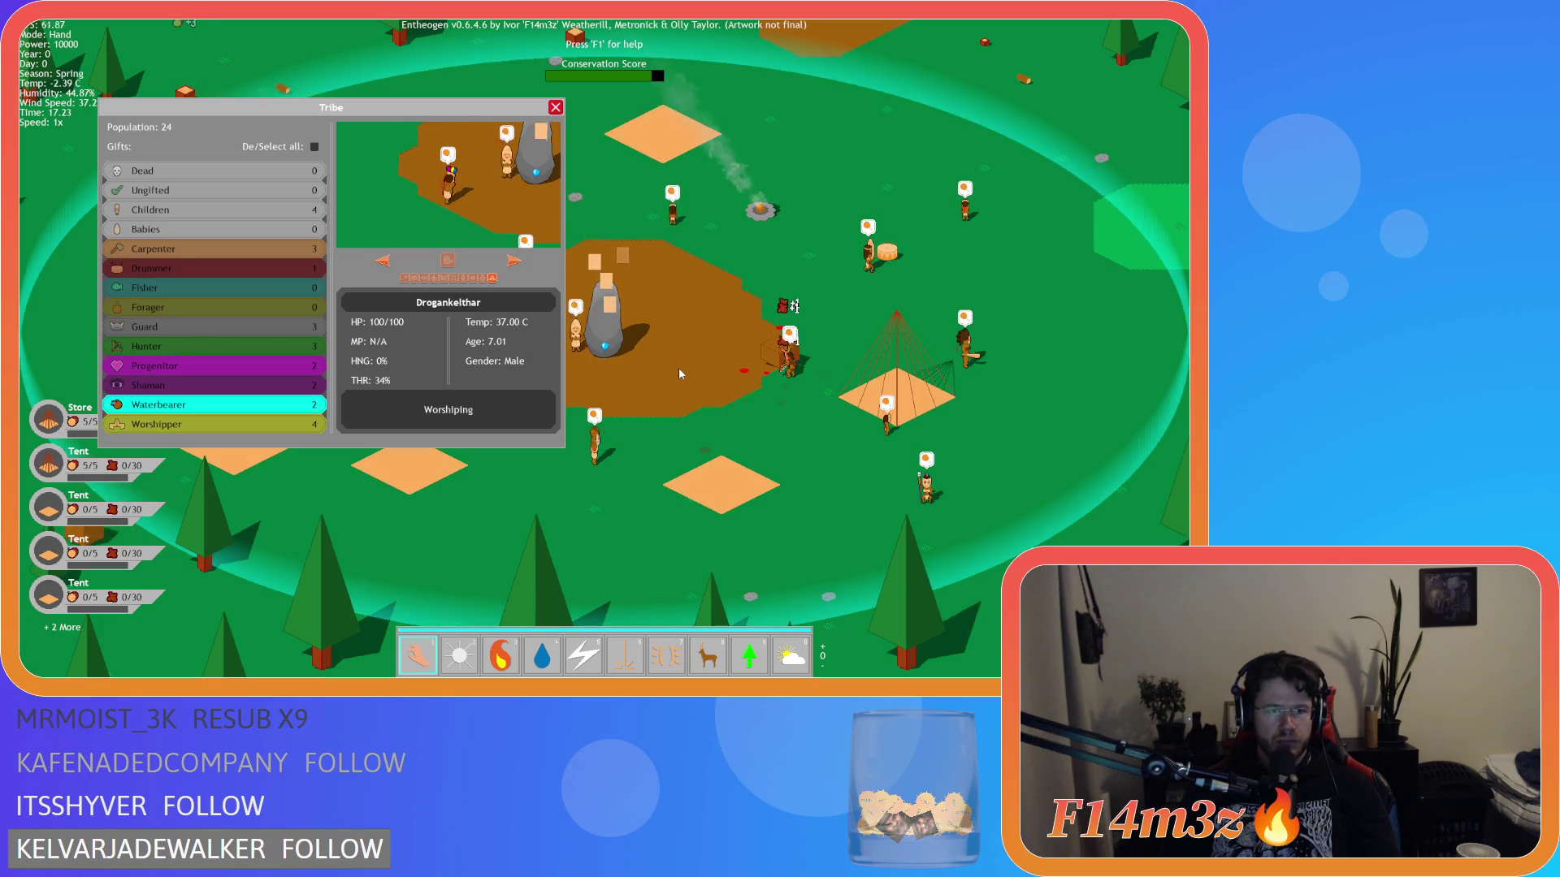
key("t")
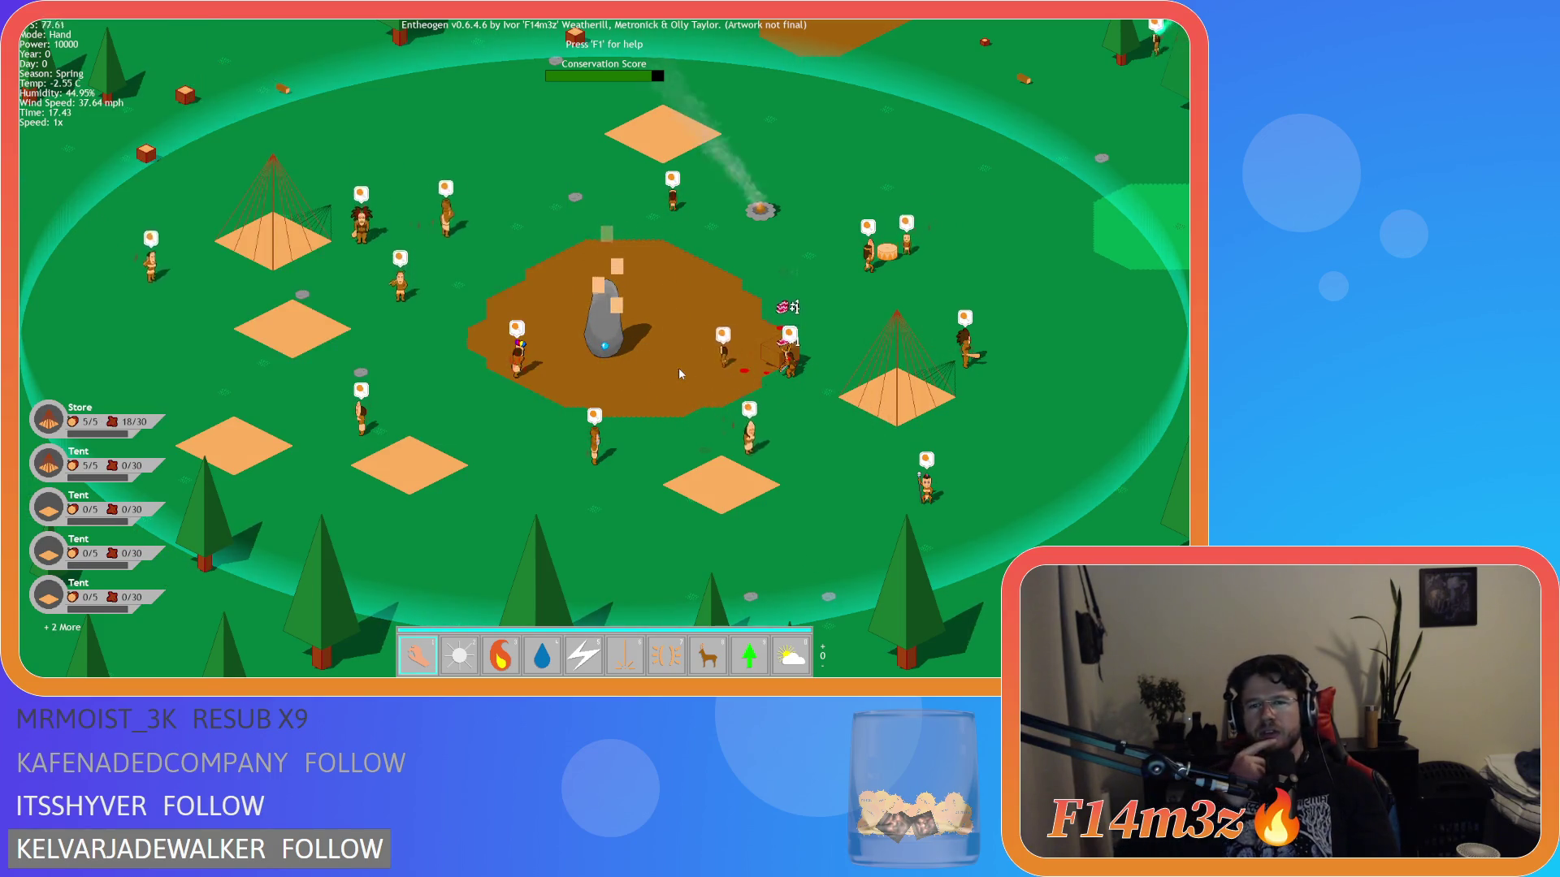
key("d")
key("w")
scroll(569, 379, "up", 5)
scroll(569, 378, "down", 5)
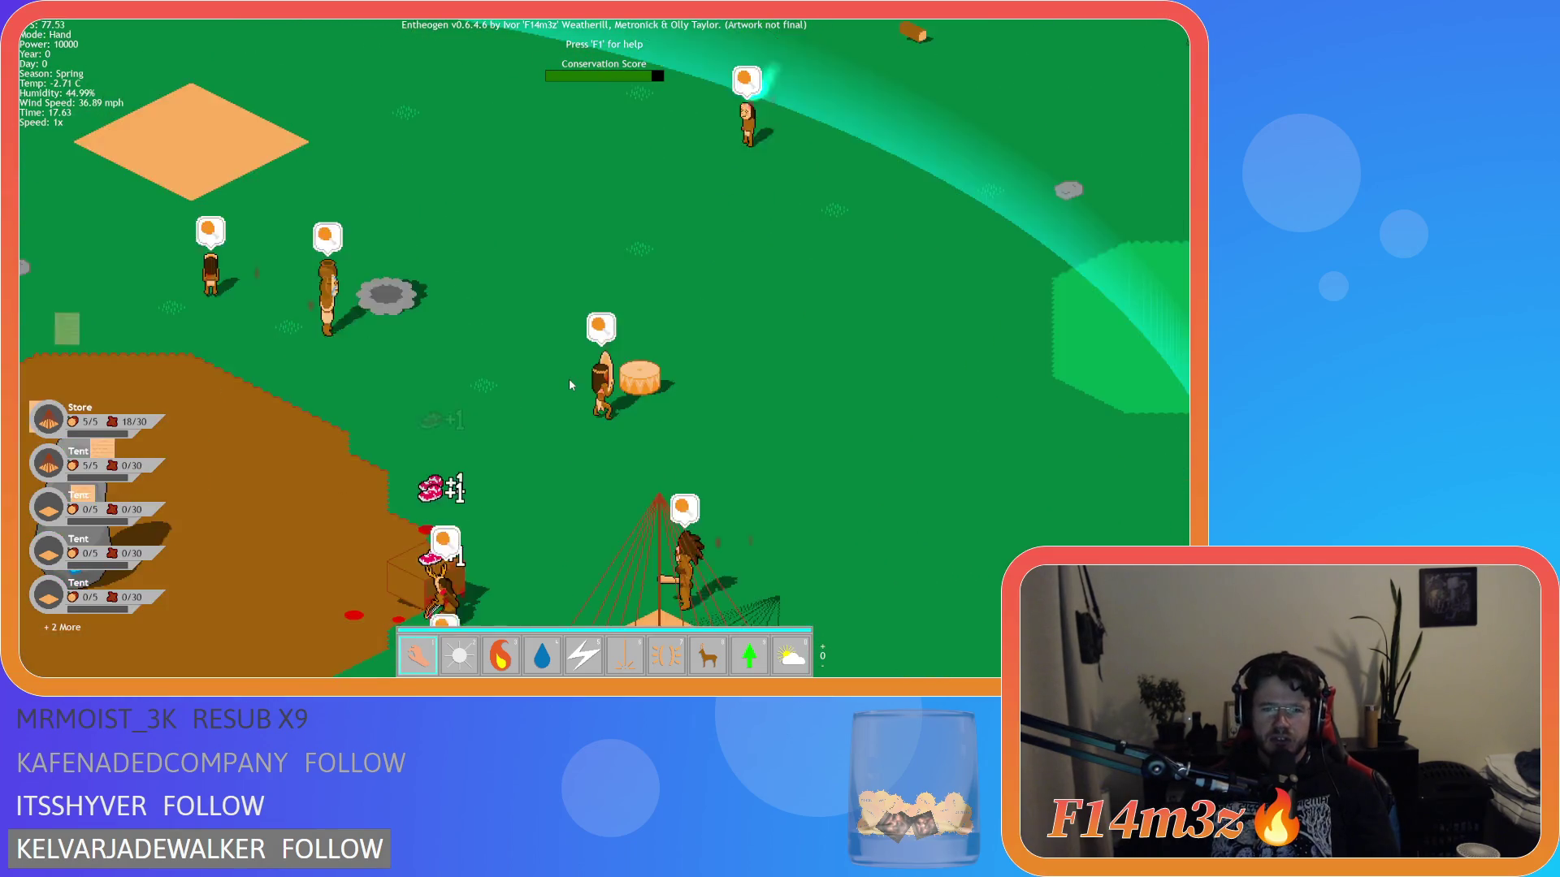
key("a")
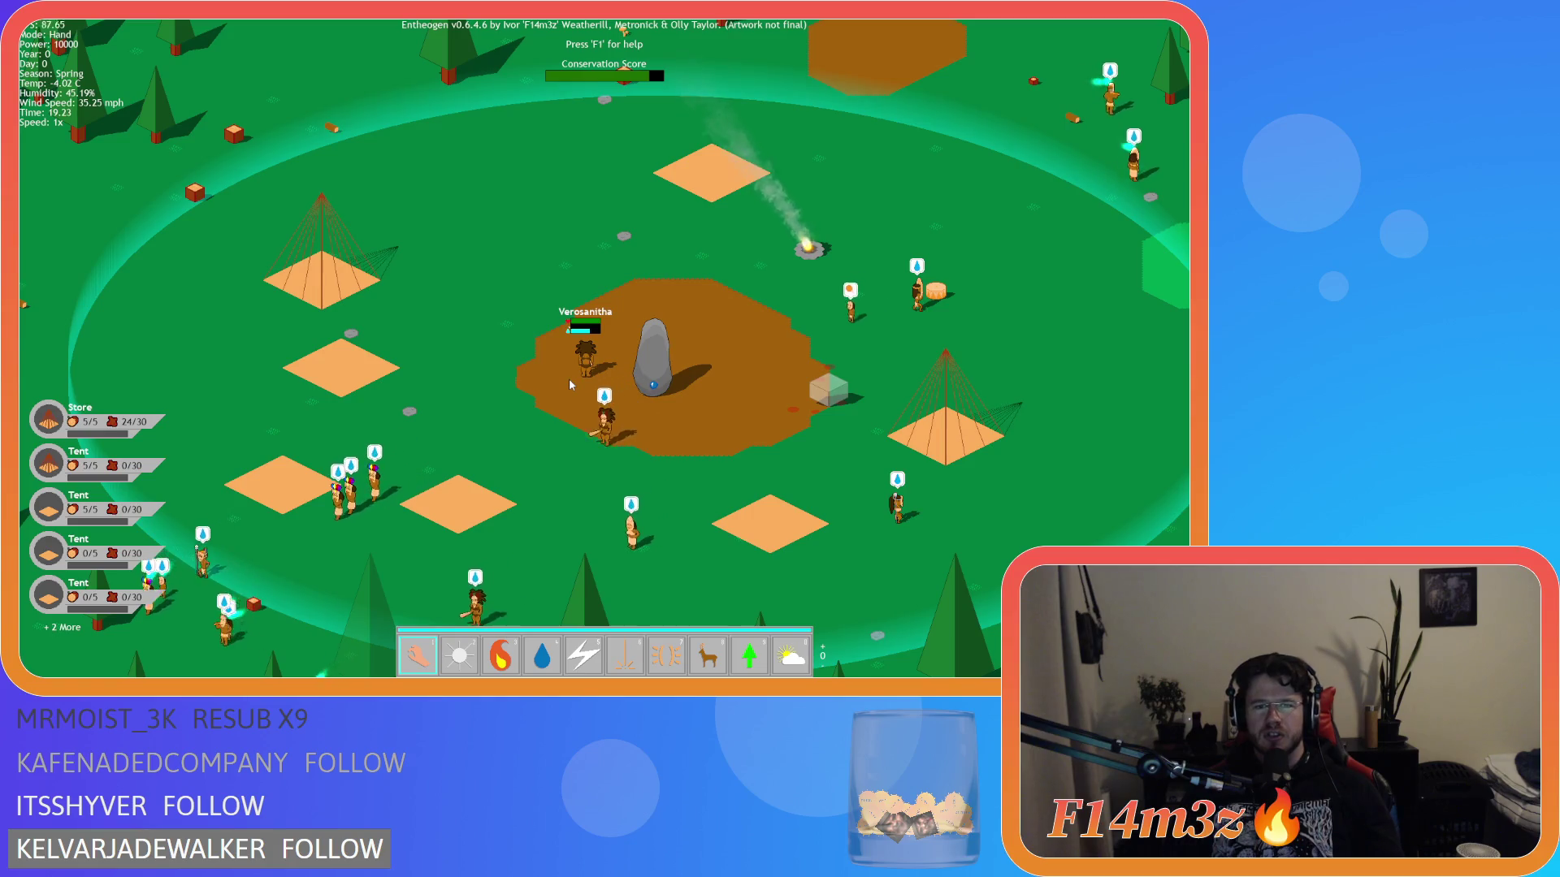
key("s")
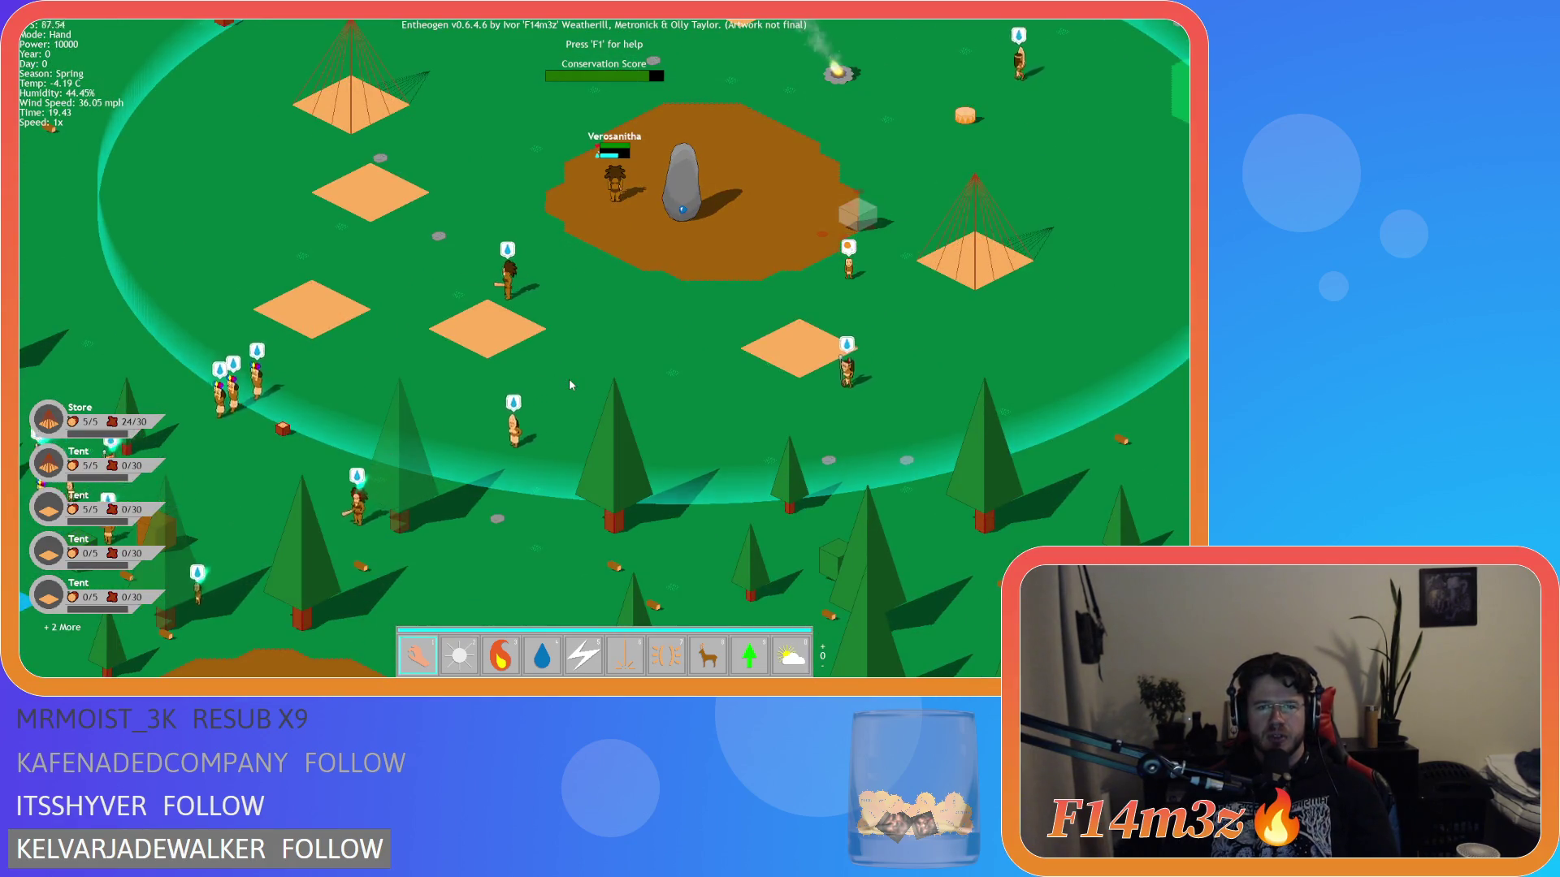
key("w")
key("s")
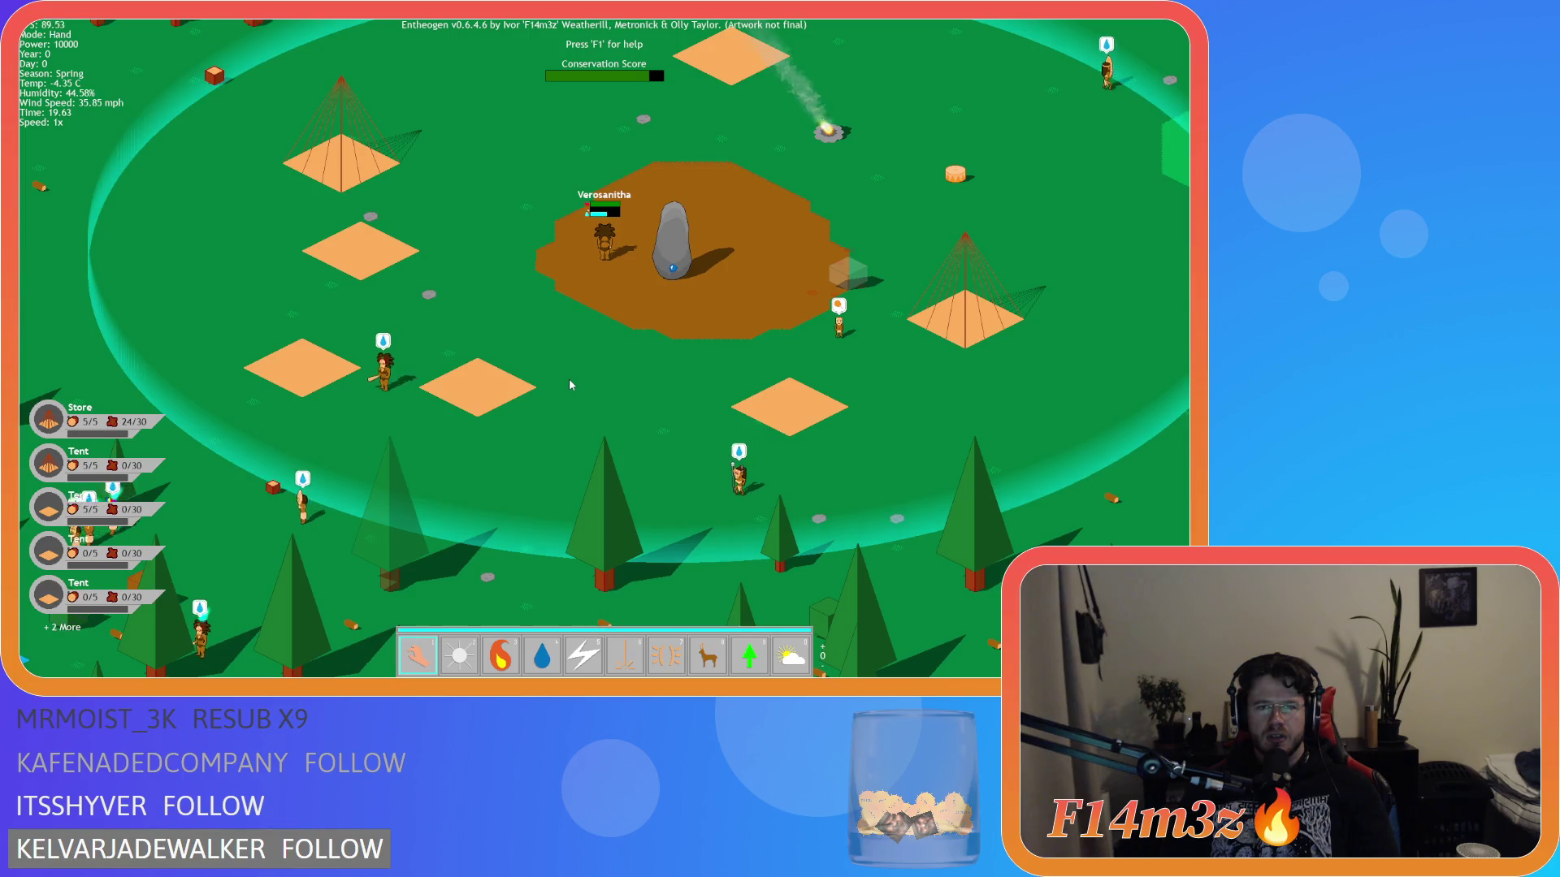
key("a")
key("s")
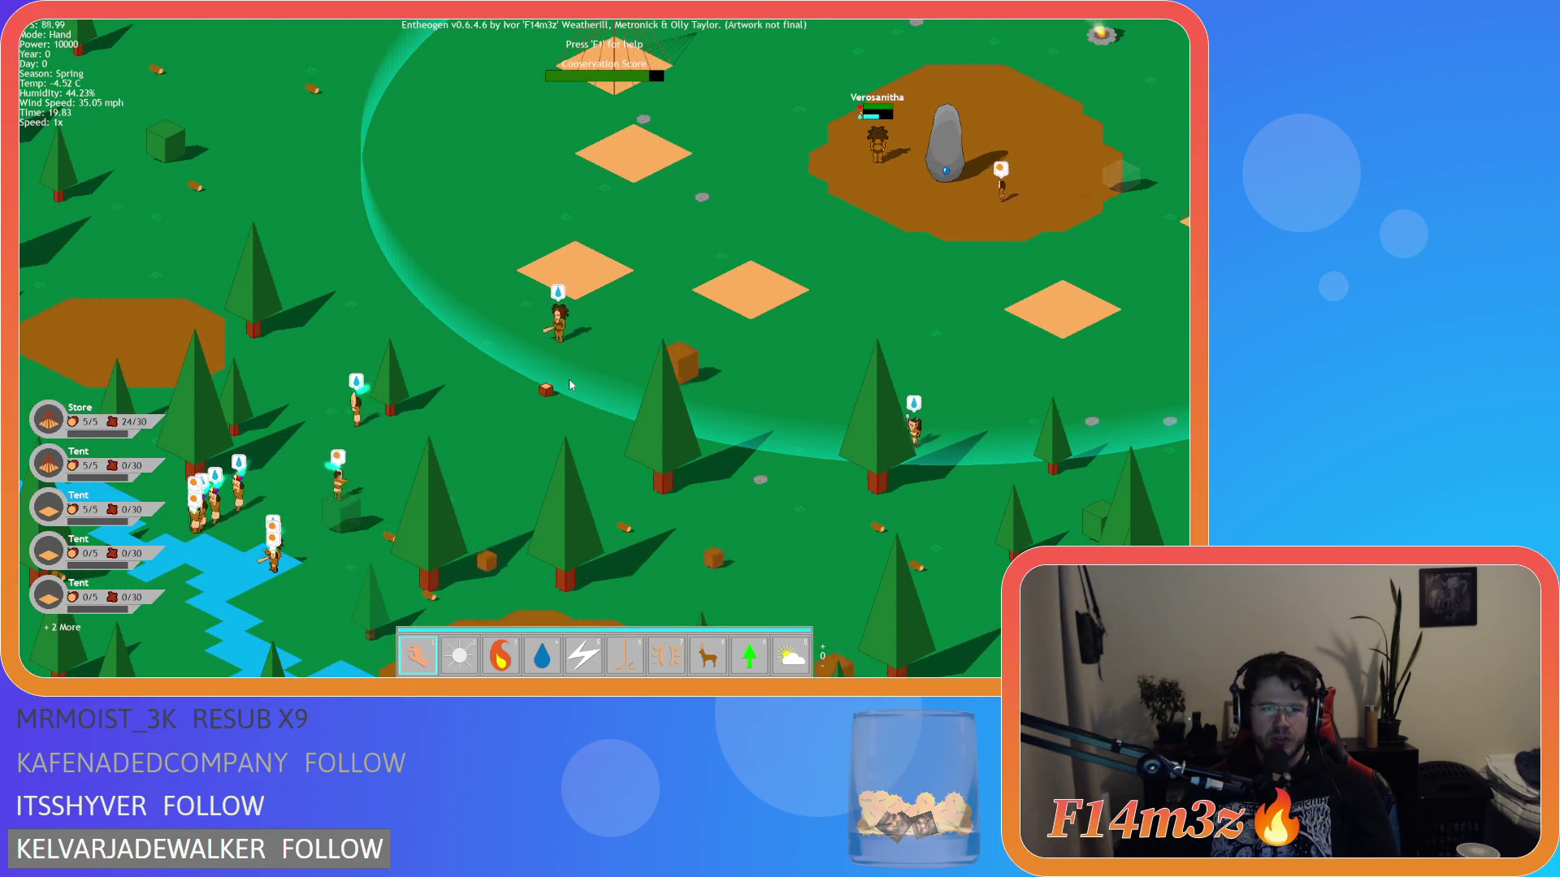
- Review the Tribe overview again, recentre on the village and quicksave with F5
key("t")
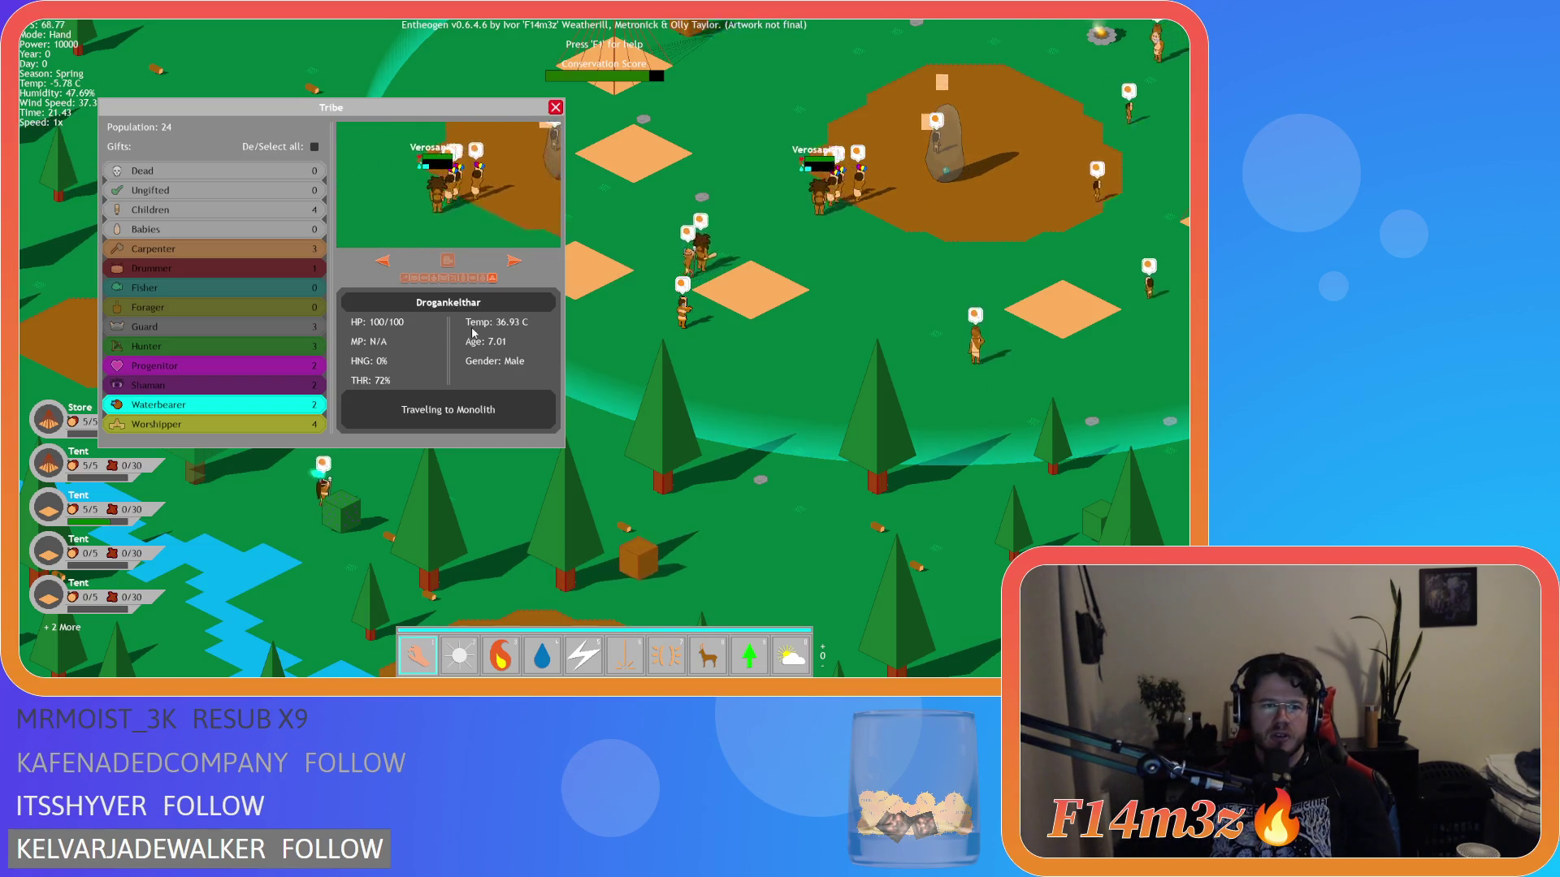
key("Escape")
scroll(719, 307, "up", 3)
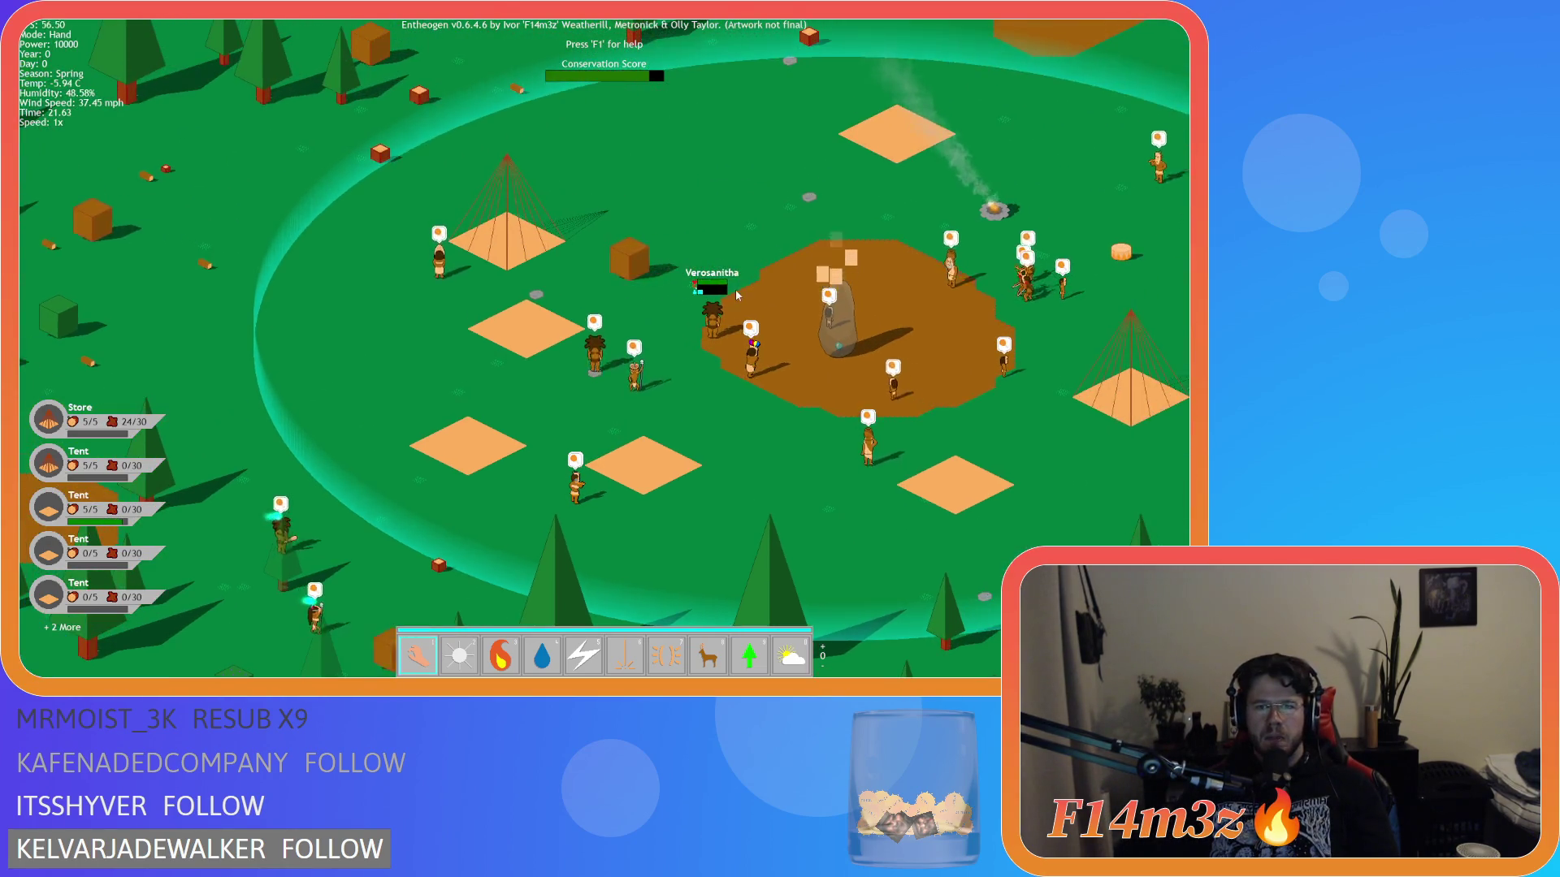
scroll(719, 307, "down", 2)
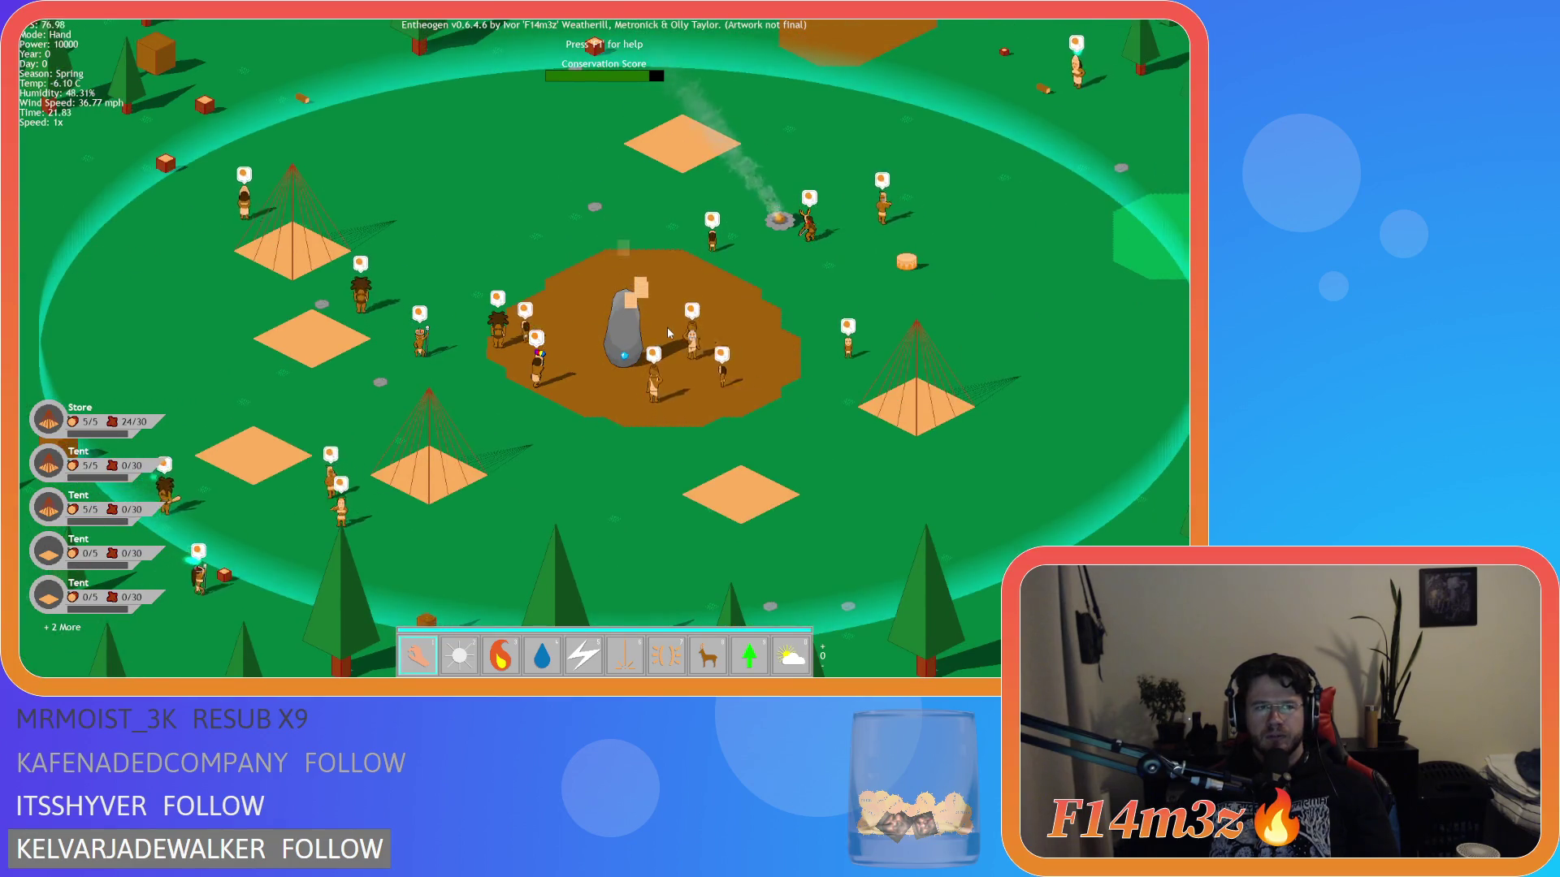
scroll(666, 326, "up", 2)
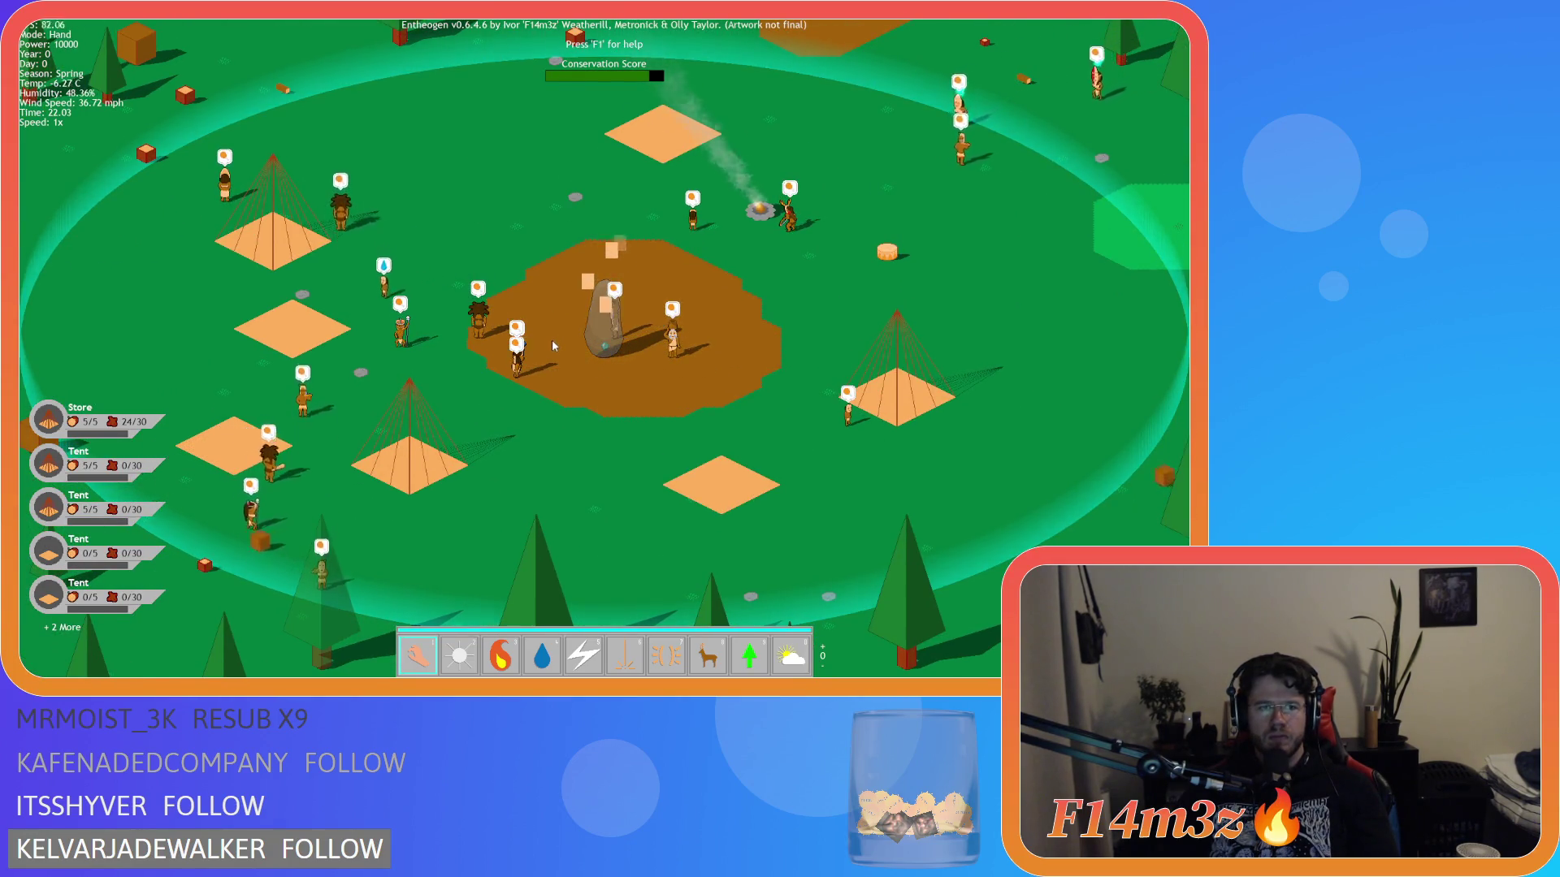
key("a")
key("d")
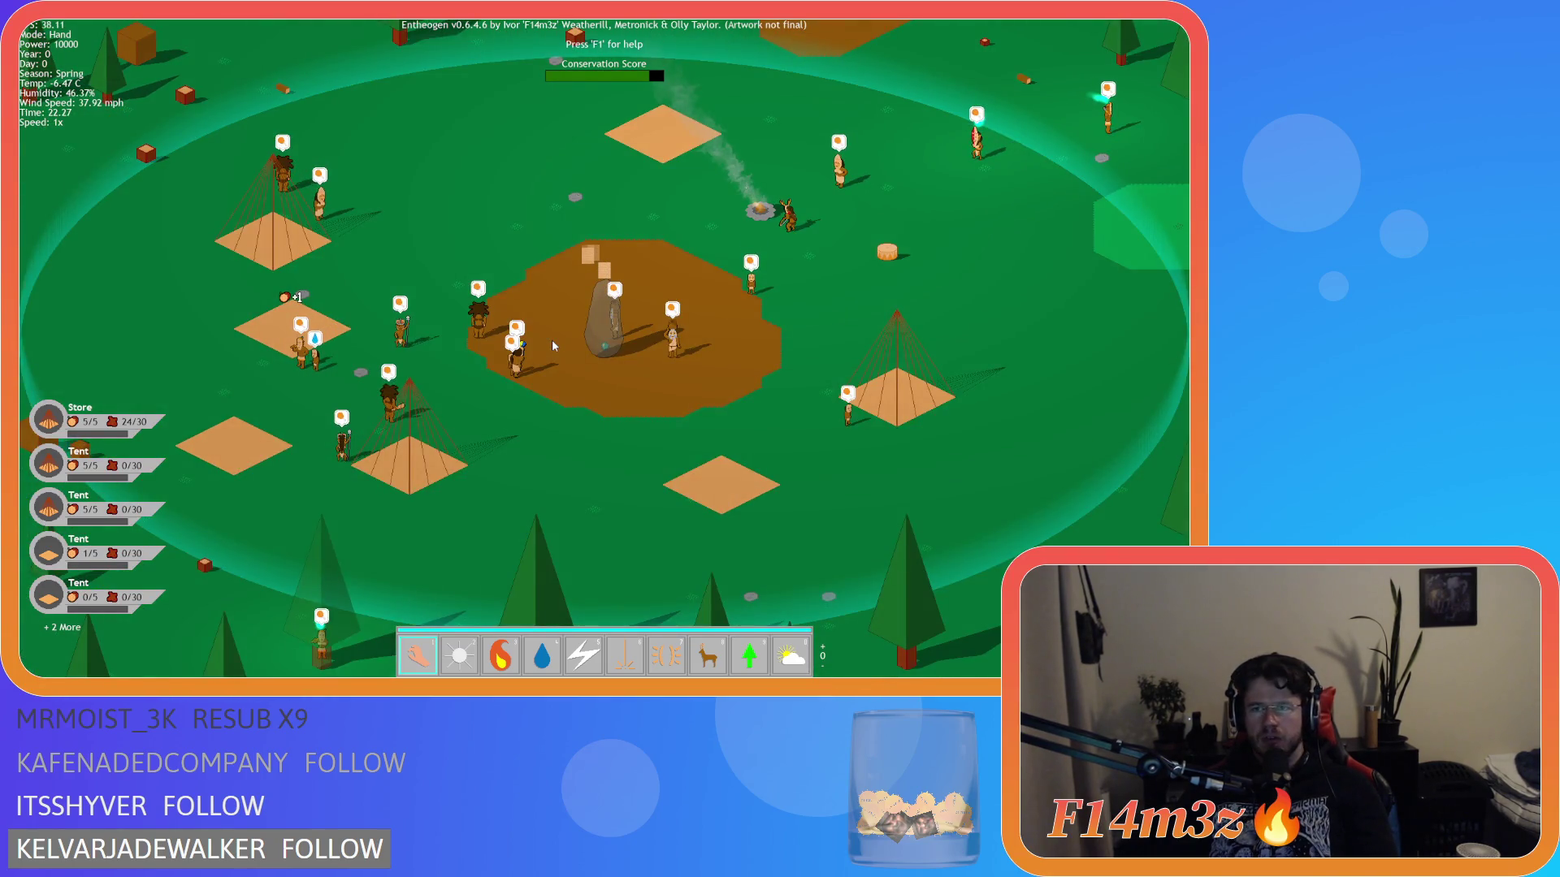
key("F5")
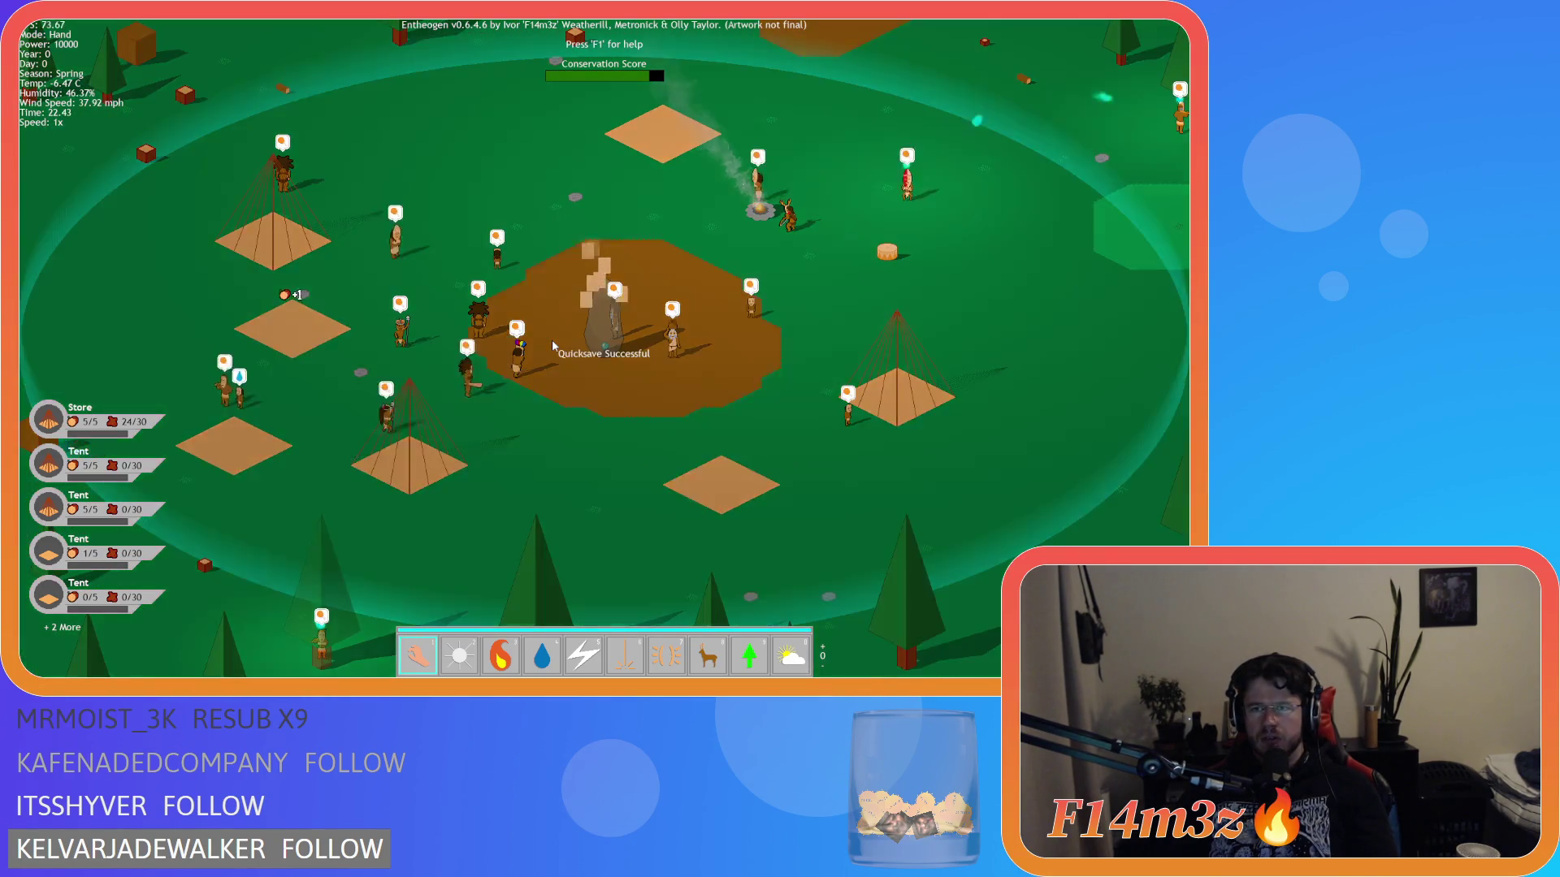
- Zoom out and pan through the forest toward the lake, then bring the village back
key("a")
key("a")
key("w")
key("a")
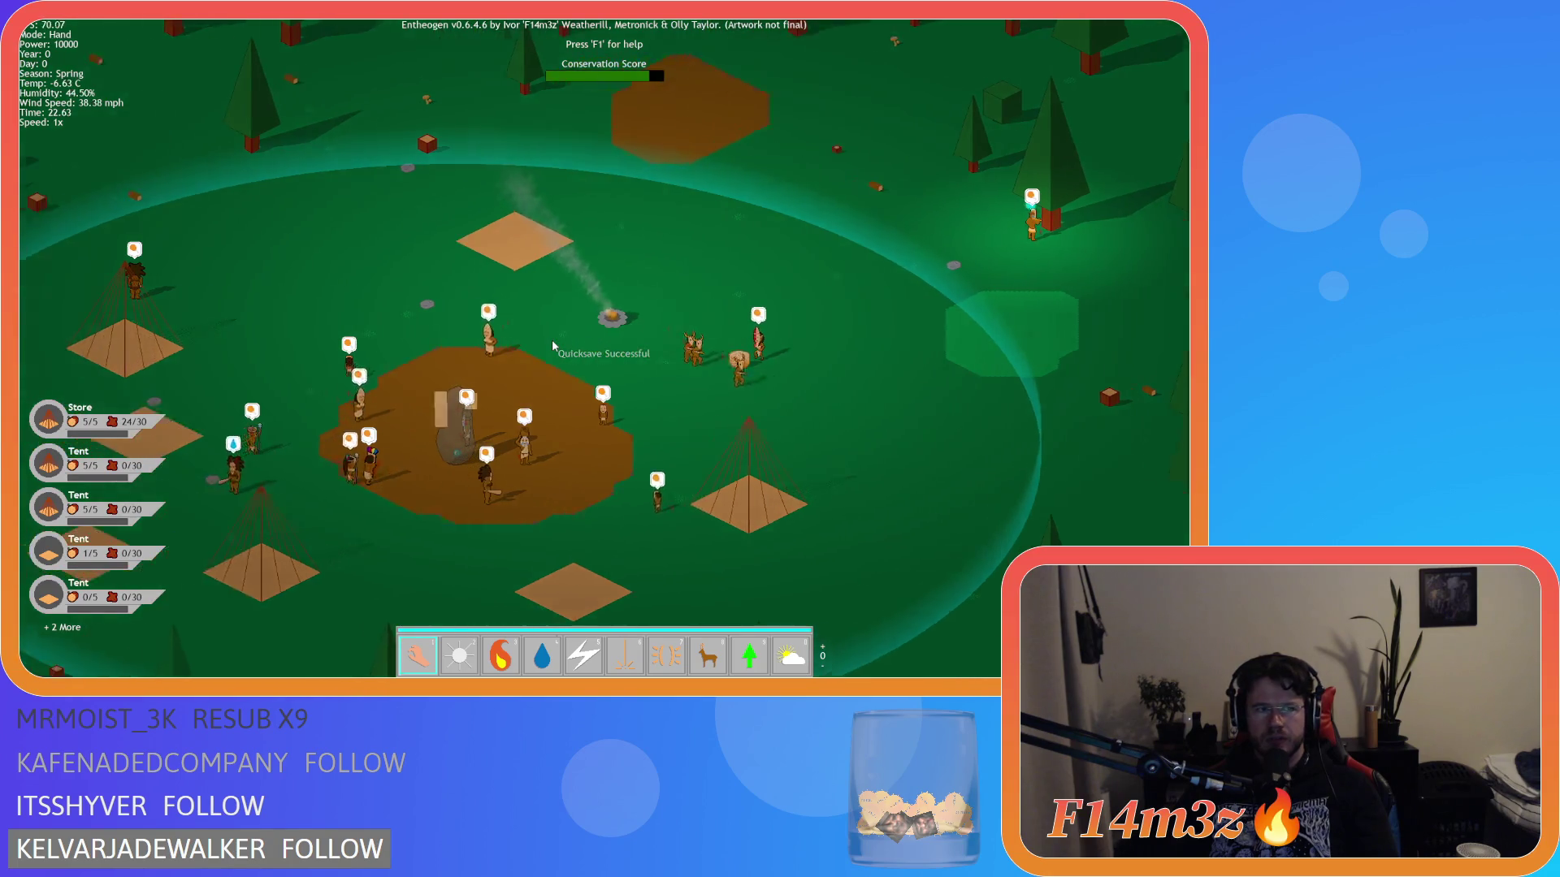
key("s")
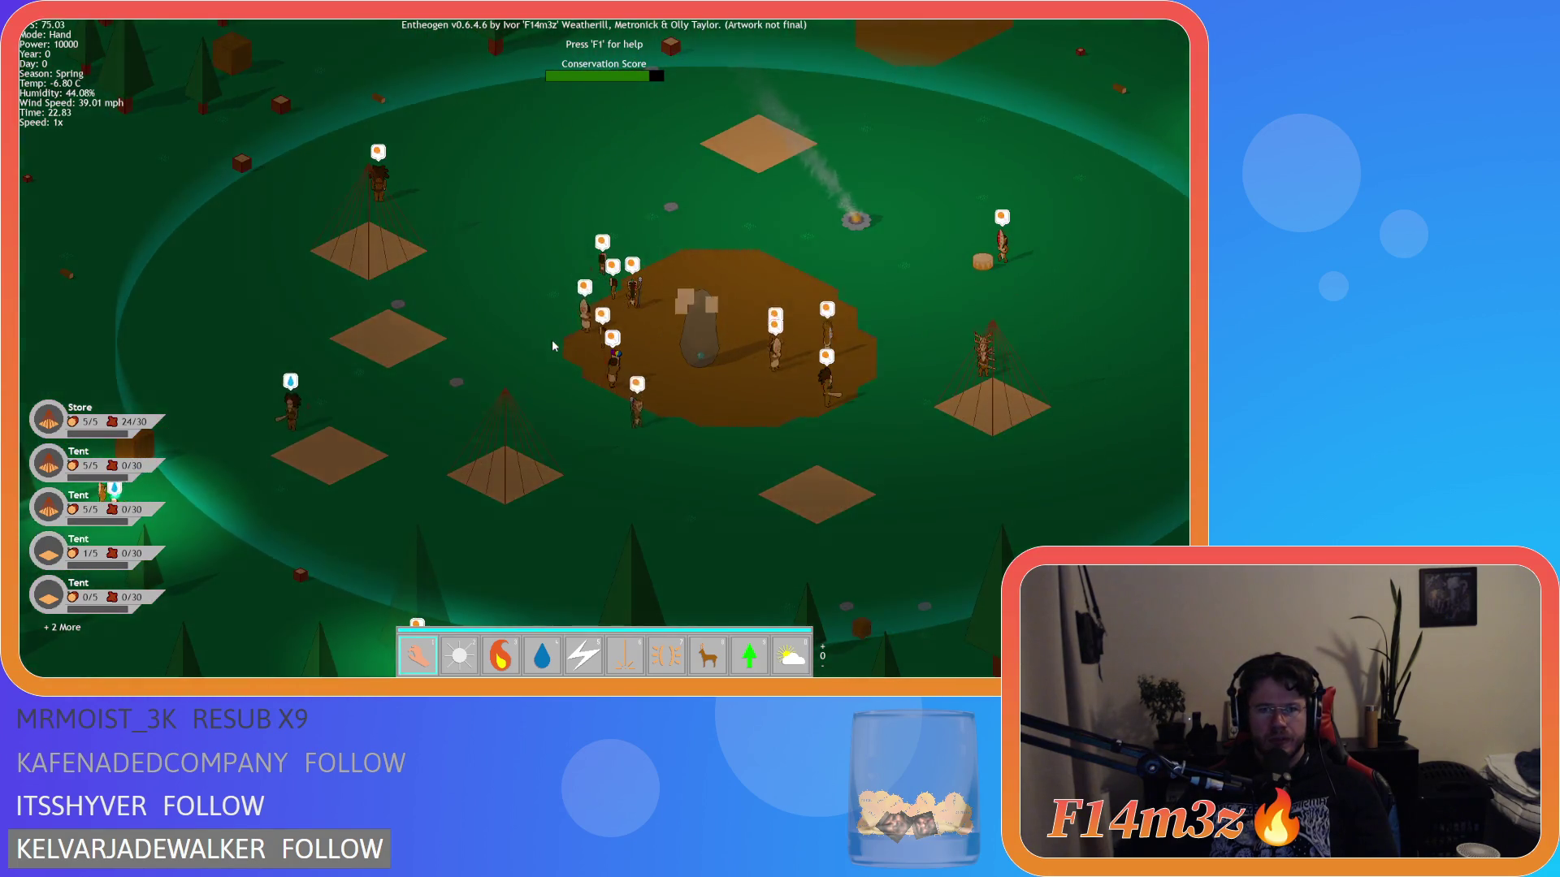
scroll(552, 339, "down", 5)
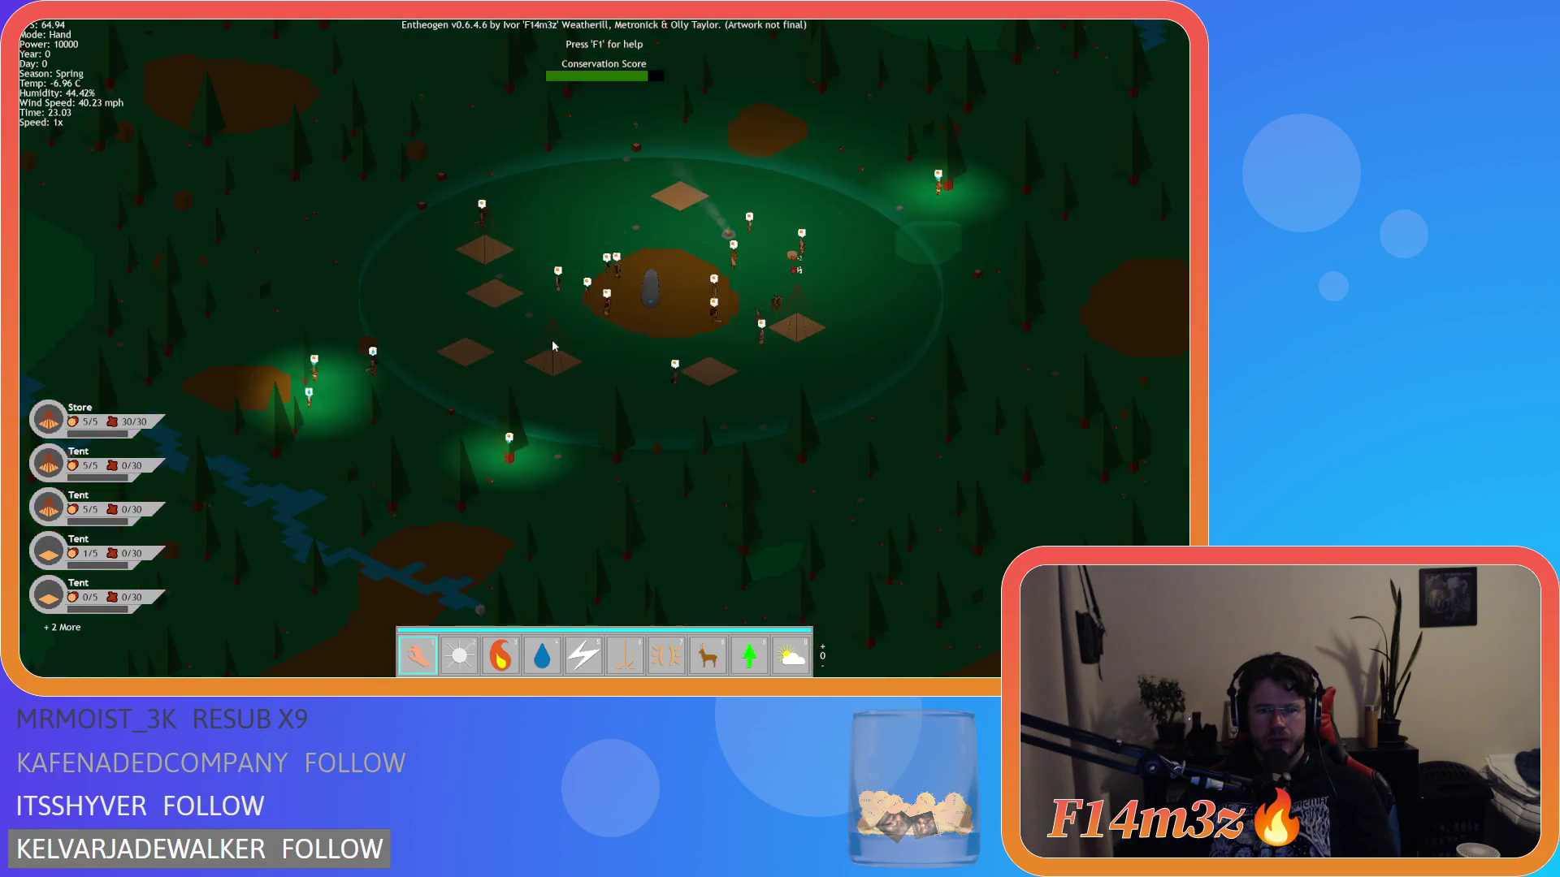
key("d")
key("s")
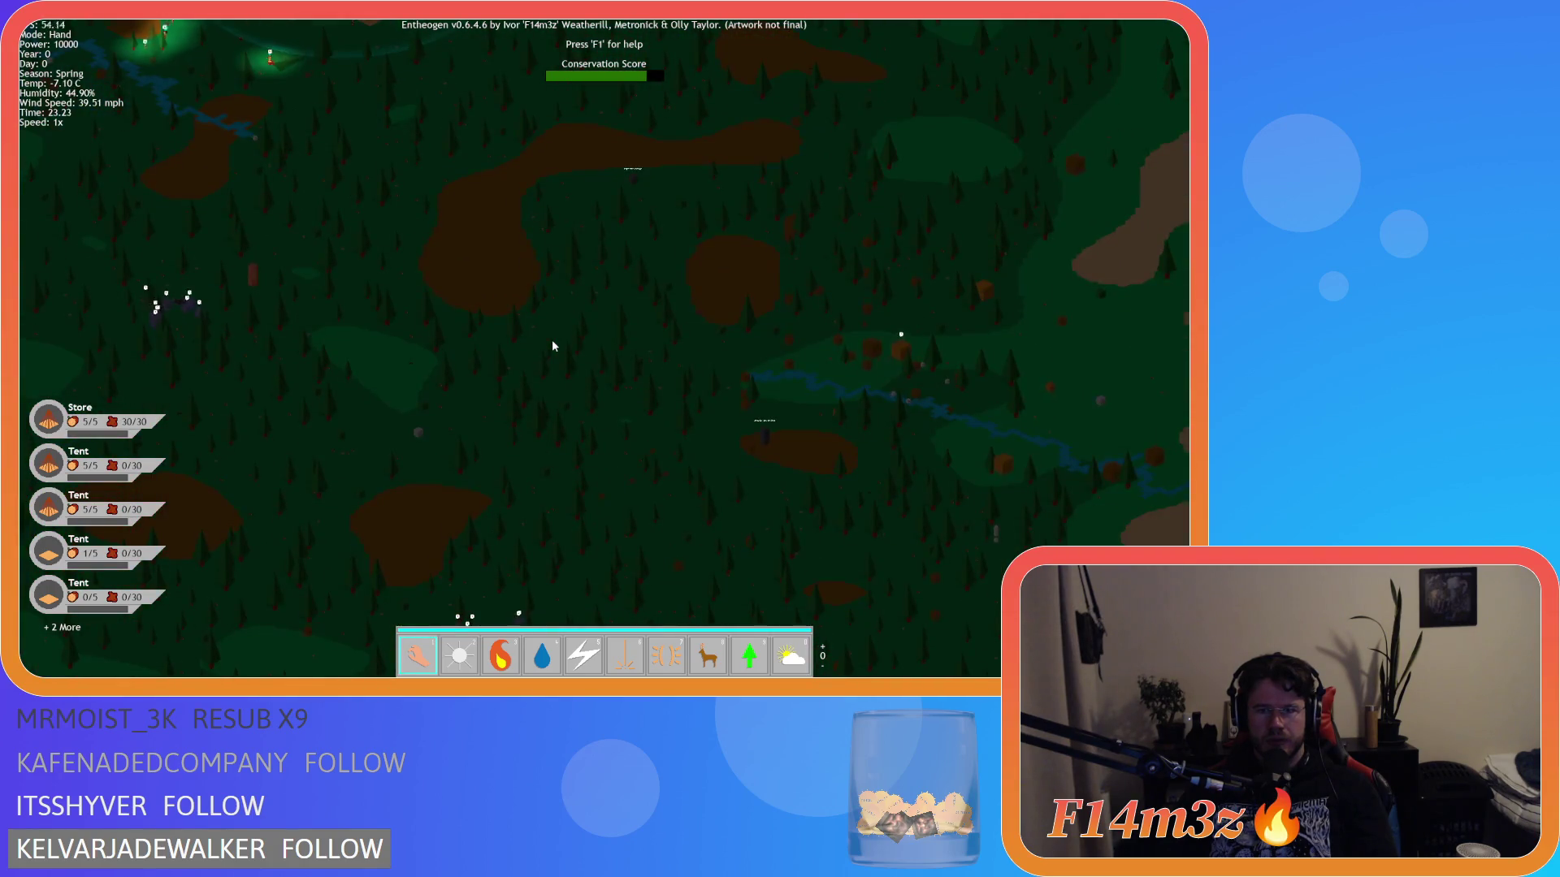
key("a")
key("s")
key("d")
key("w")
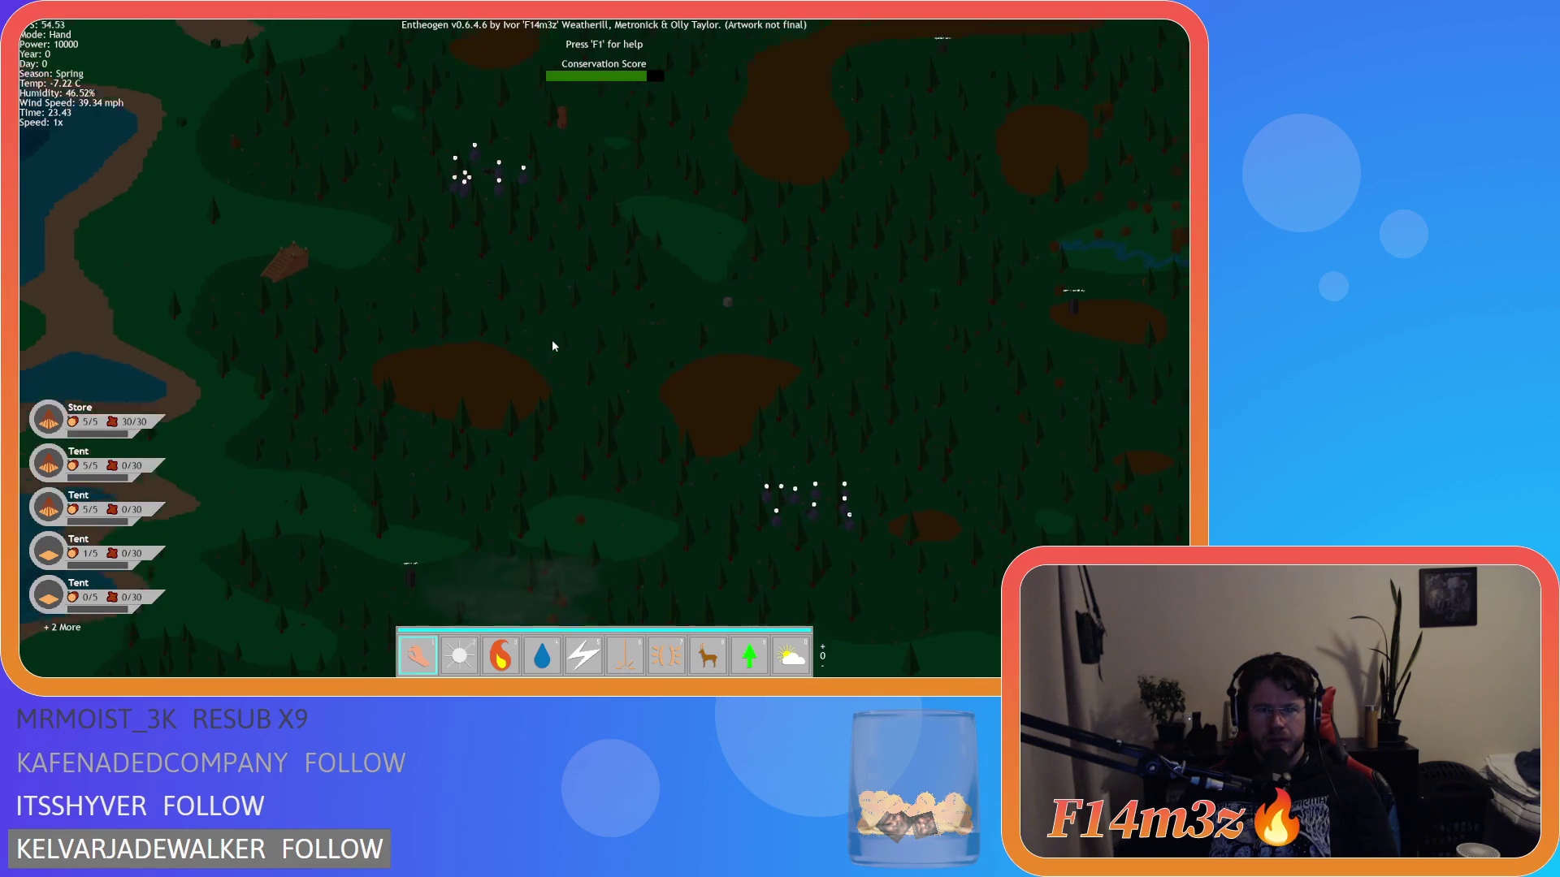
key("s")
key("w")
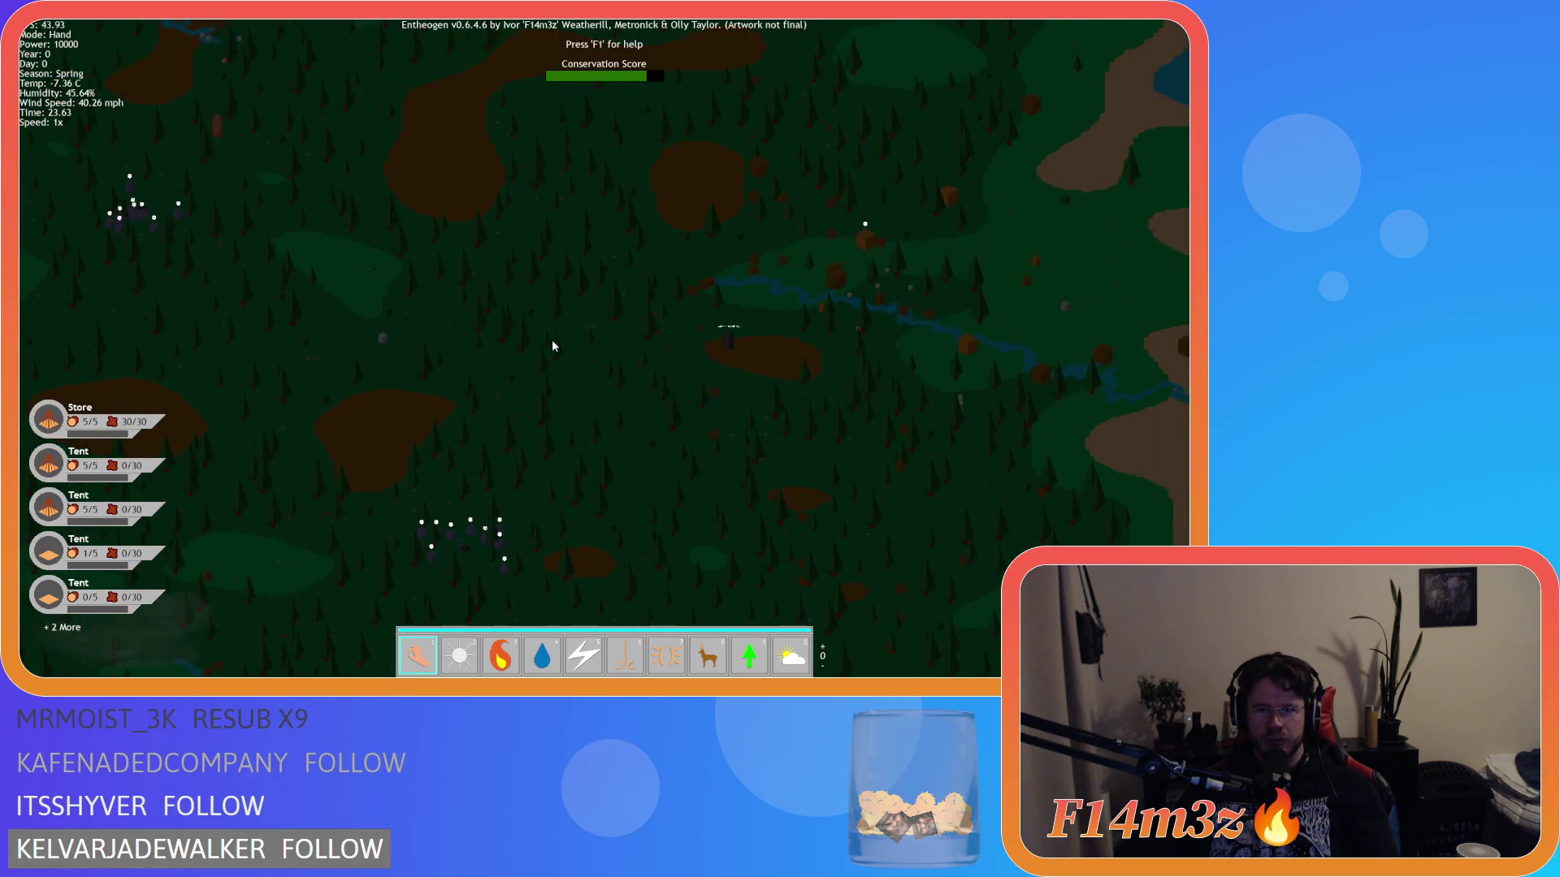
- Reveal the lake east of the village, then centre on the village and standing stone
key("d")
key("w")
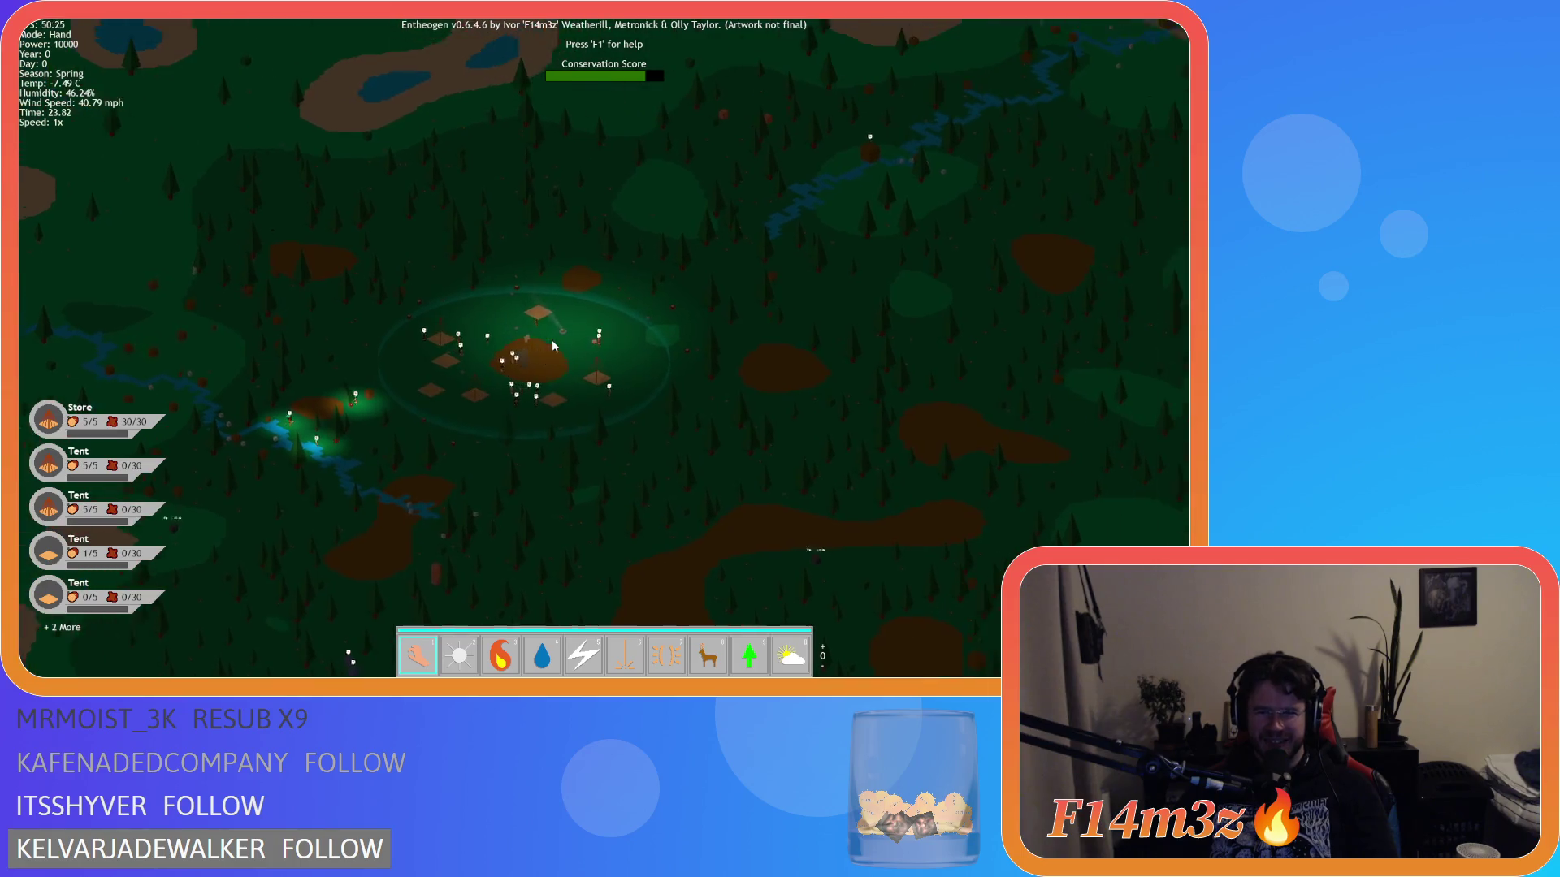
key("s")
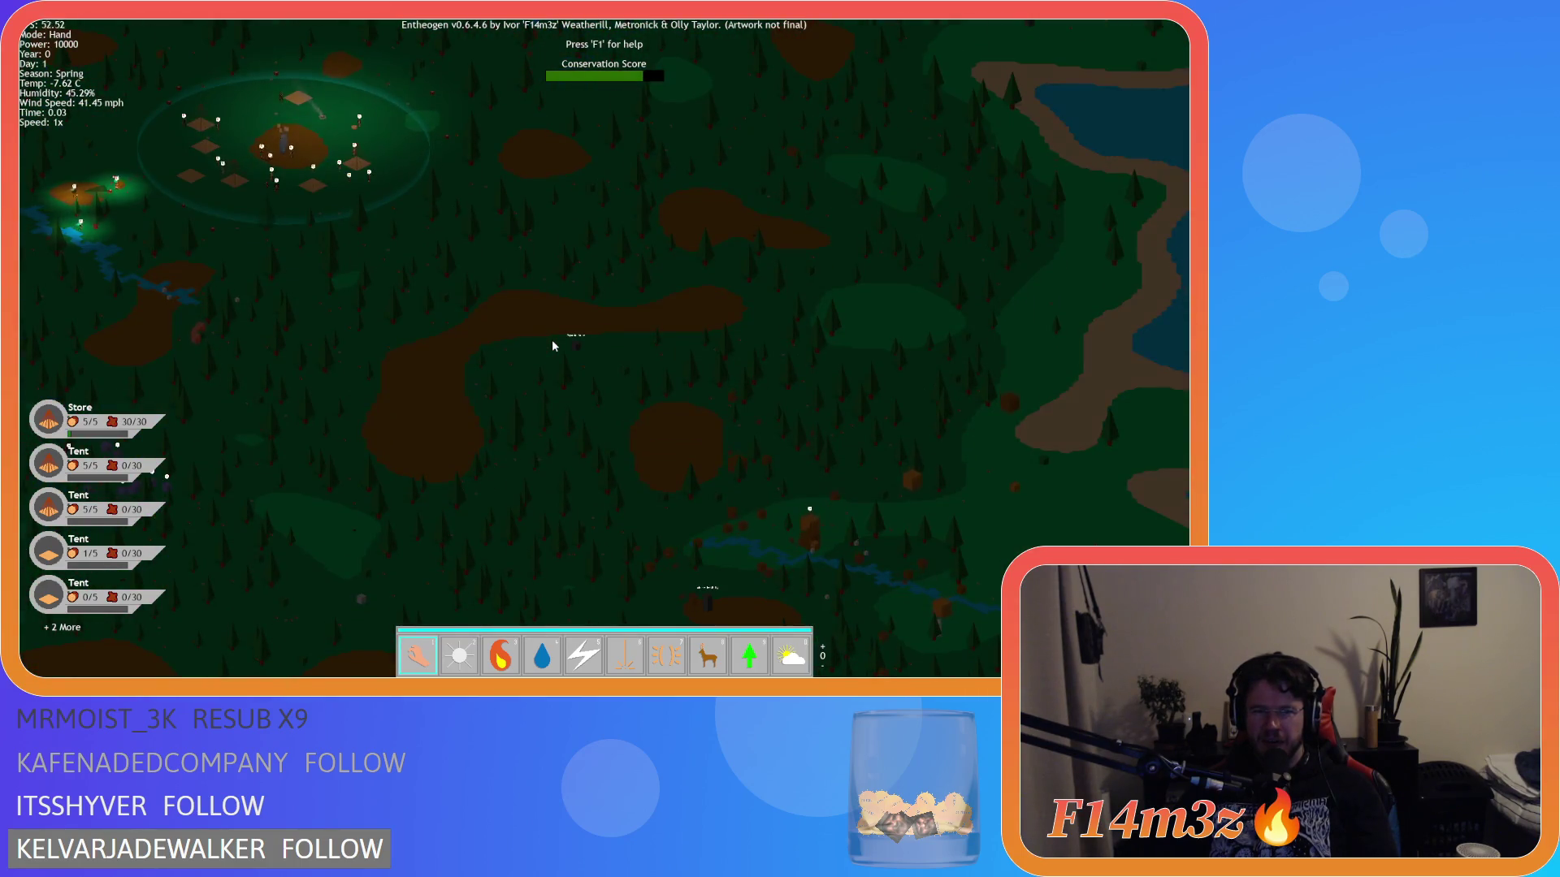
key("w")
key("d")
key("a")
key("w")
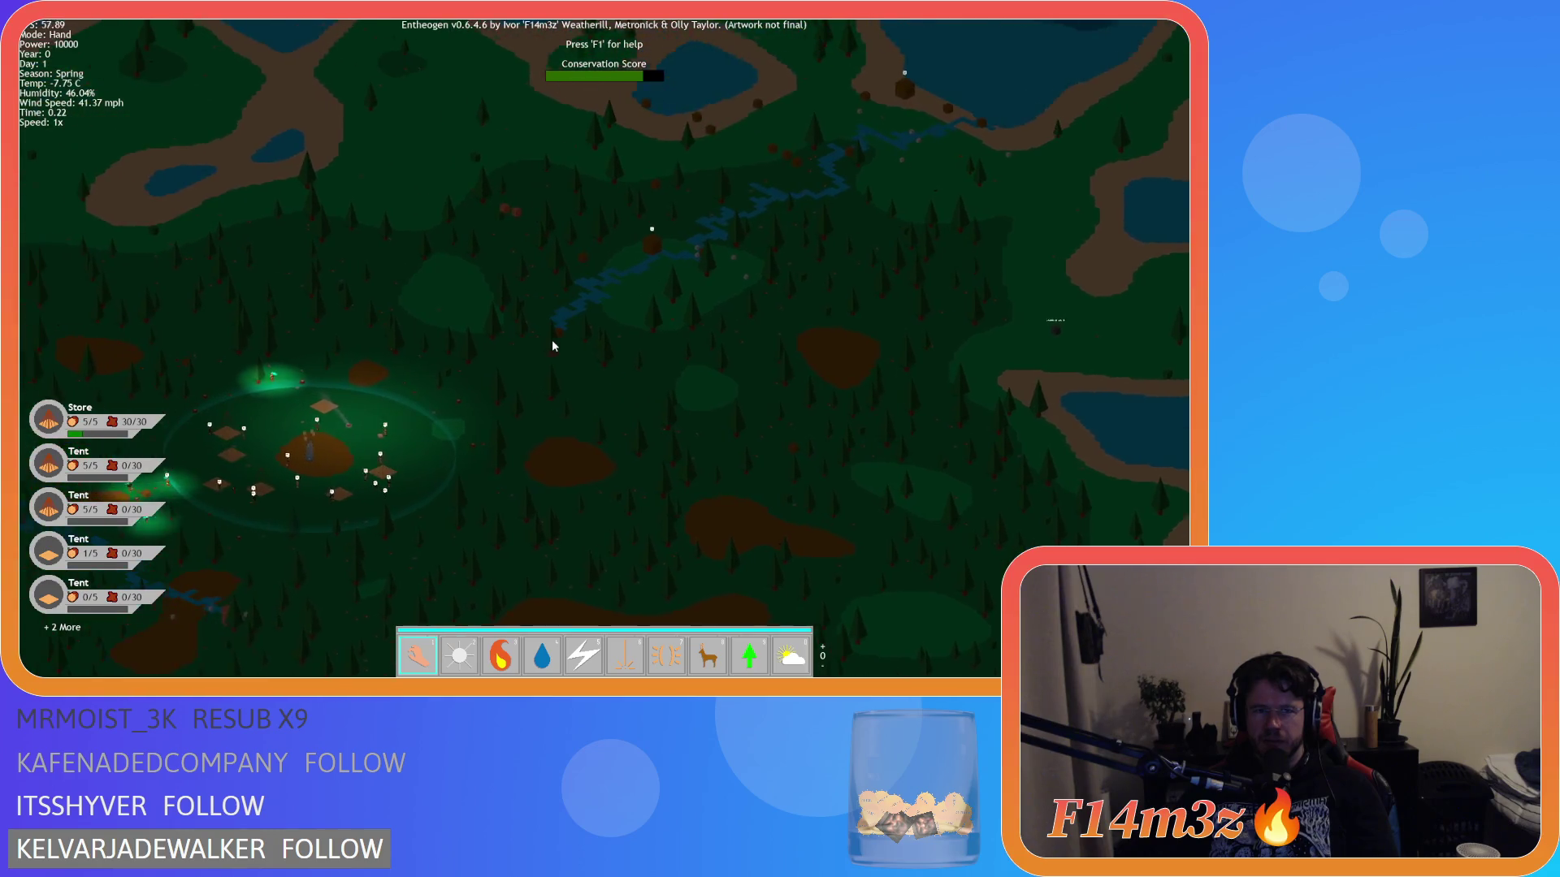
key("s")
key("w")
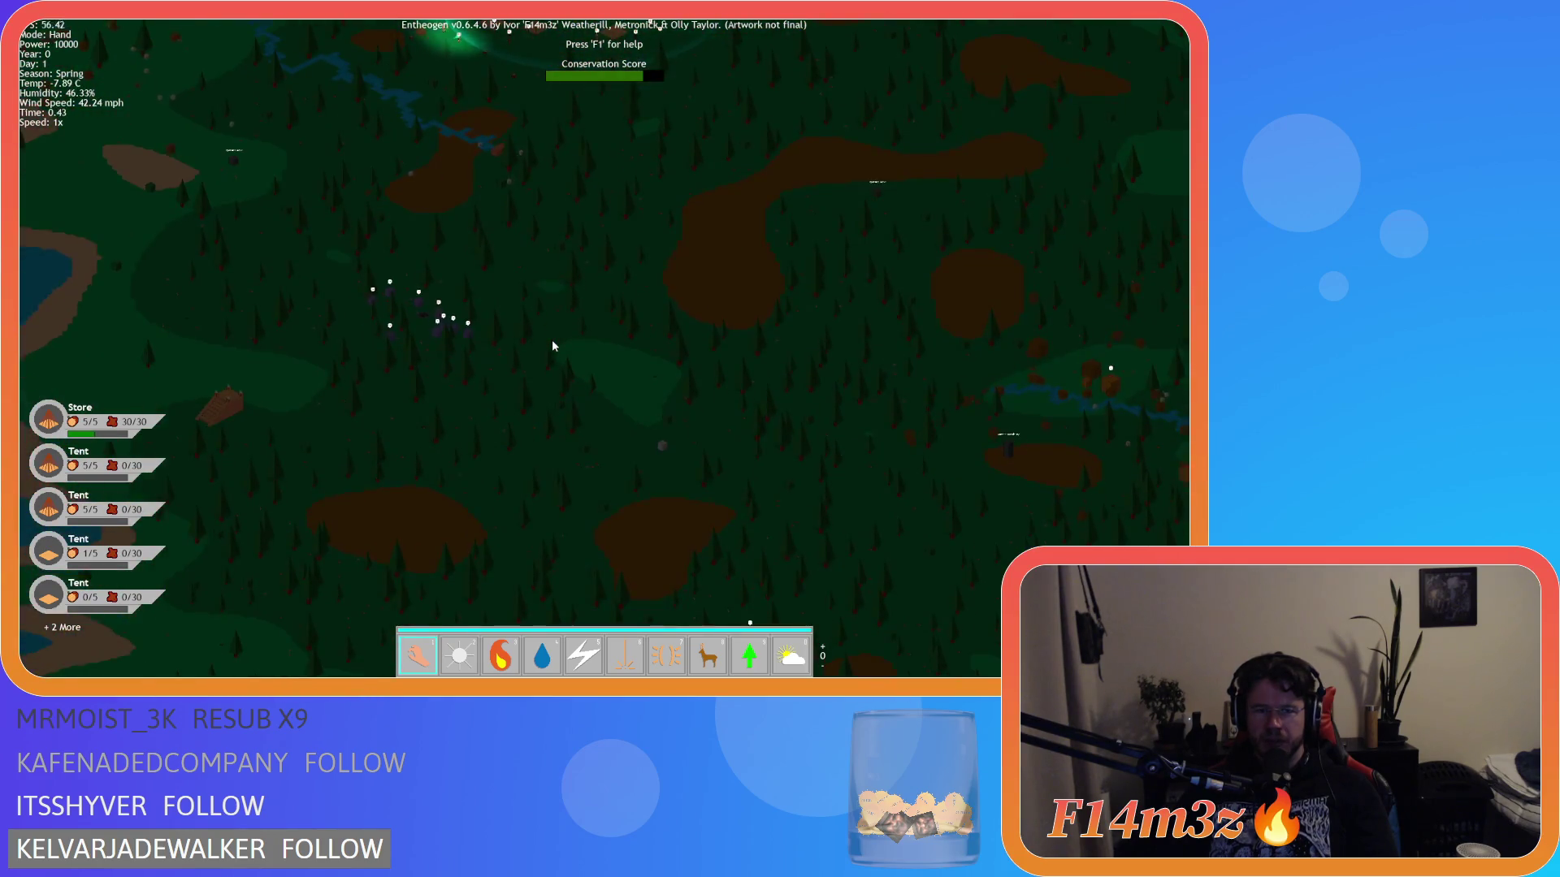
key("s")
key("w")
scroll(555, 346, "up", 3)
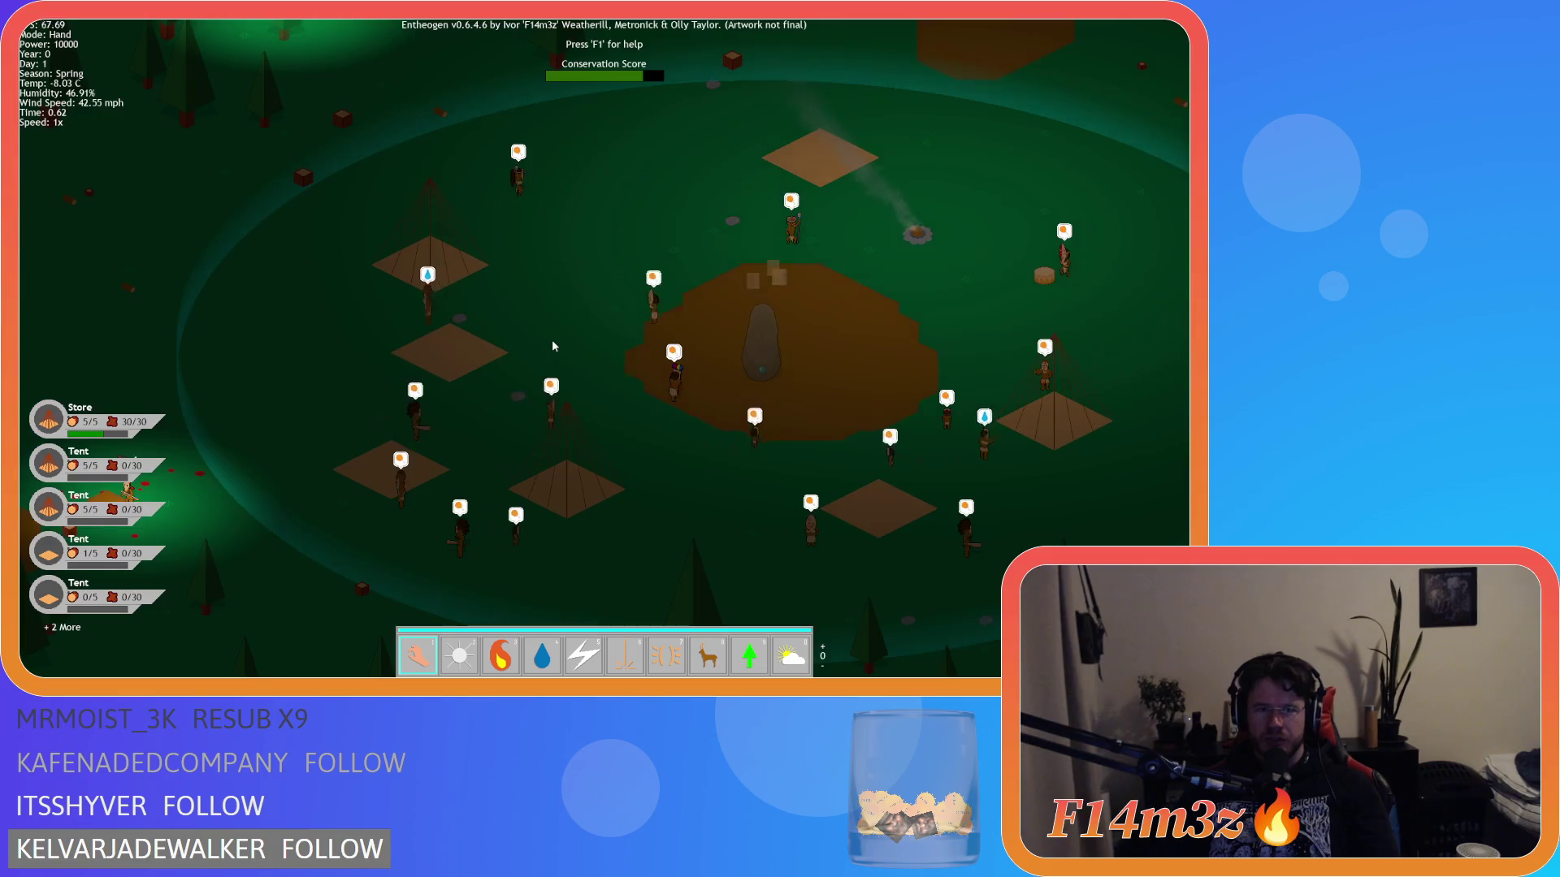
scroll(555, 346, "down", 3)
scroll(555, 346, "up", 5)
key("w")
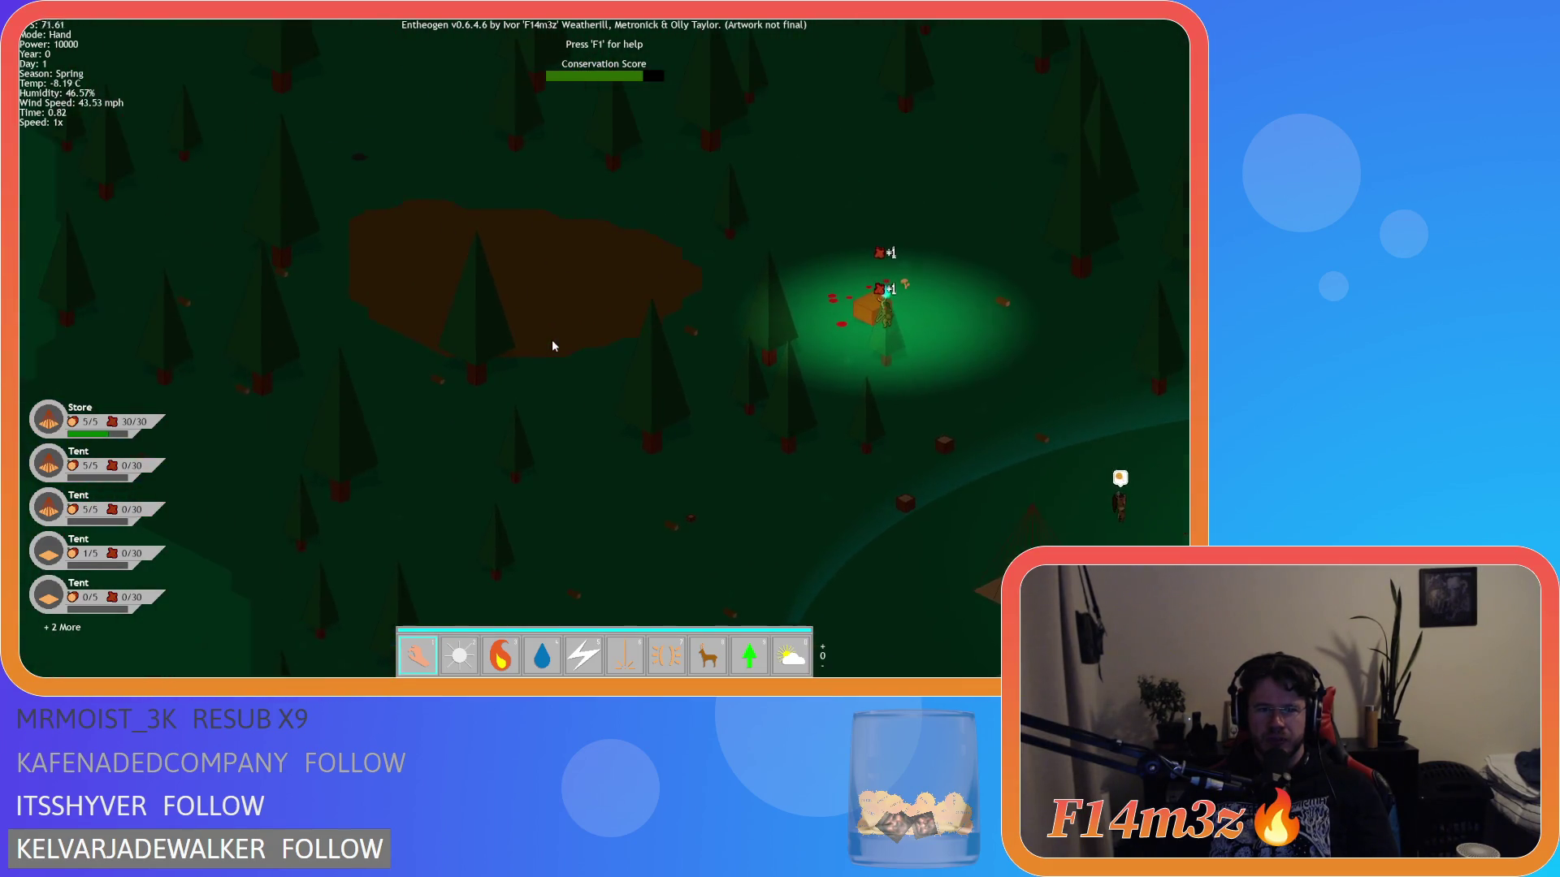
key("d")
key("s")
- Pan south-east through the forest to the river, return to the settlement and select the fire power
scroll(552, 340, "down", 3)
key("d")
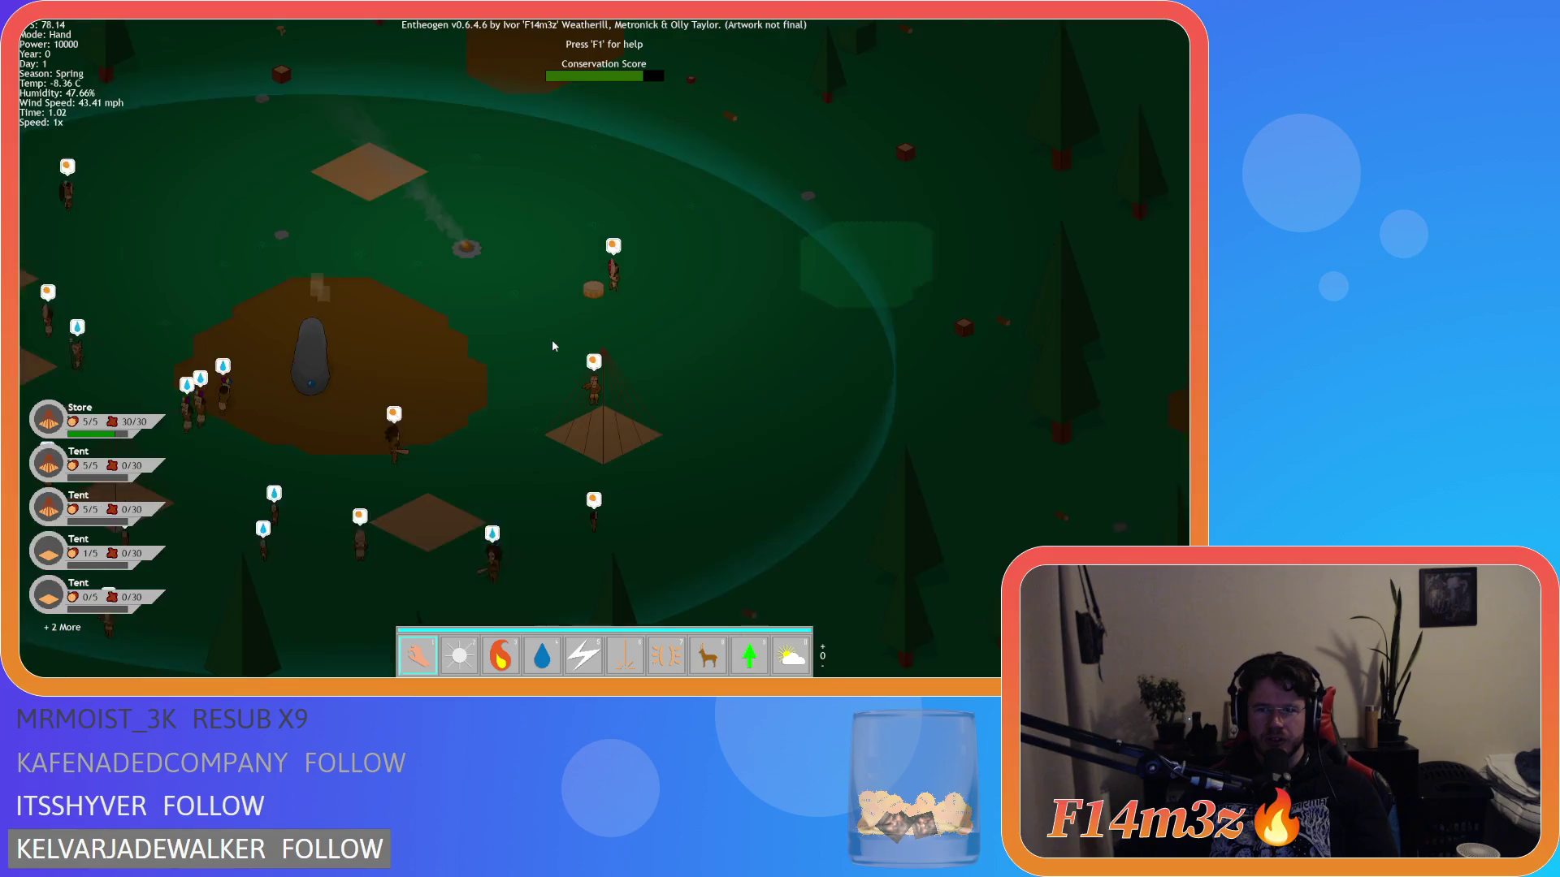
key("s")
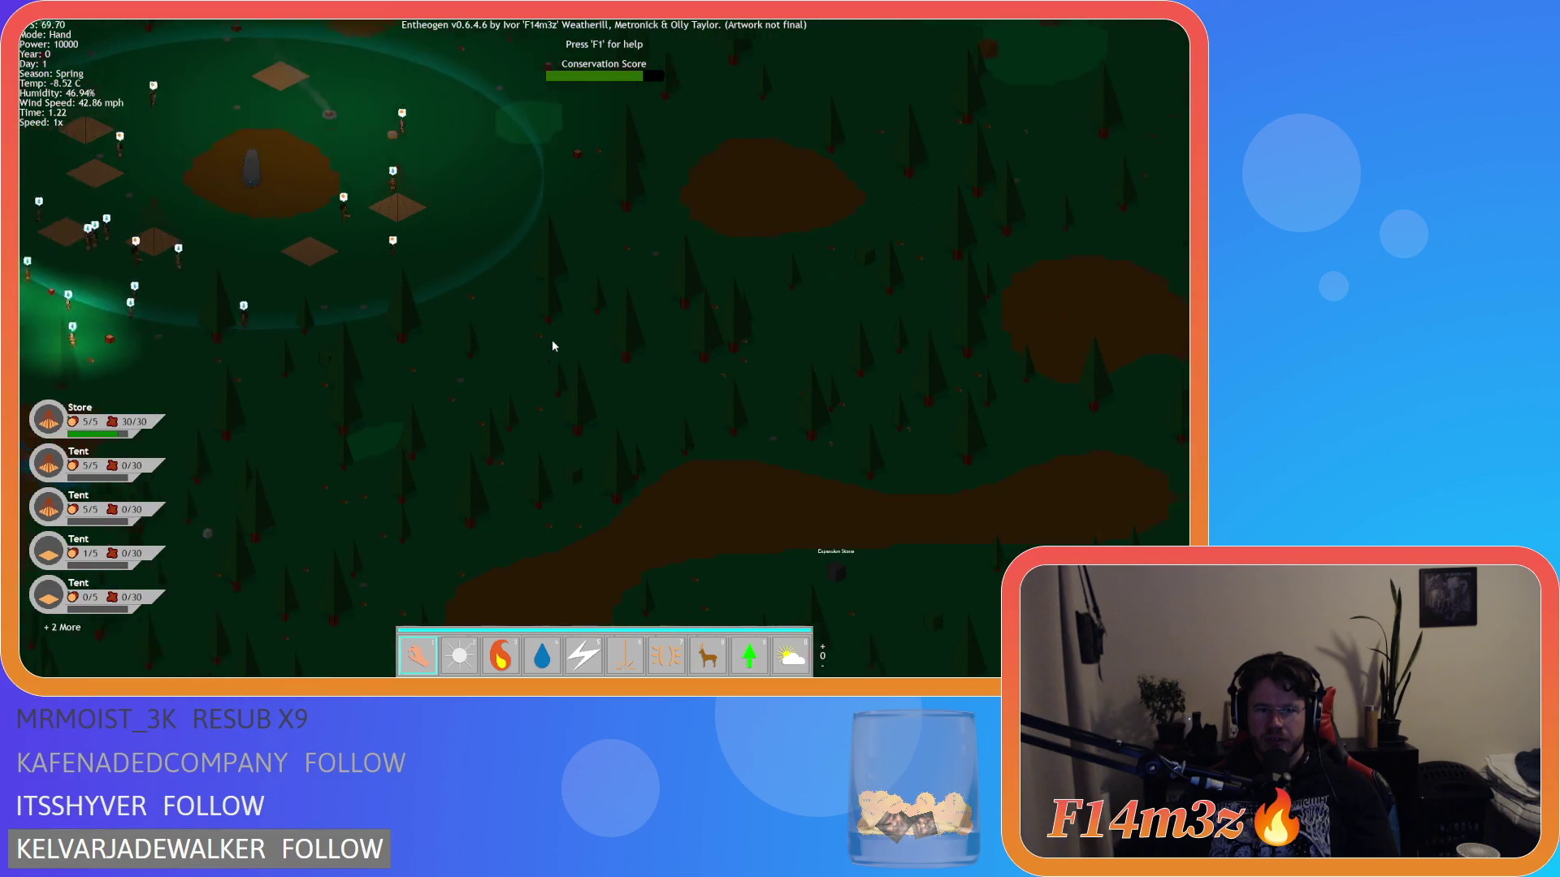
scroll(553, 345, "up", 5)
key("s")
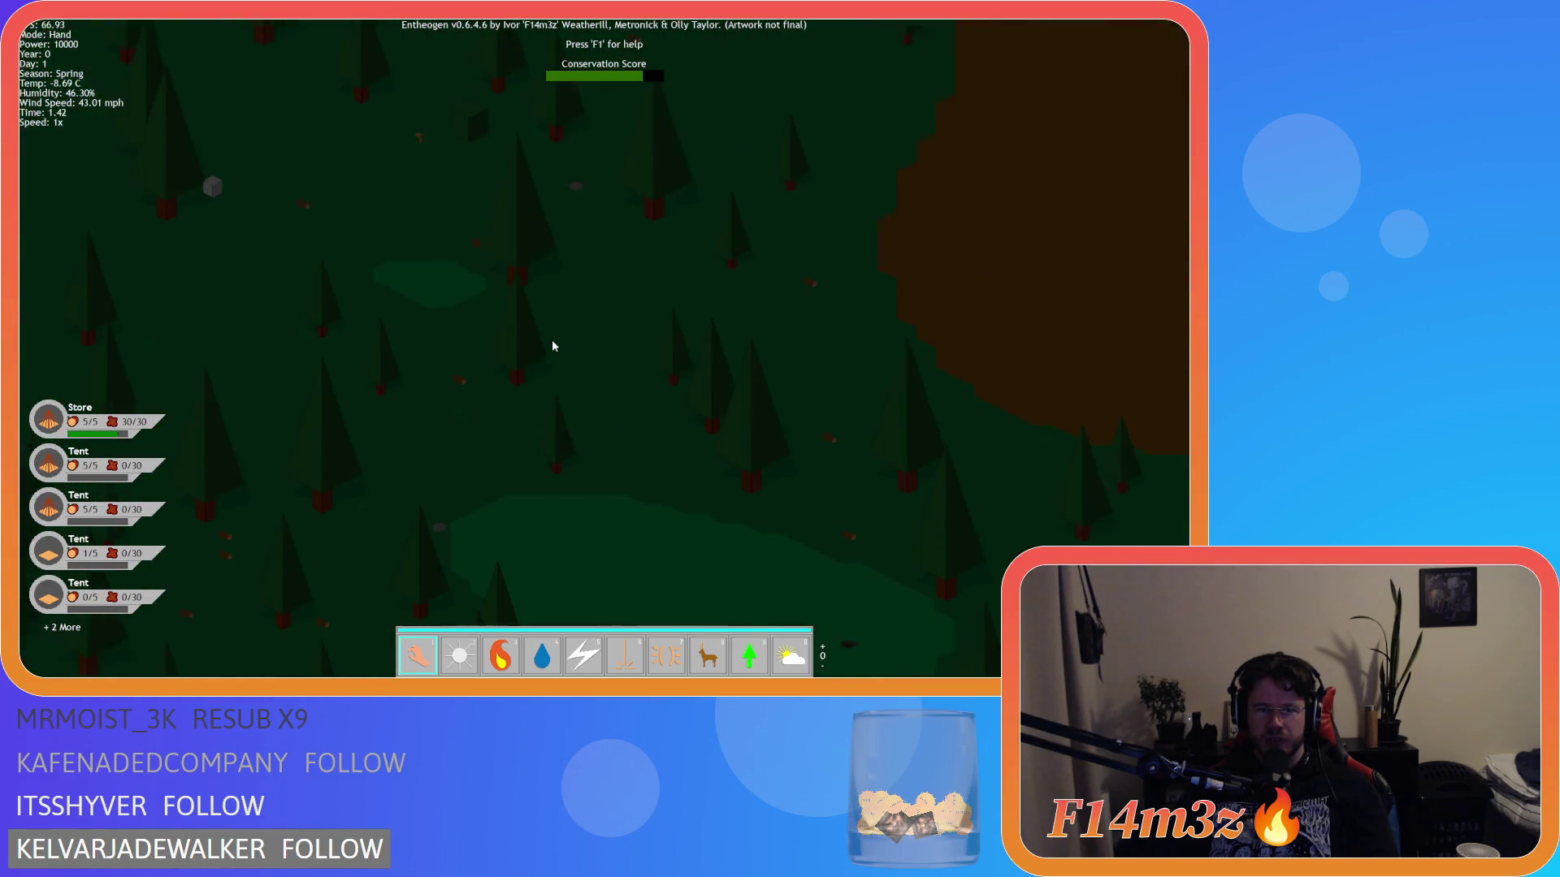
scroll(552, 345, "down", 5)
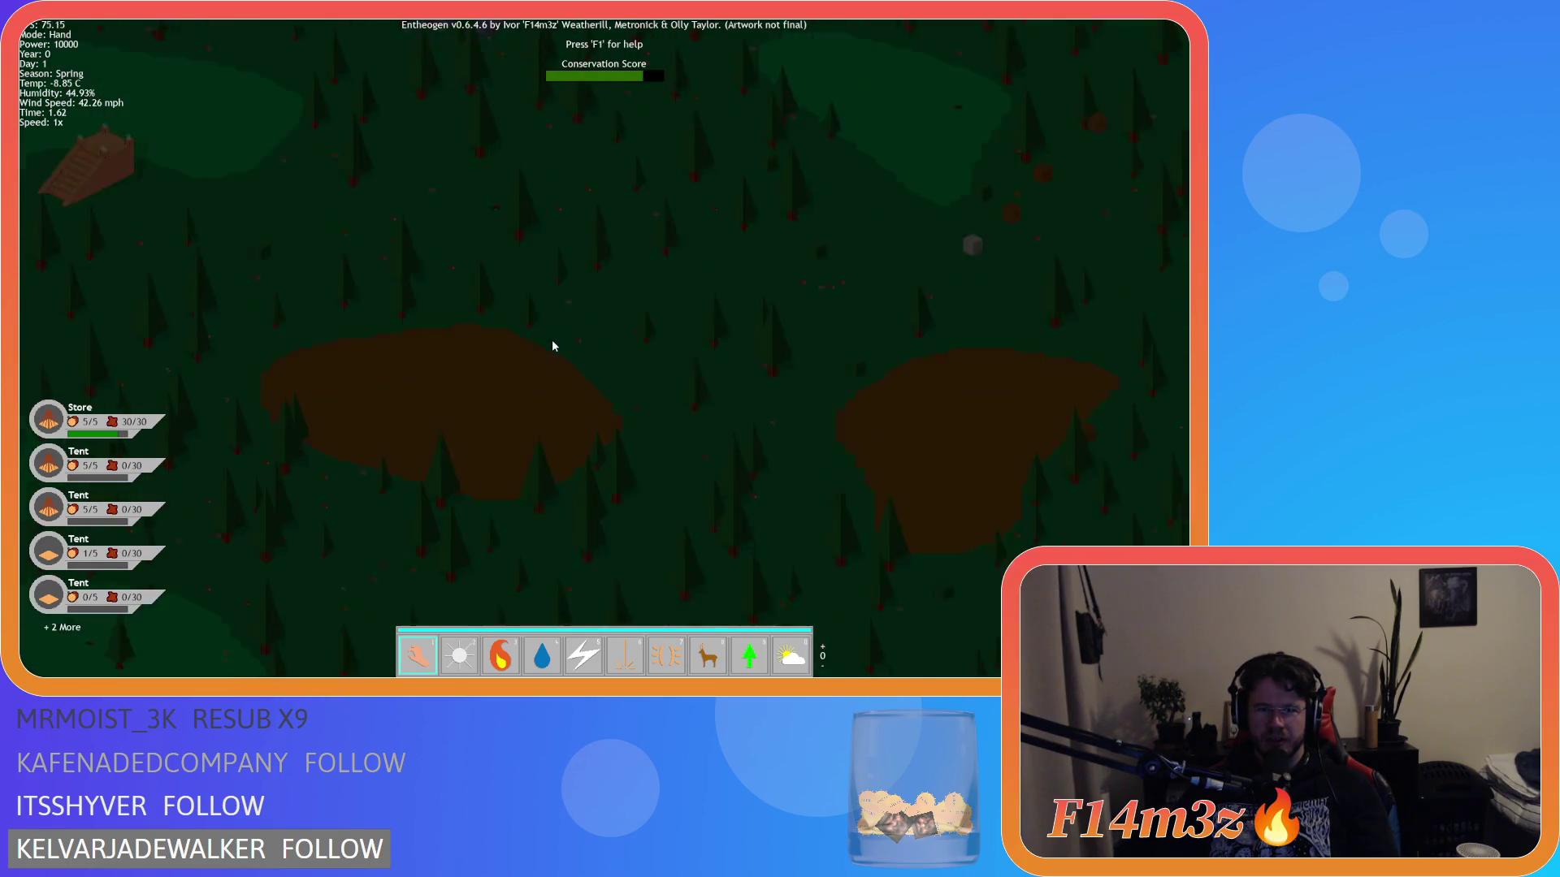
key("d")
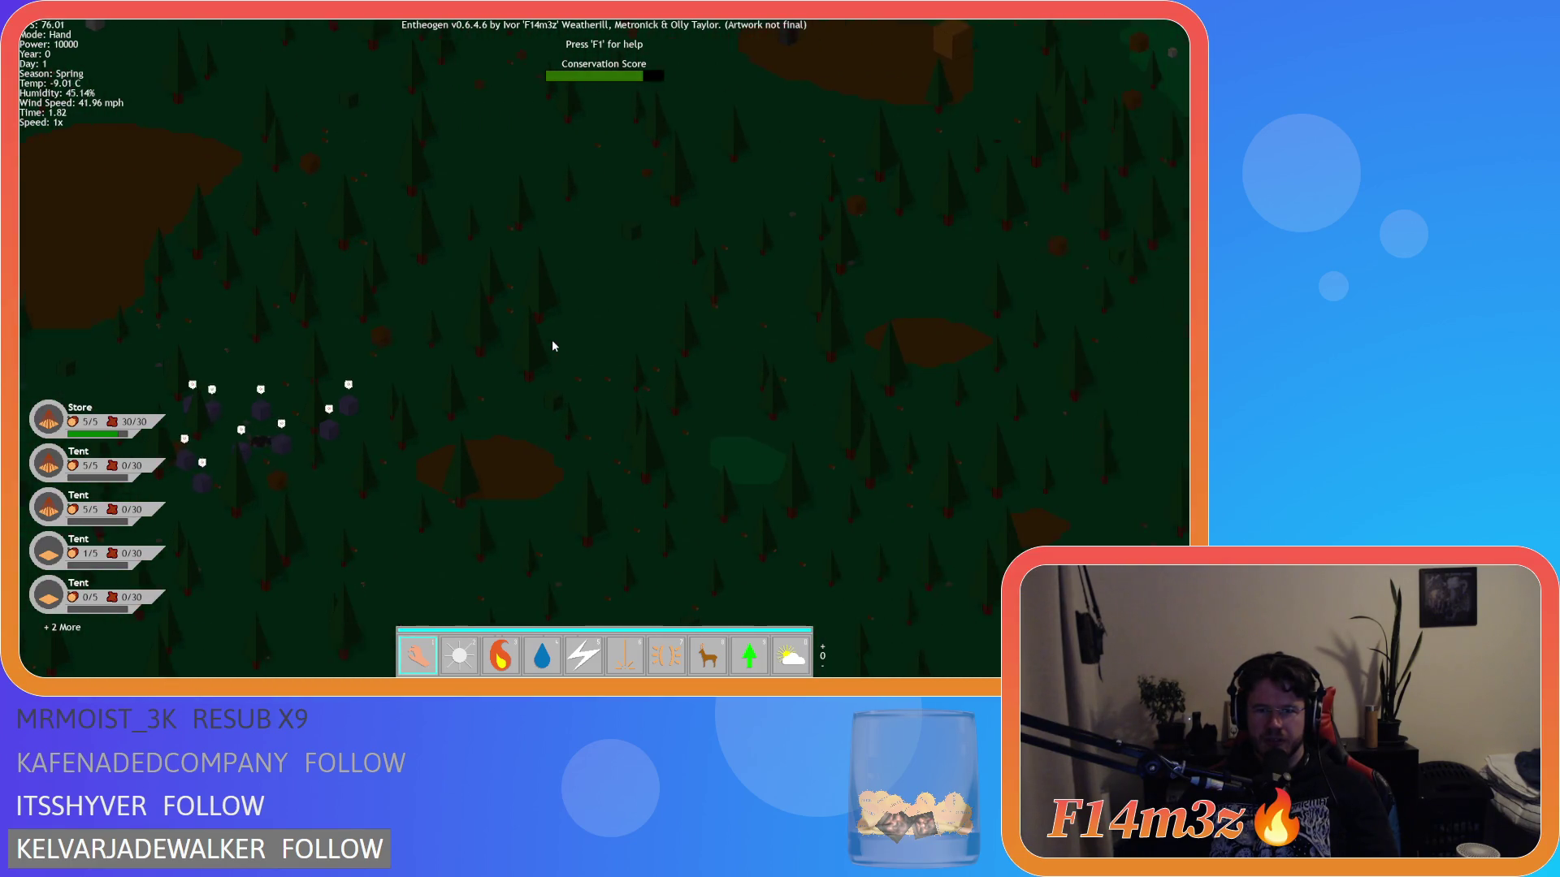
key("s")
key("s")
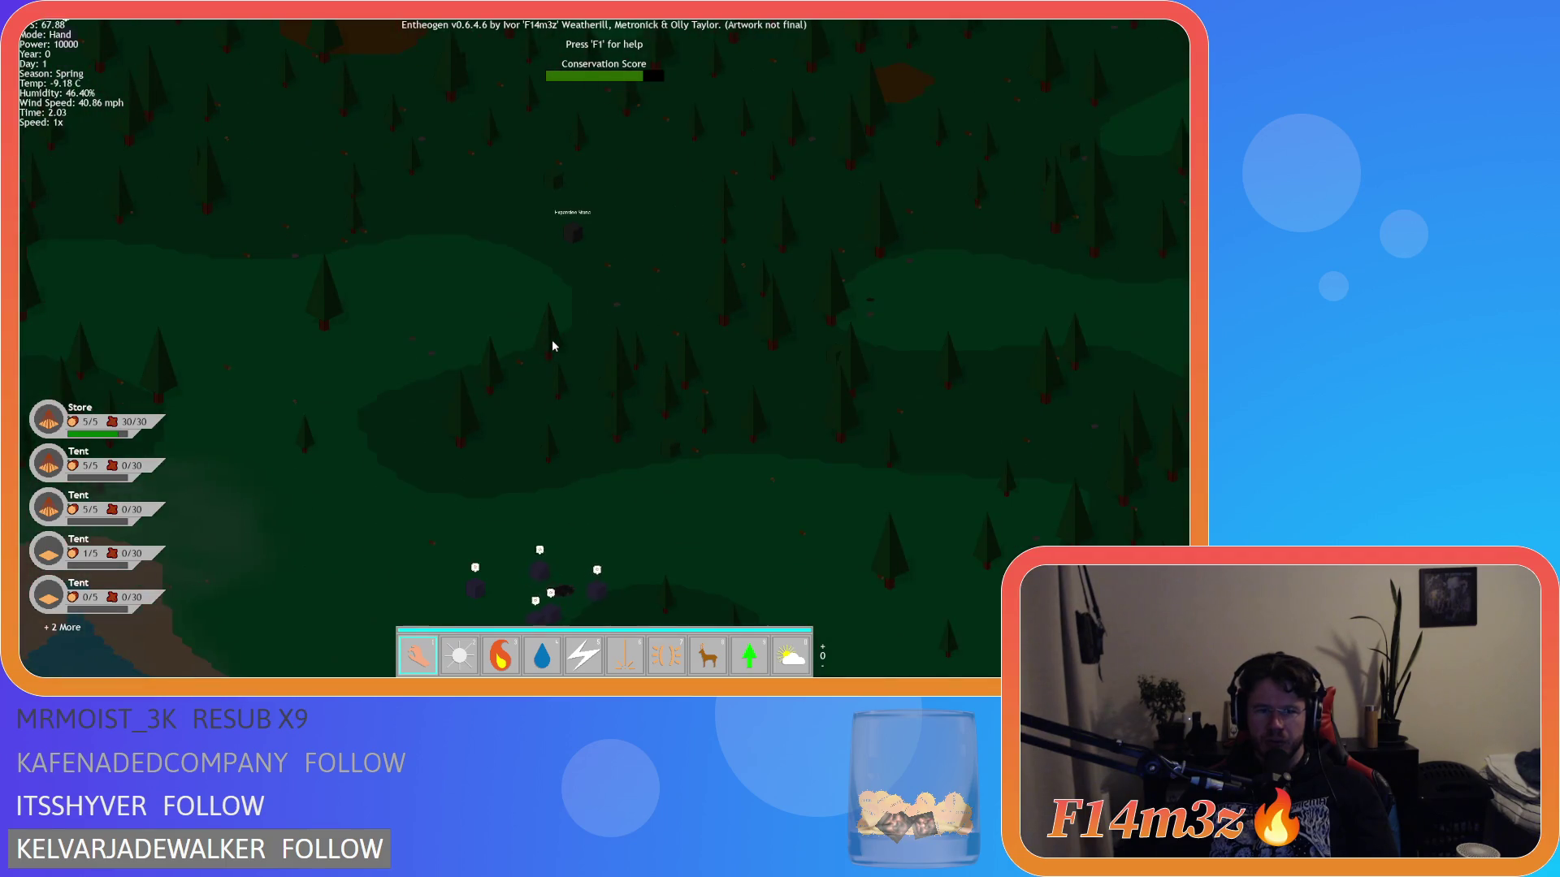
key("d")
key("w")
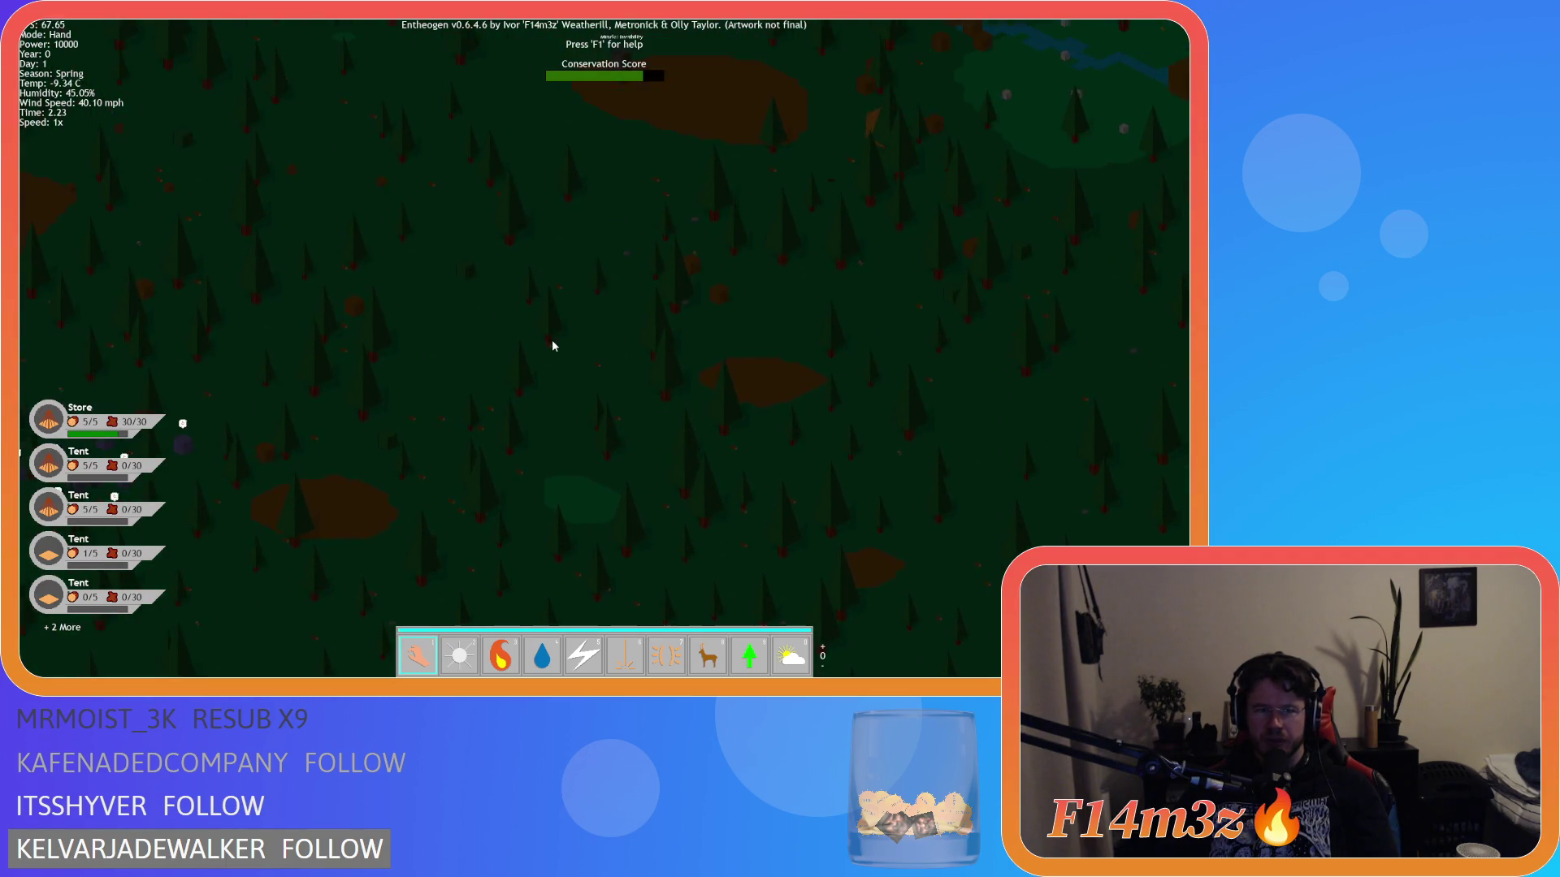
scroll(552, 346, "up", 5)
key("d")
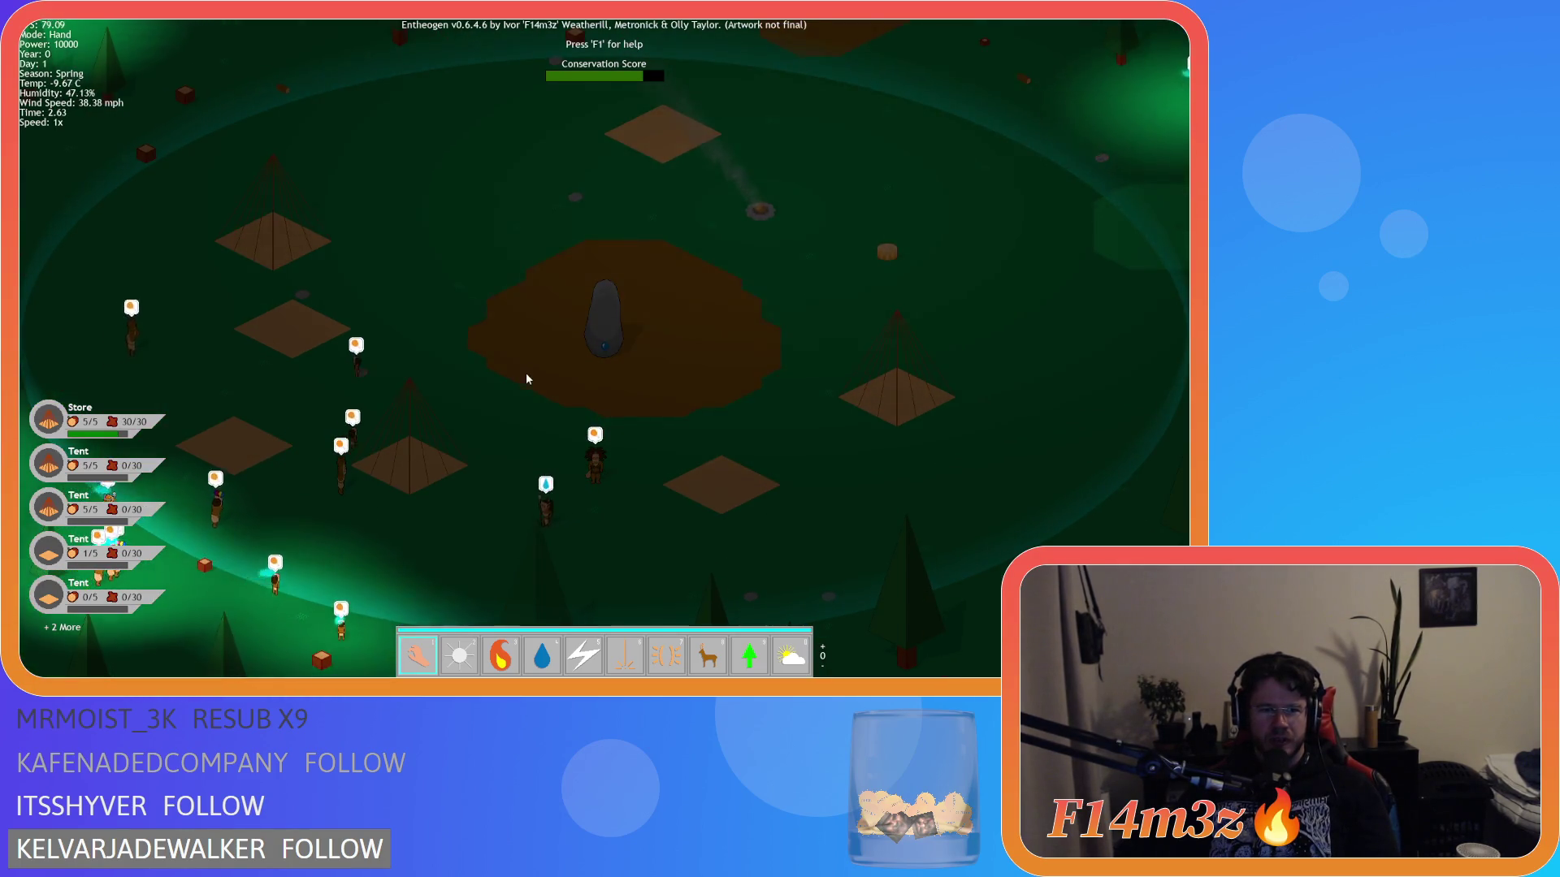
key("w")
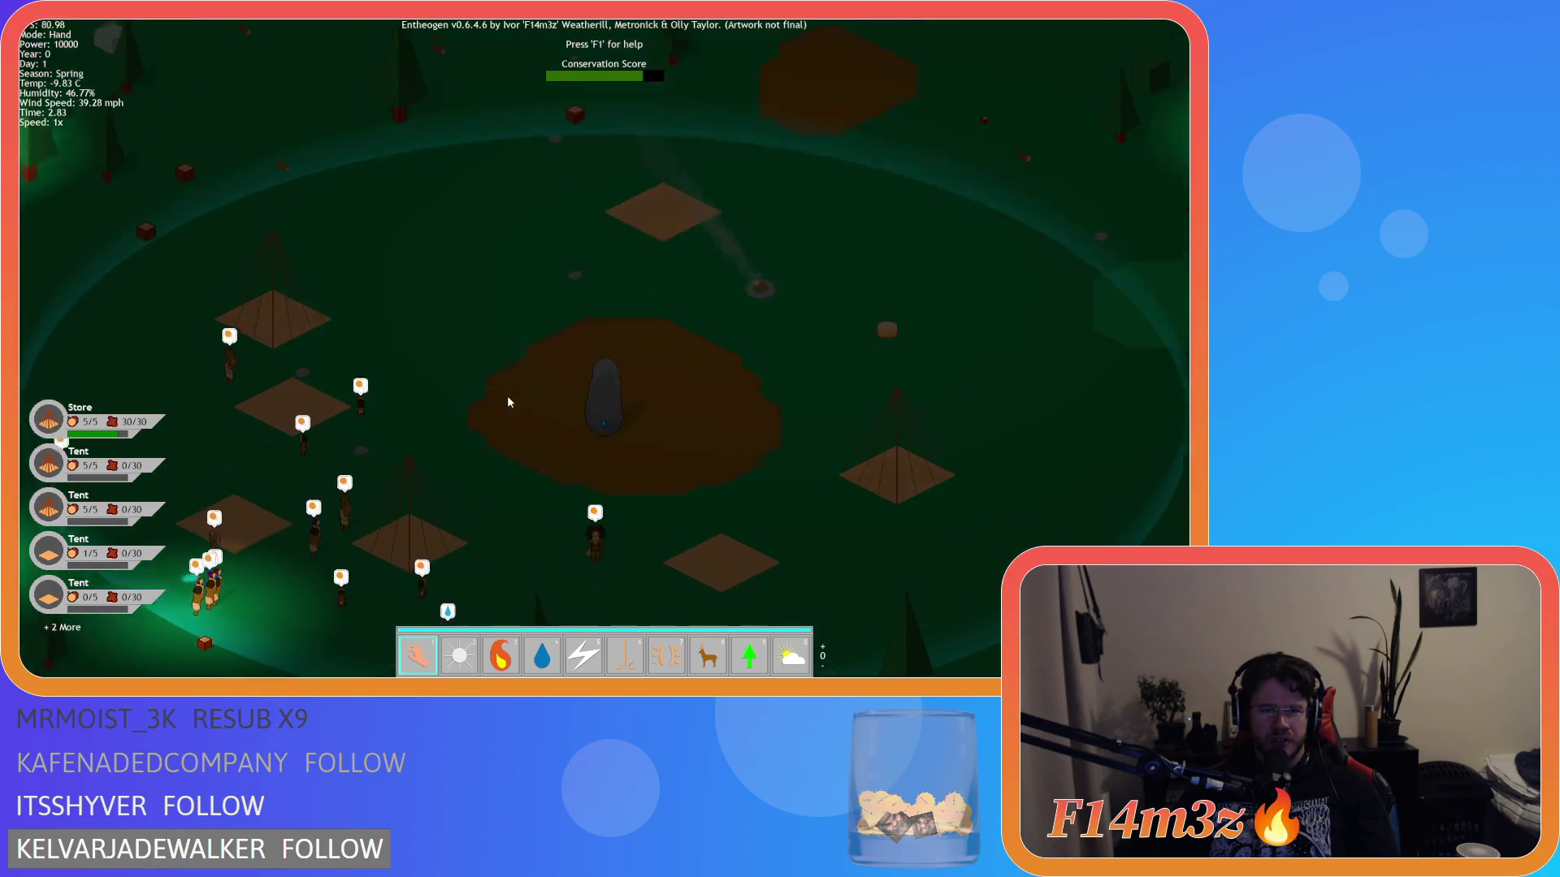
key("d")
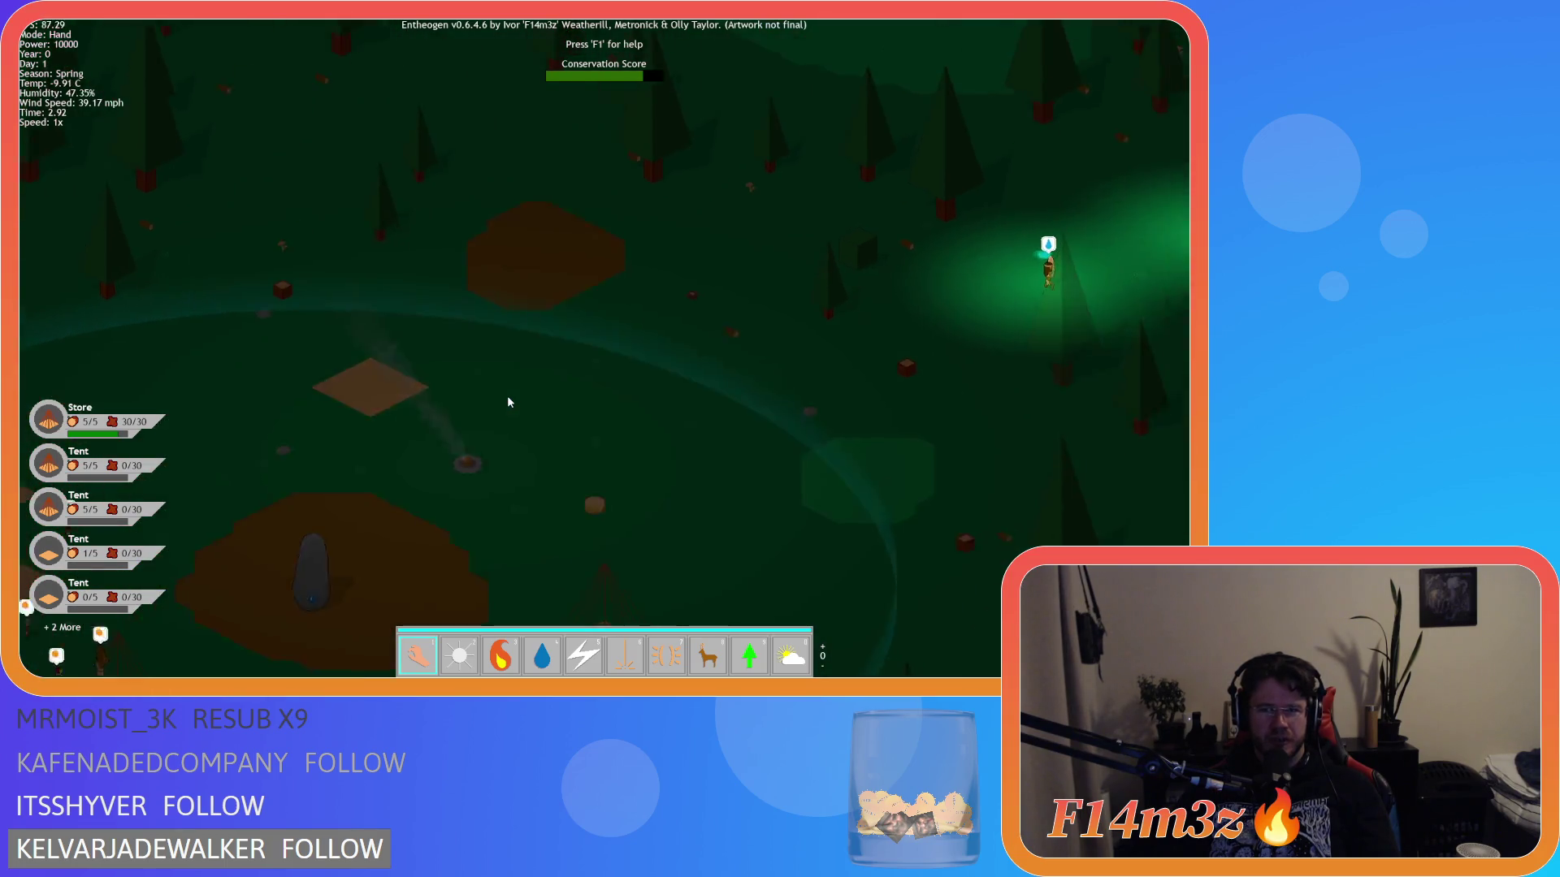
key("w")
key("d")
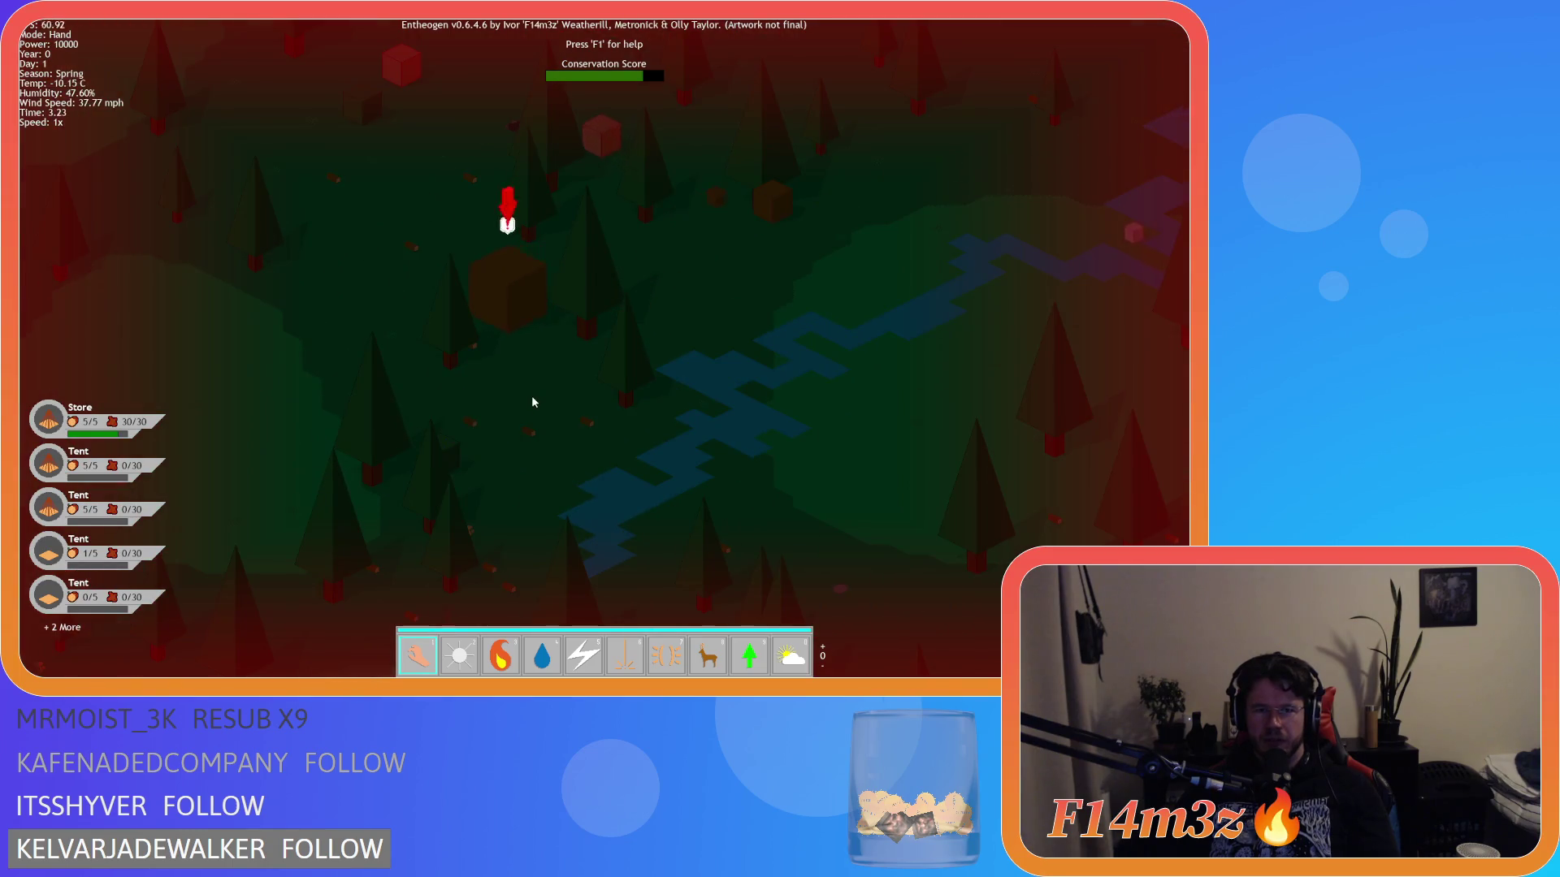
scroll(532, 396, "up", 3)
scroll(593, 443, "down", 3)
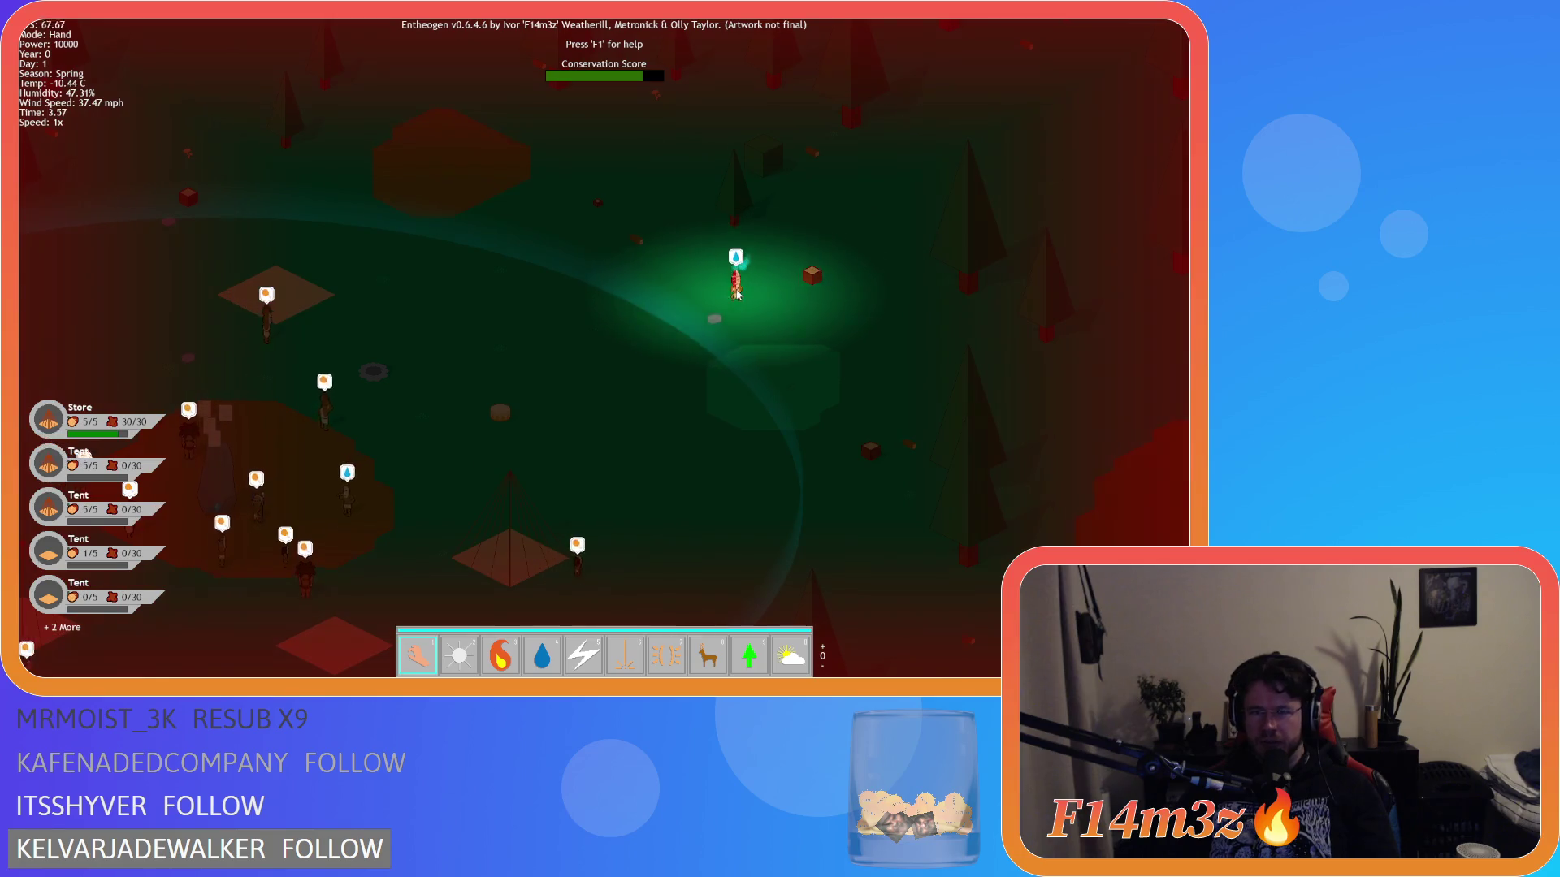
key("a")
key("w")
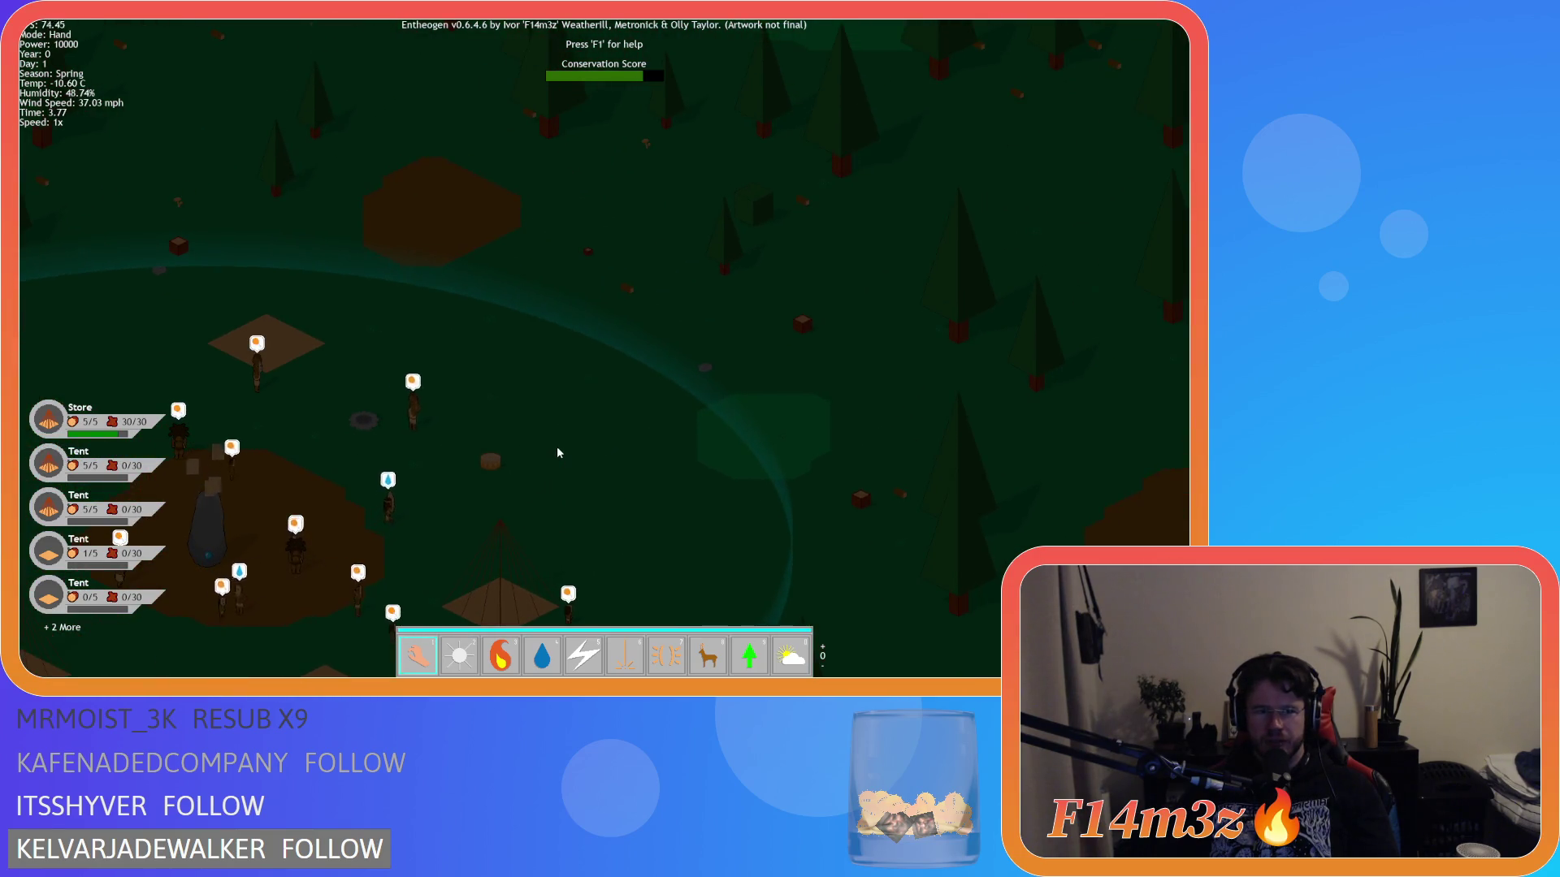
key("w")
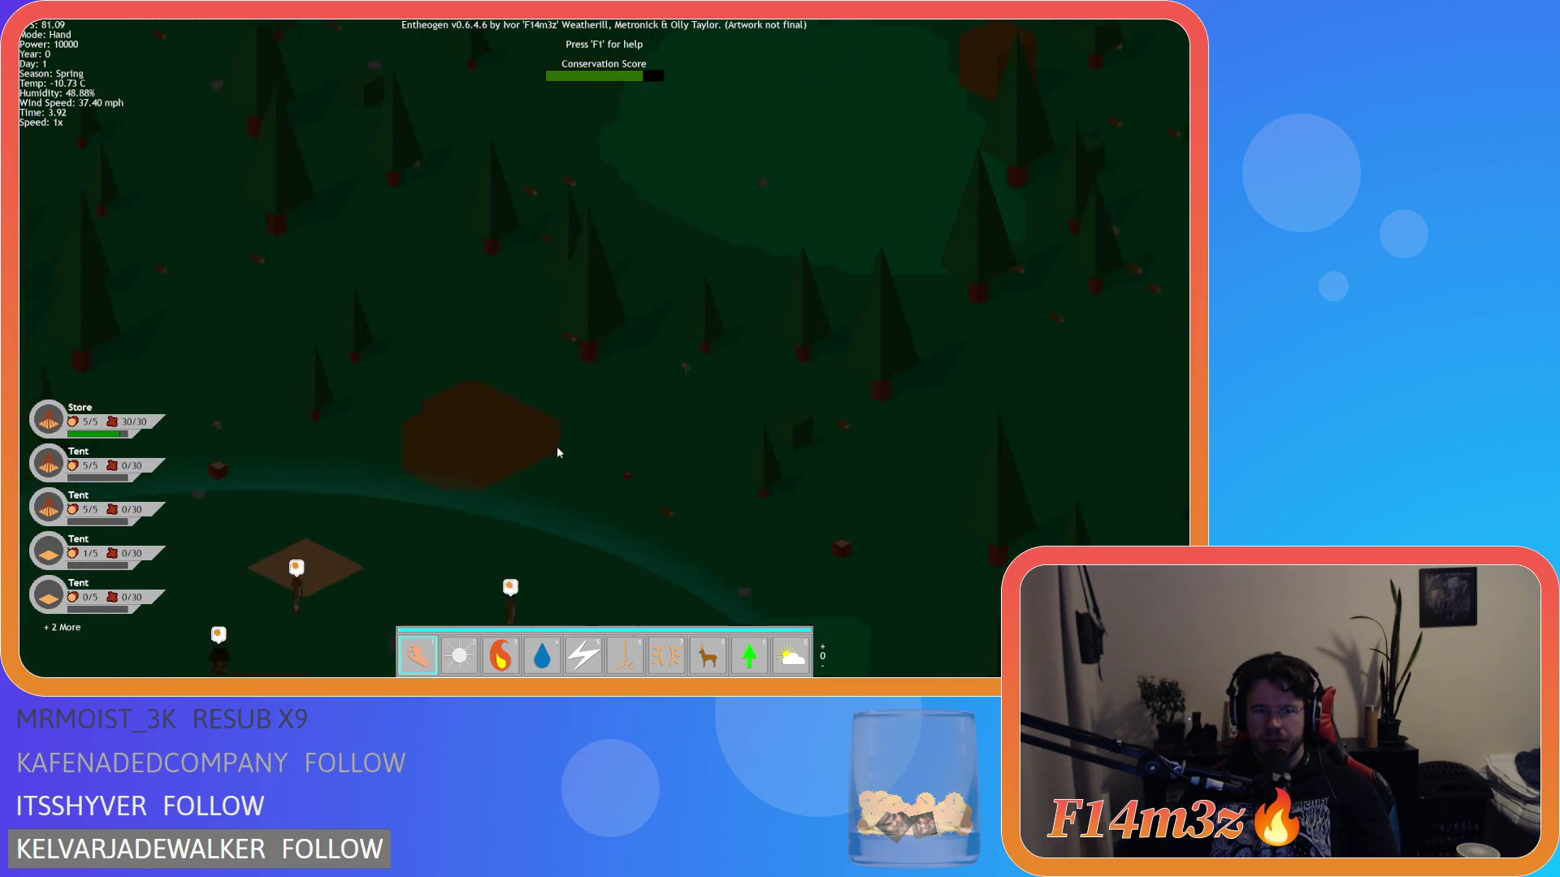
key("s")
scroll(554, 460, "up", 3)
- Cast fire near the settlement to light the campfire, switch back to the hand, and pan across it
key("3")
left_click(572, 452)
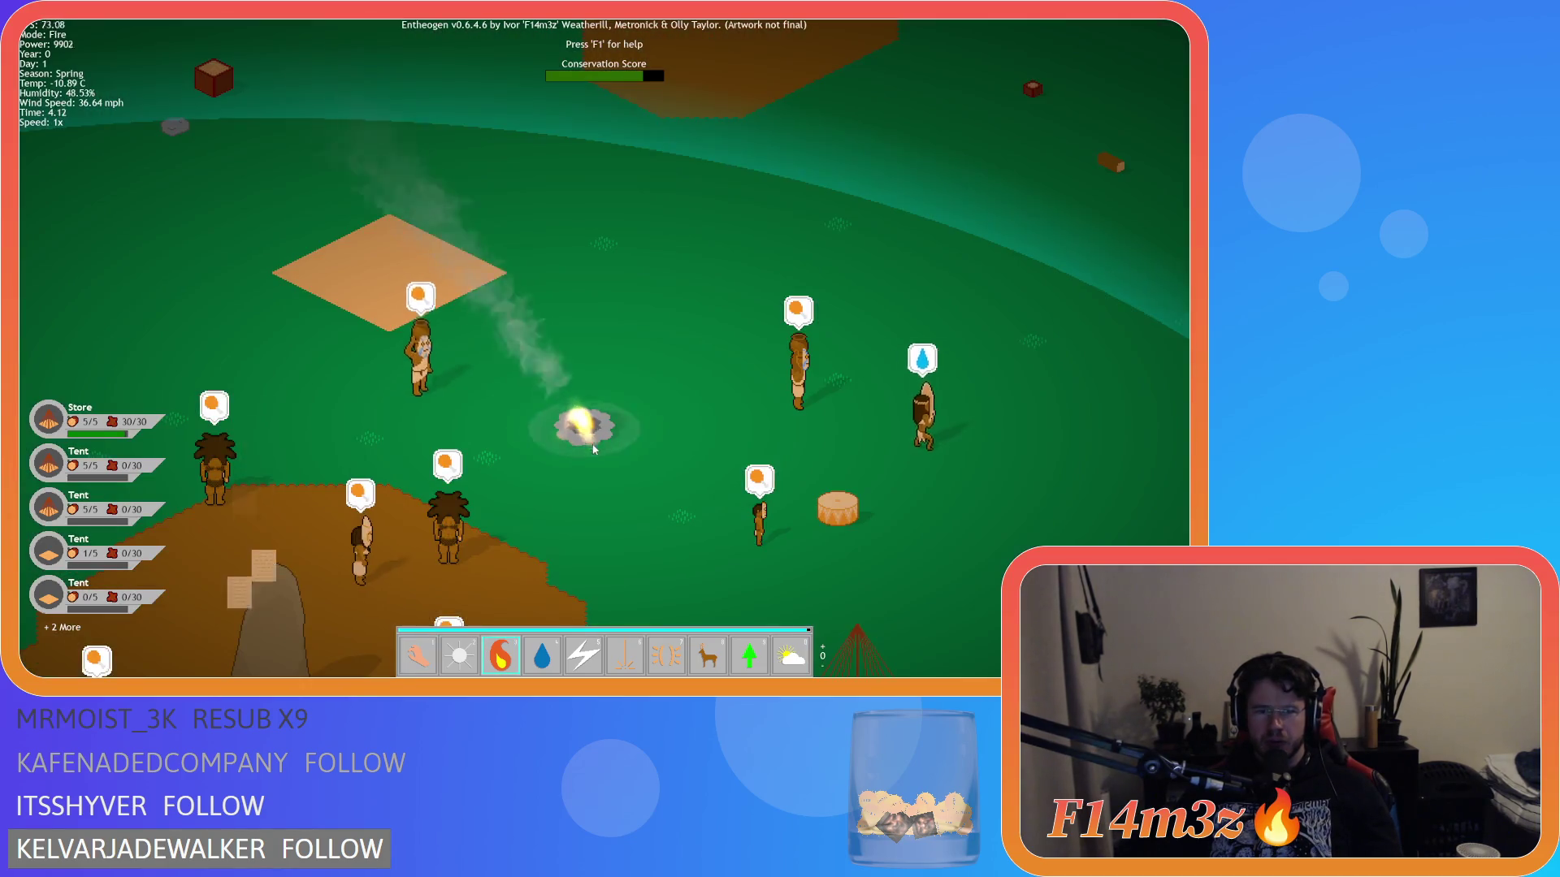
key("1")
key("d")
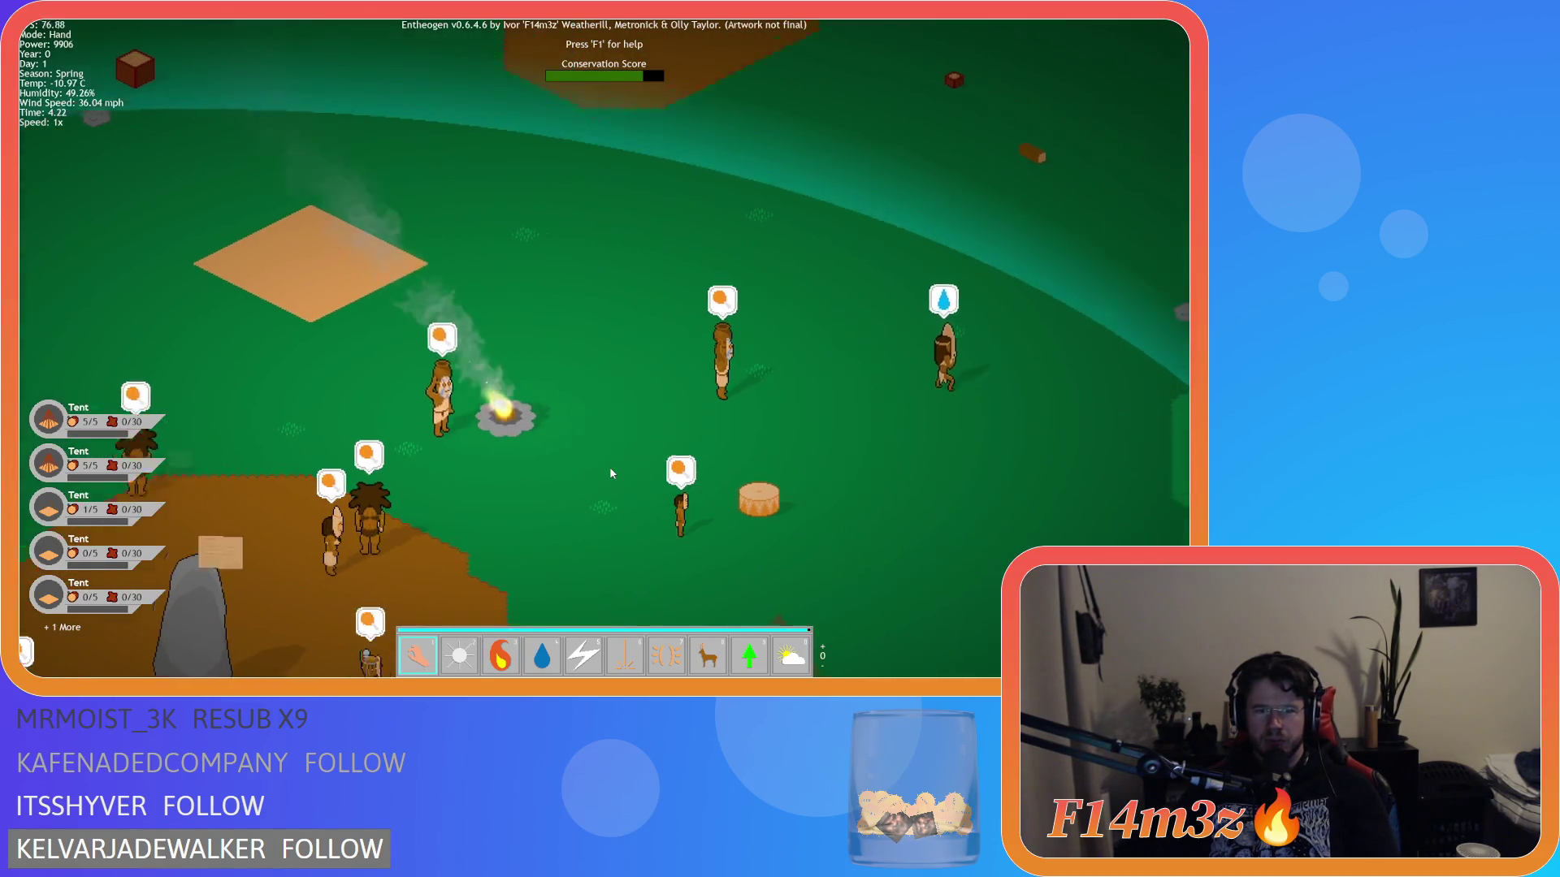
key("s")
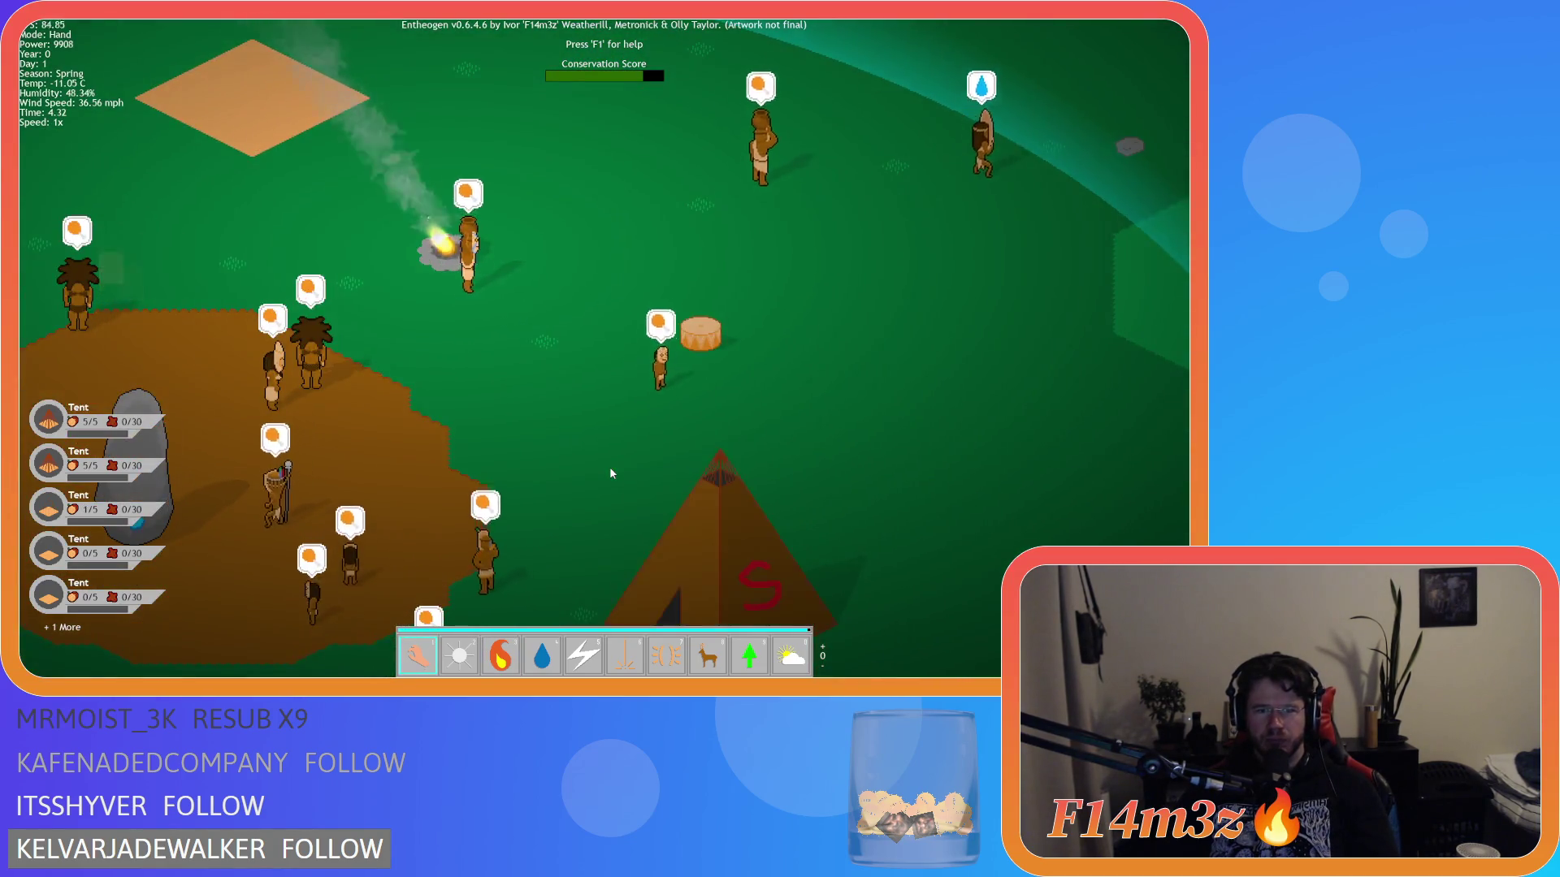
scroll(612, 473, "down", 5)
key("s")
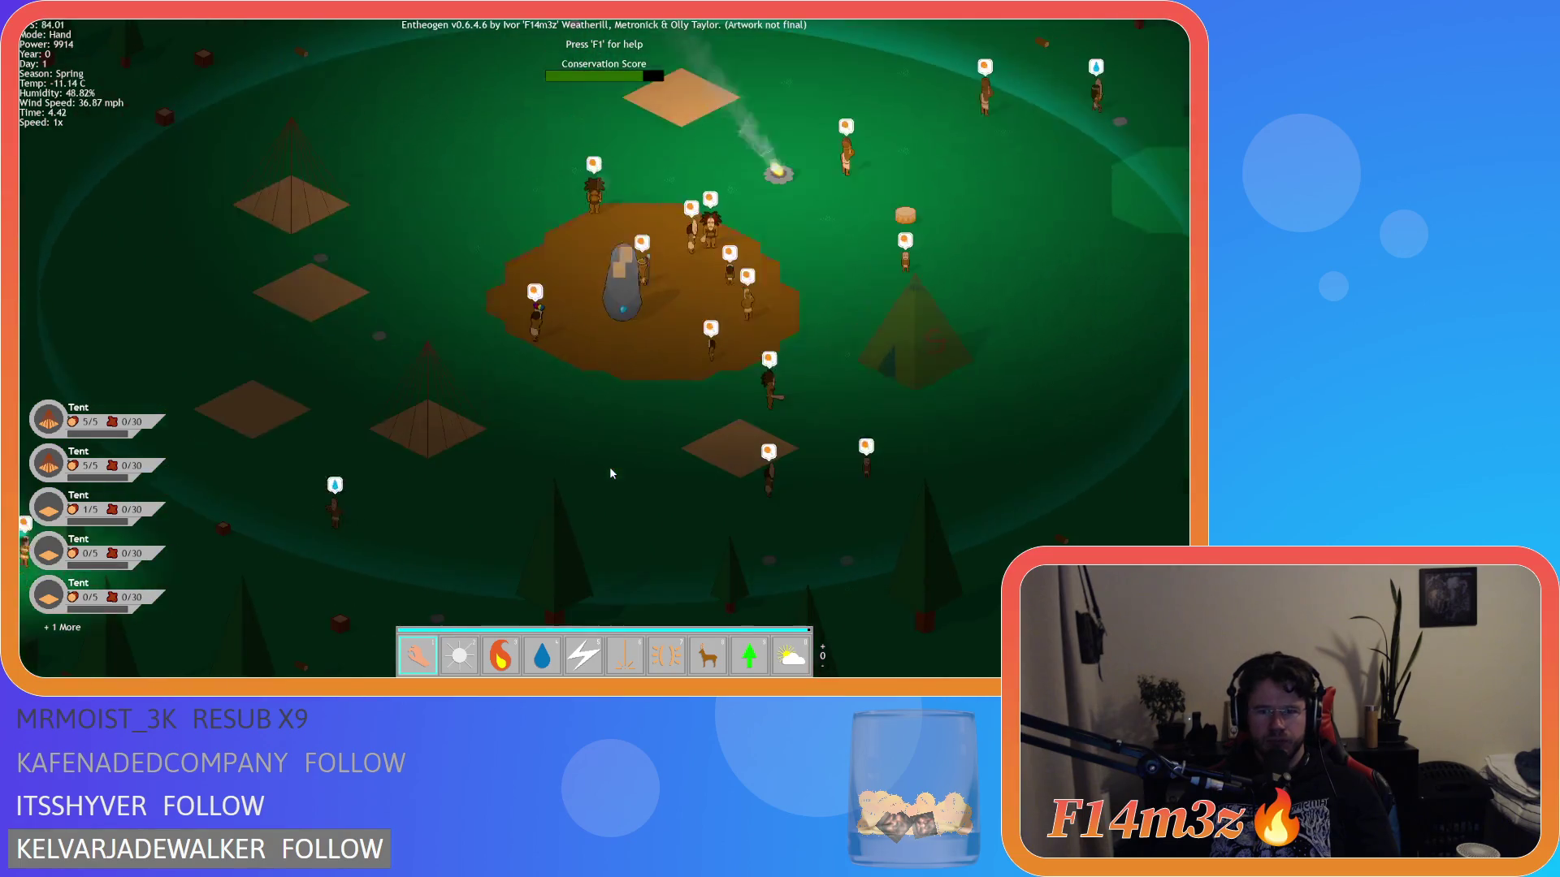
key("d")
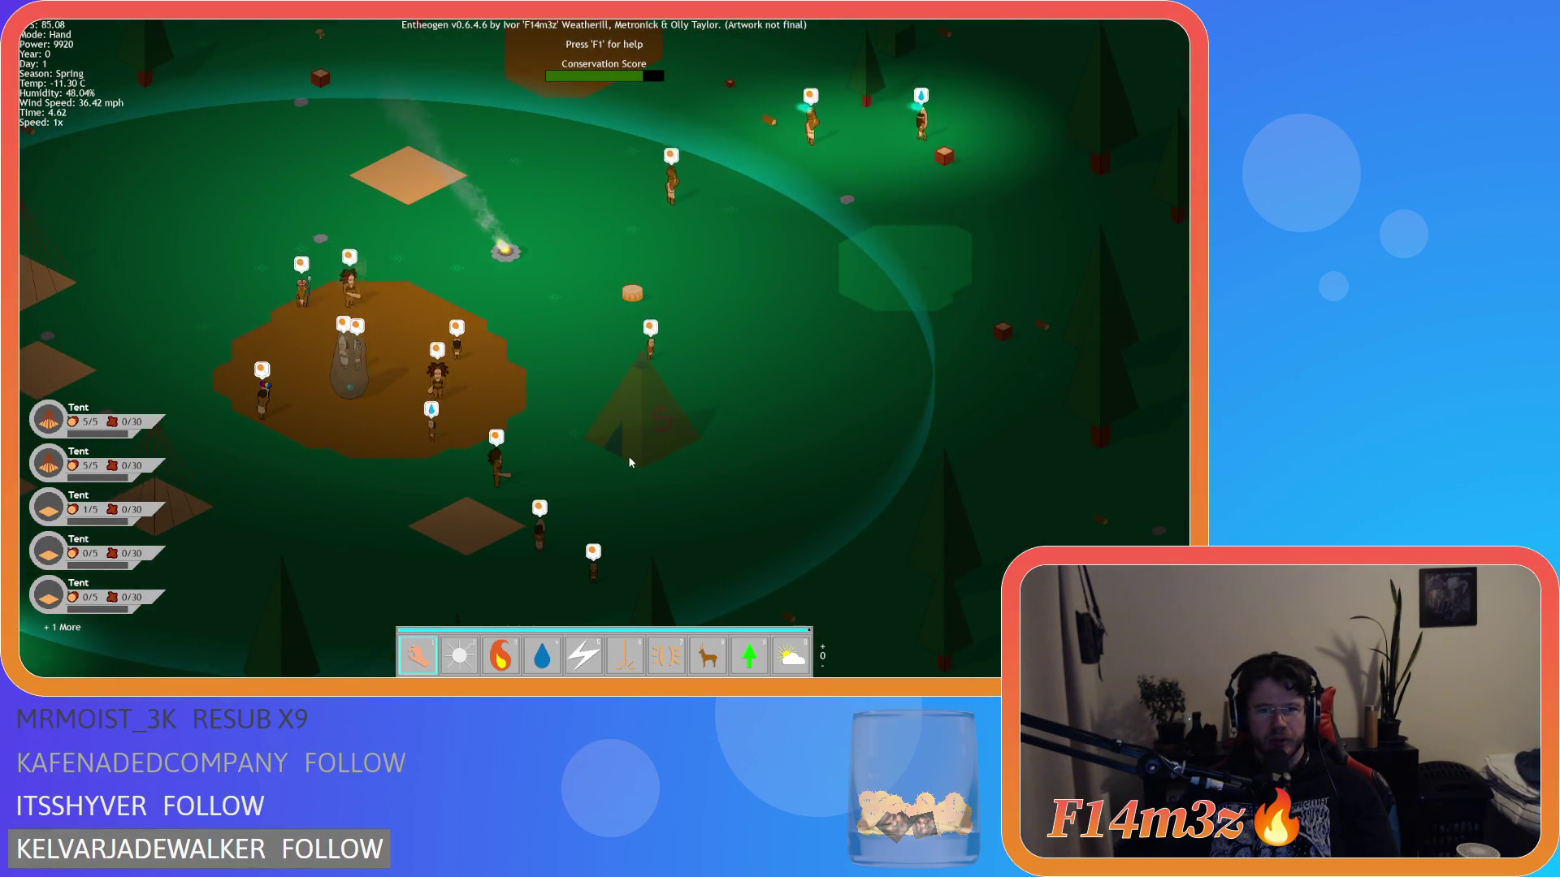
- Pan toward the forest and back, then drop the held villager onto the ground
key("w")
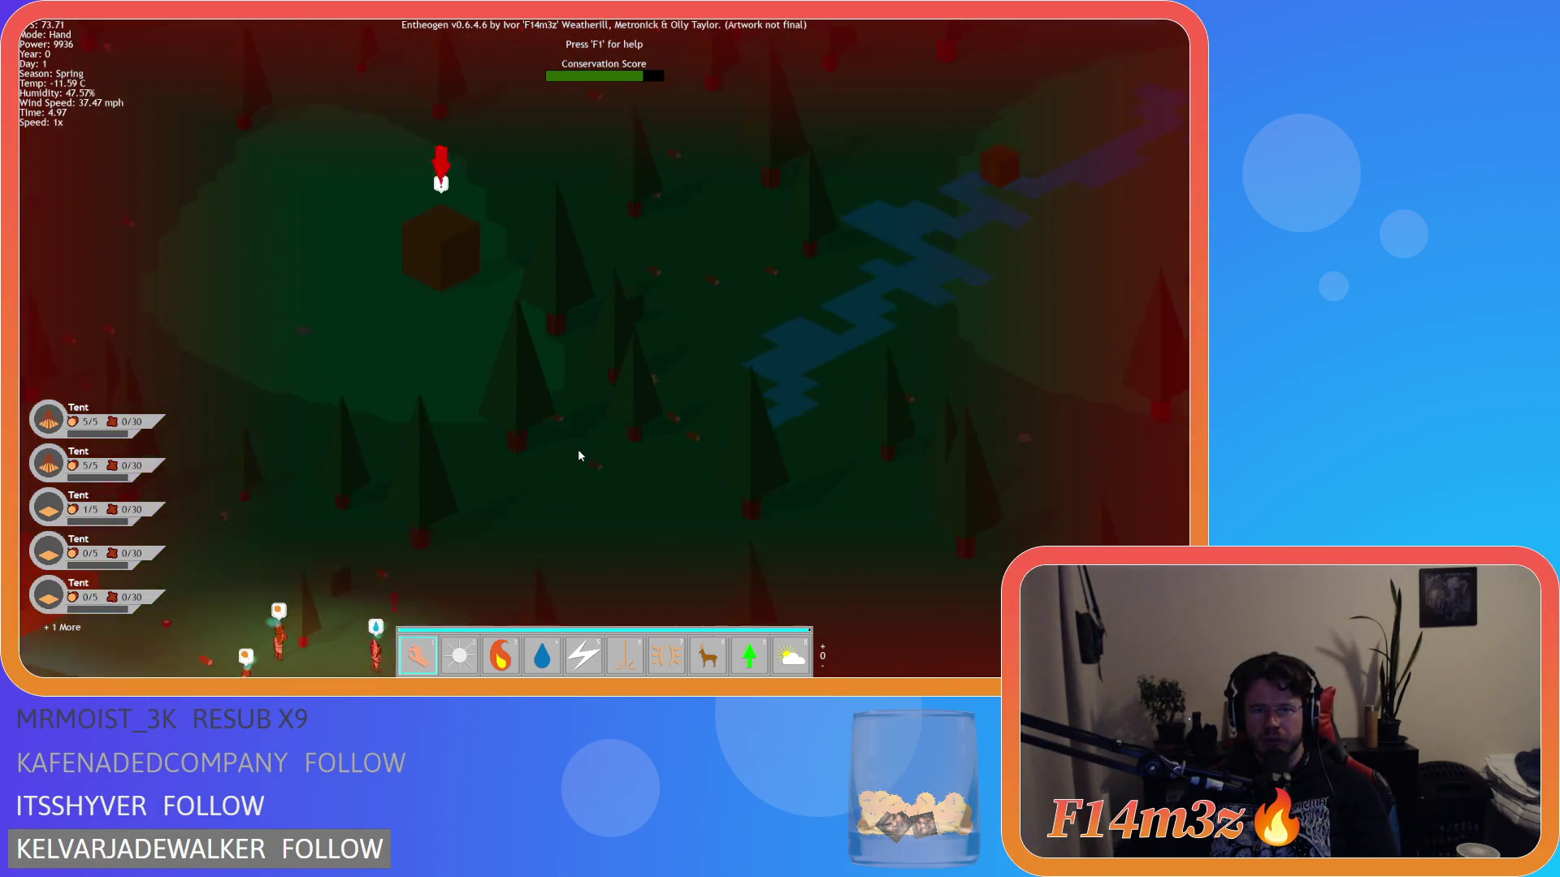
key("s")
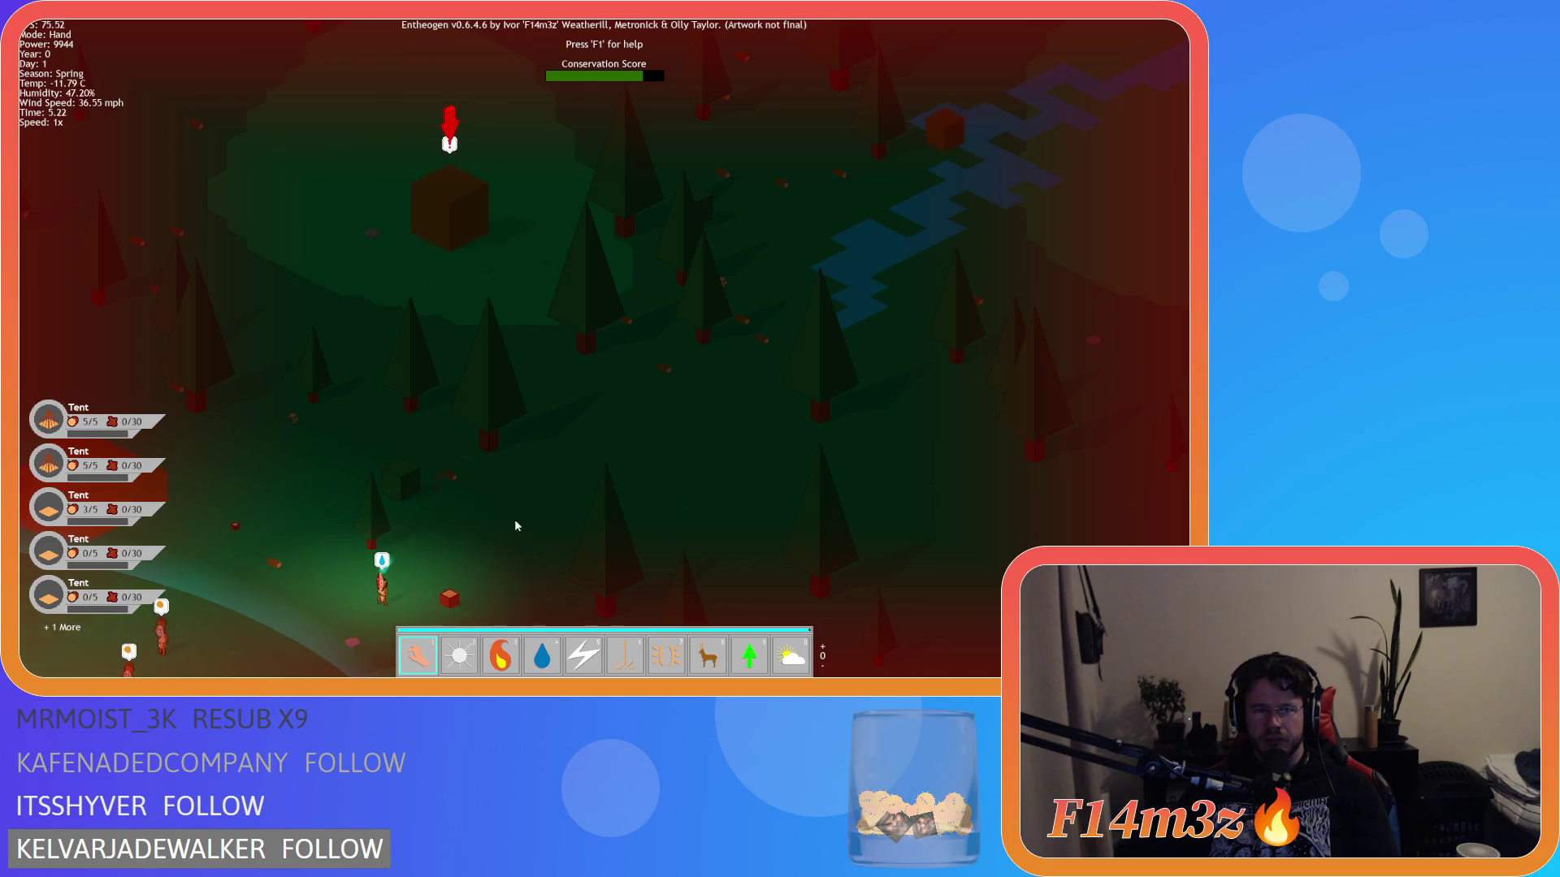
key("s")
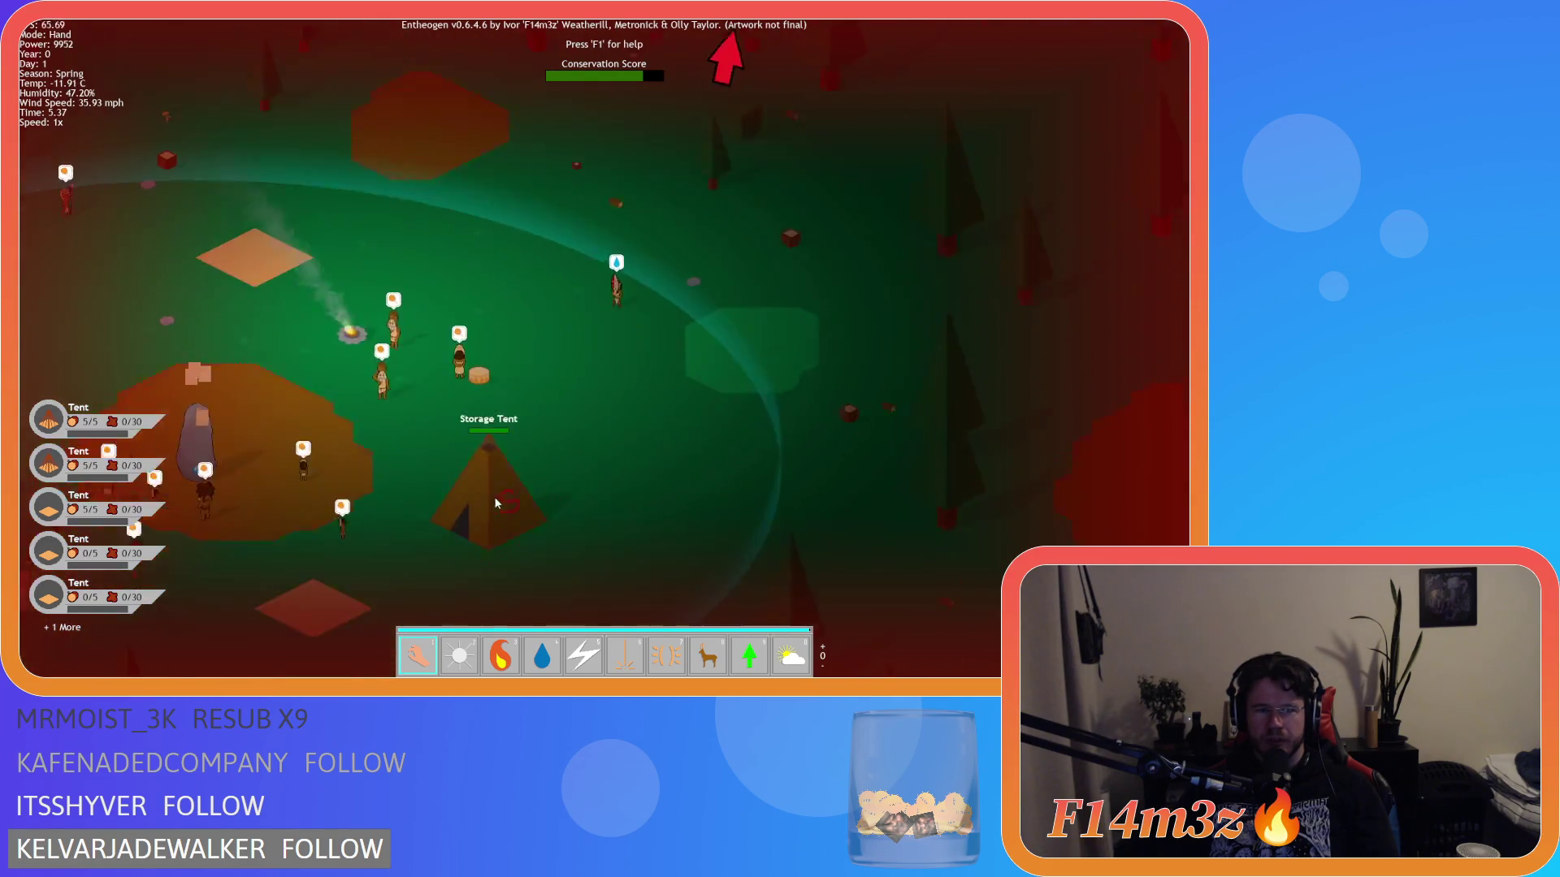
key("a")
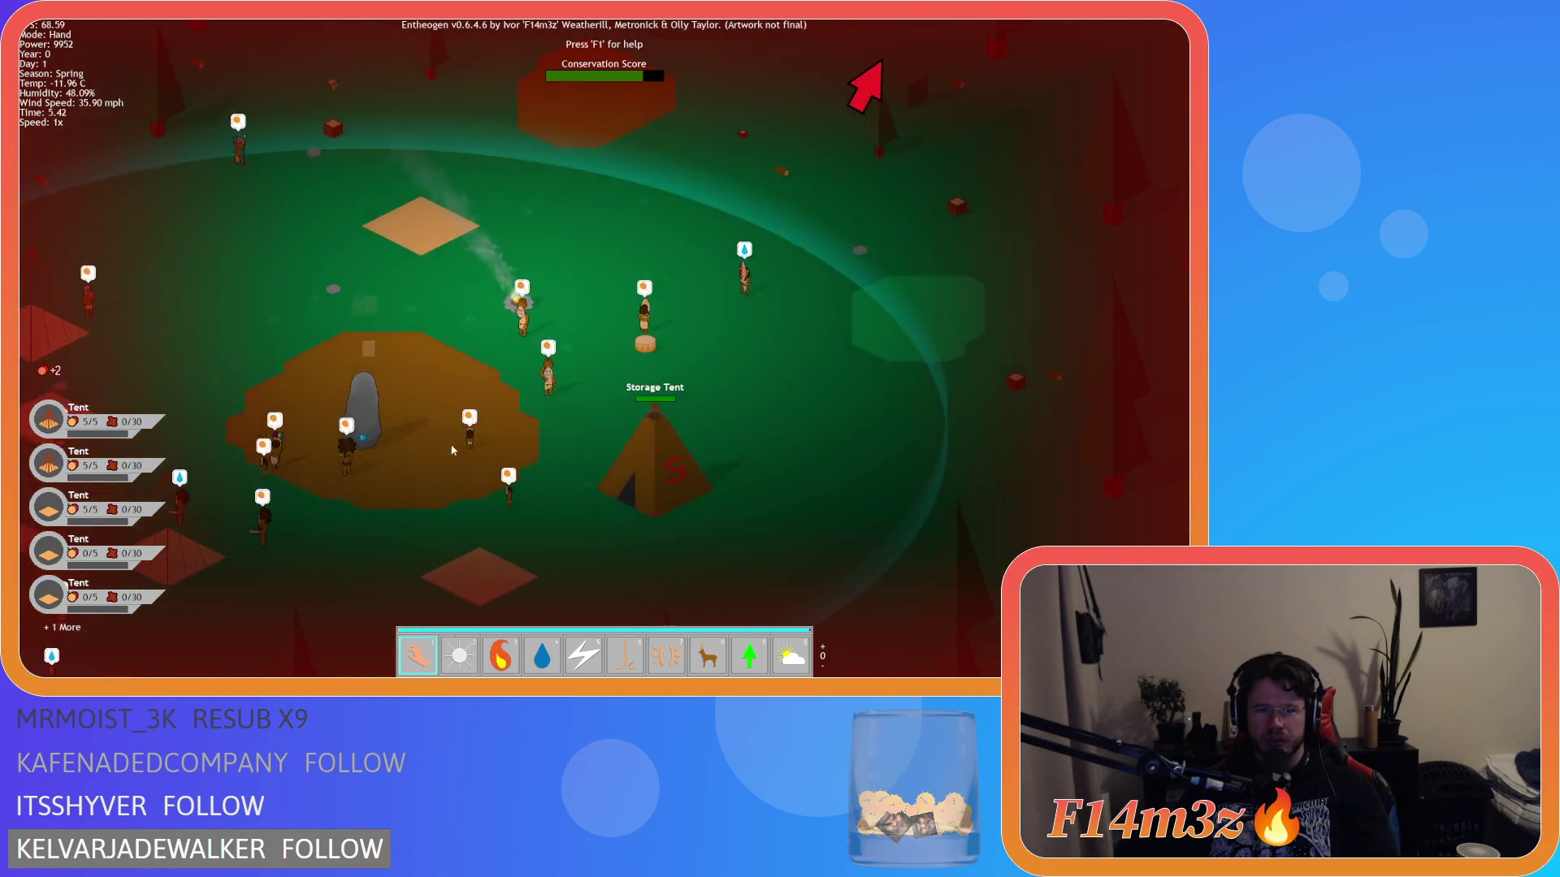
key("w")
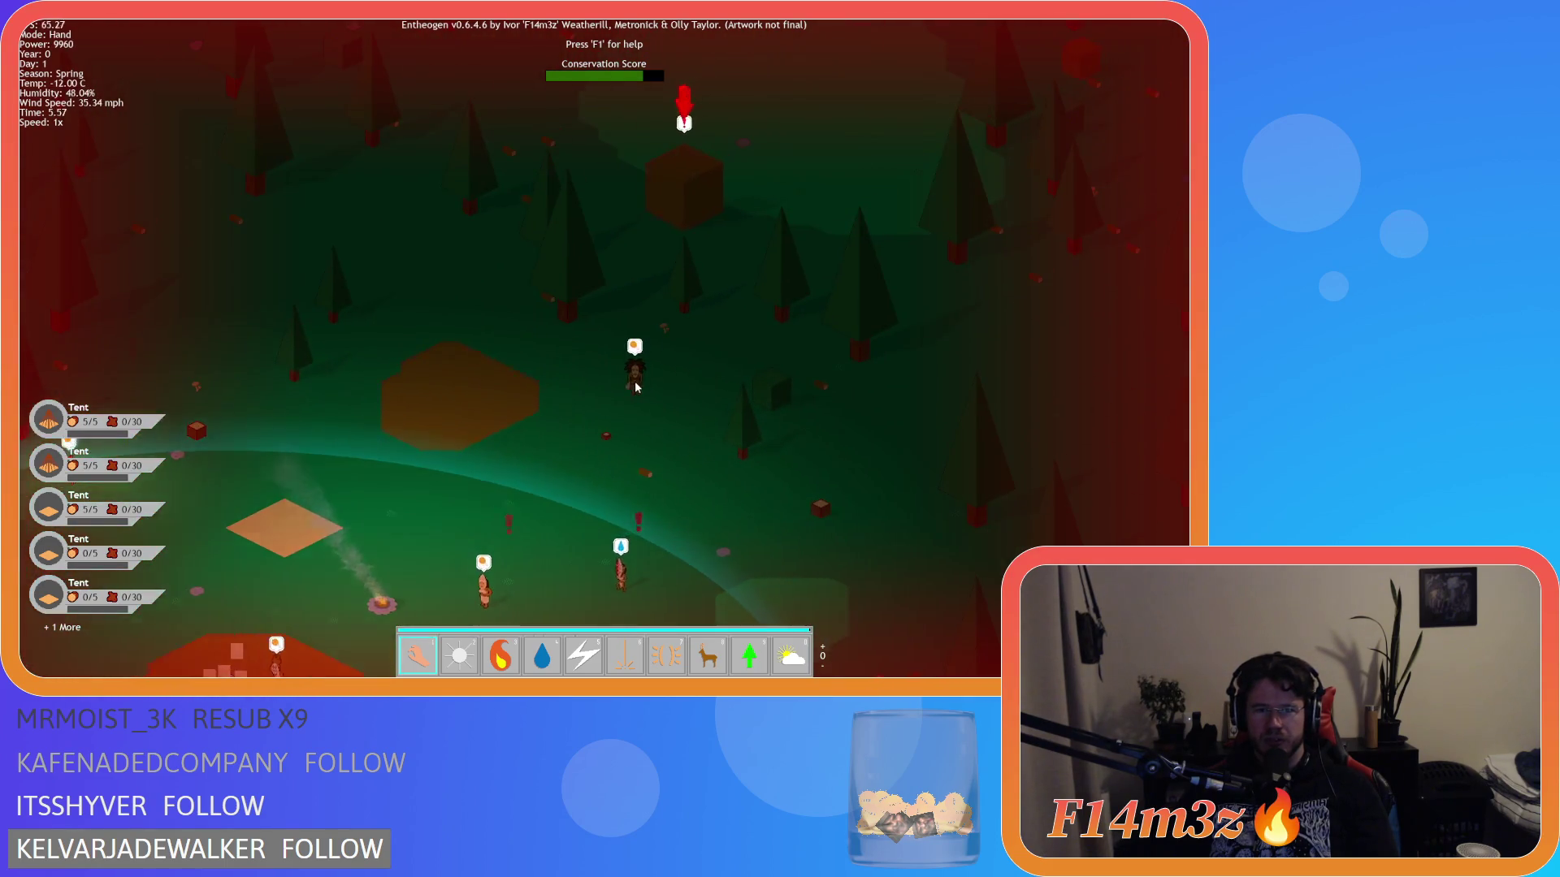
left_click(636, 388)
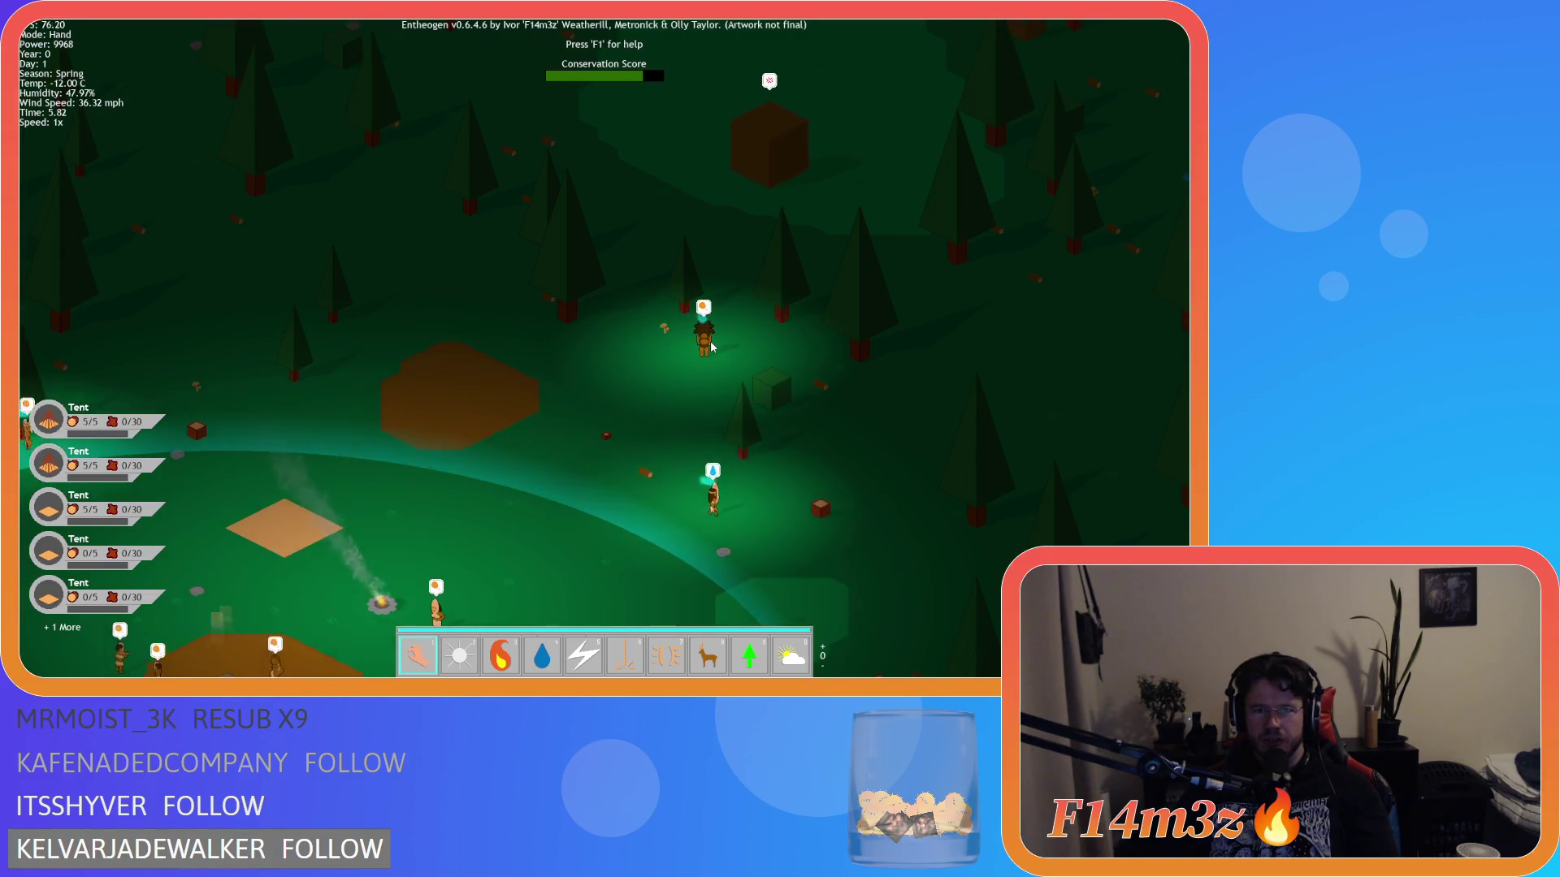
- Pan and zoom around the meadow beside the village
key("d")
key("s")
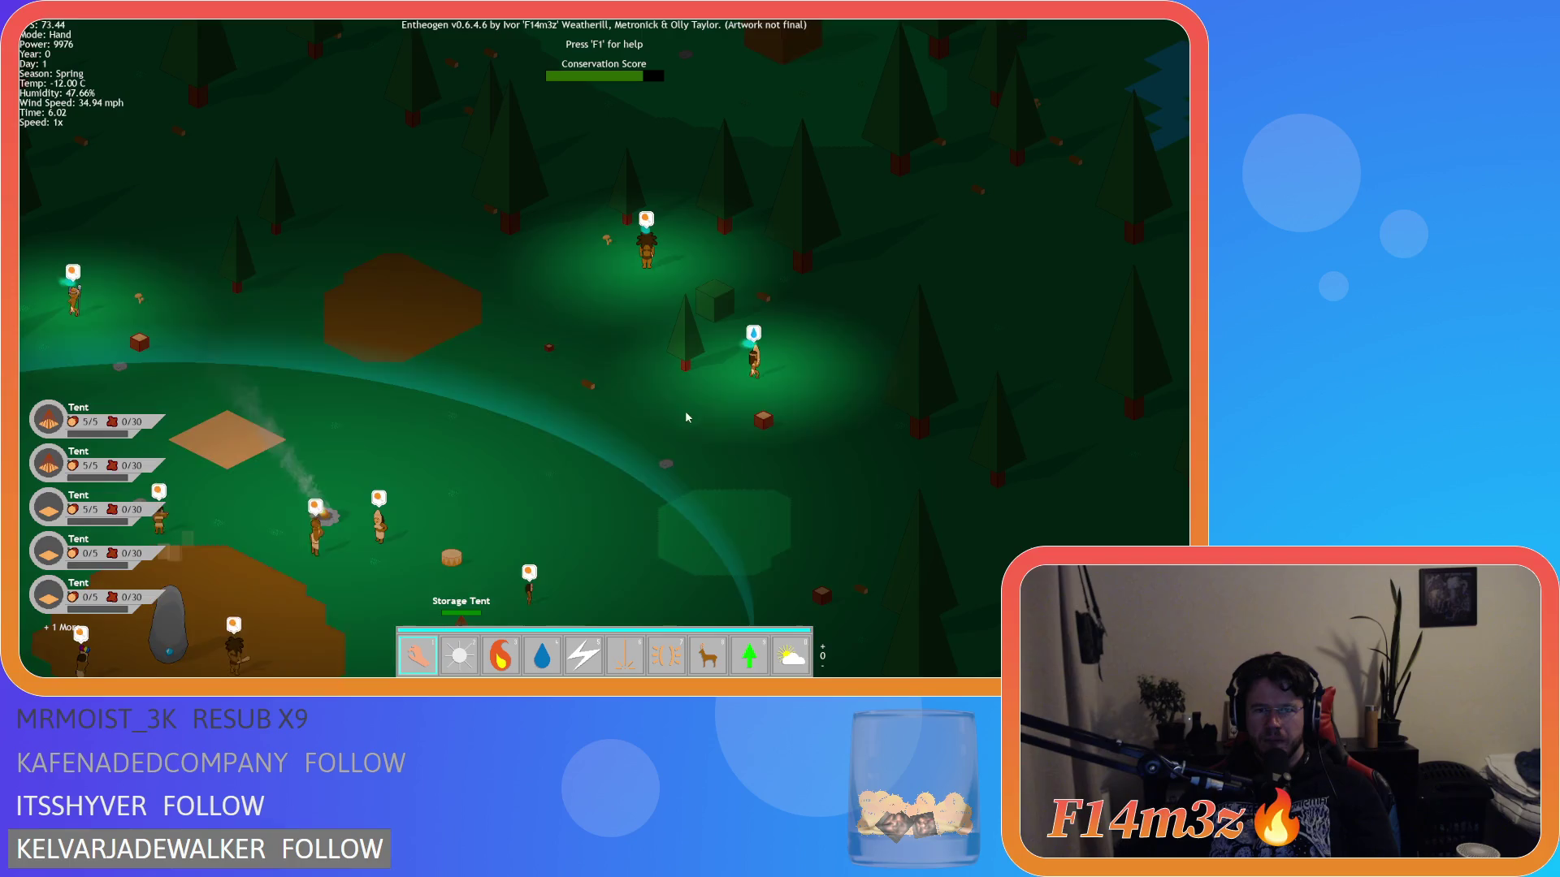
key("a")
key("s")
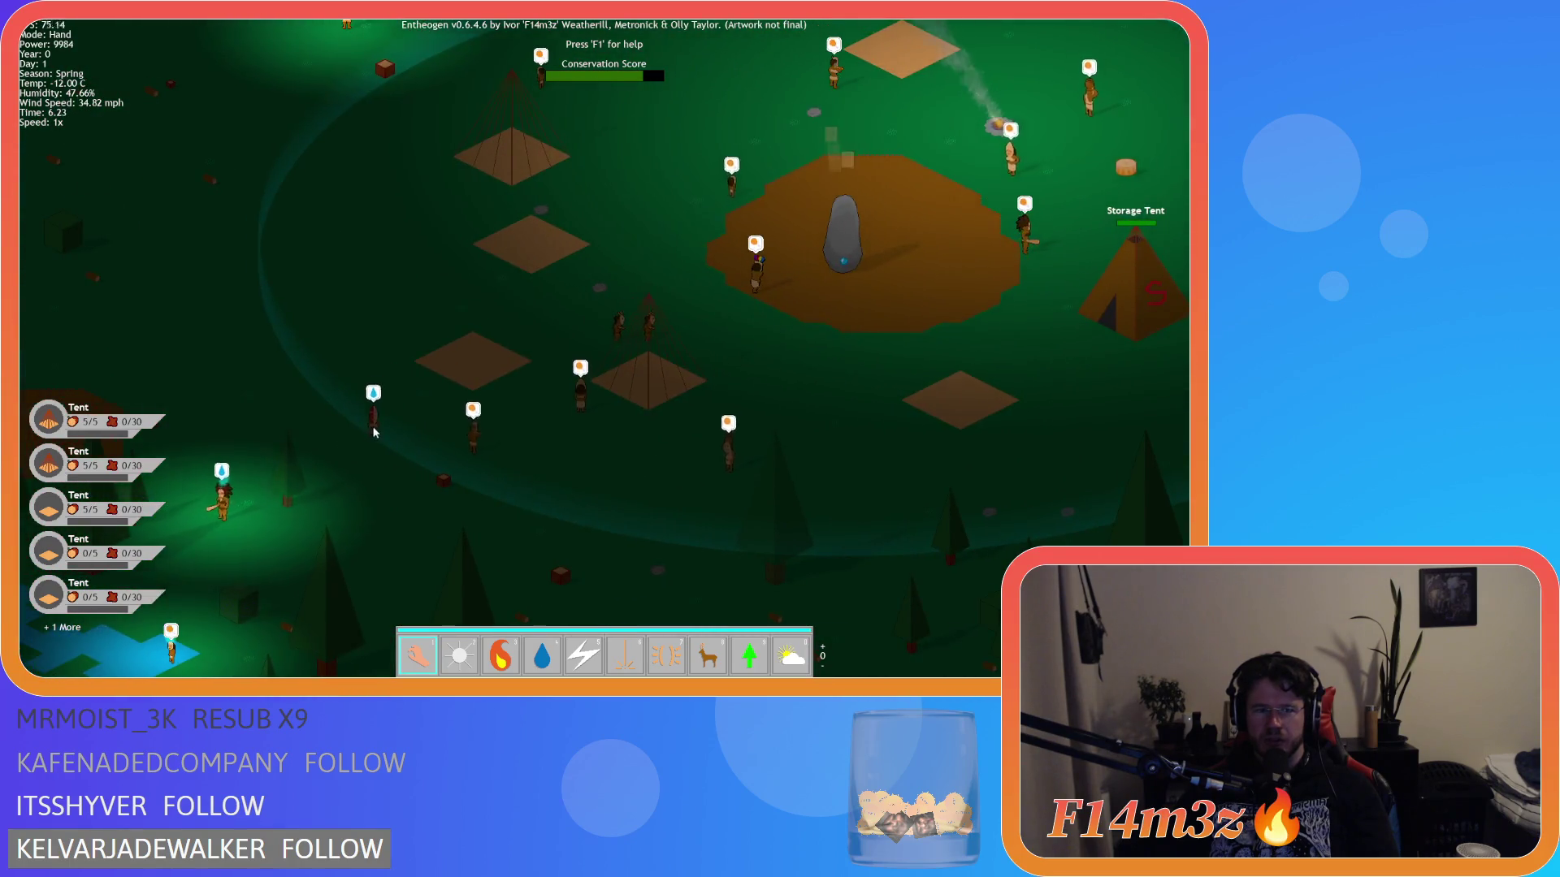
key("w")
key("d")
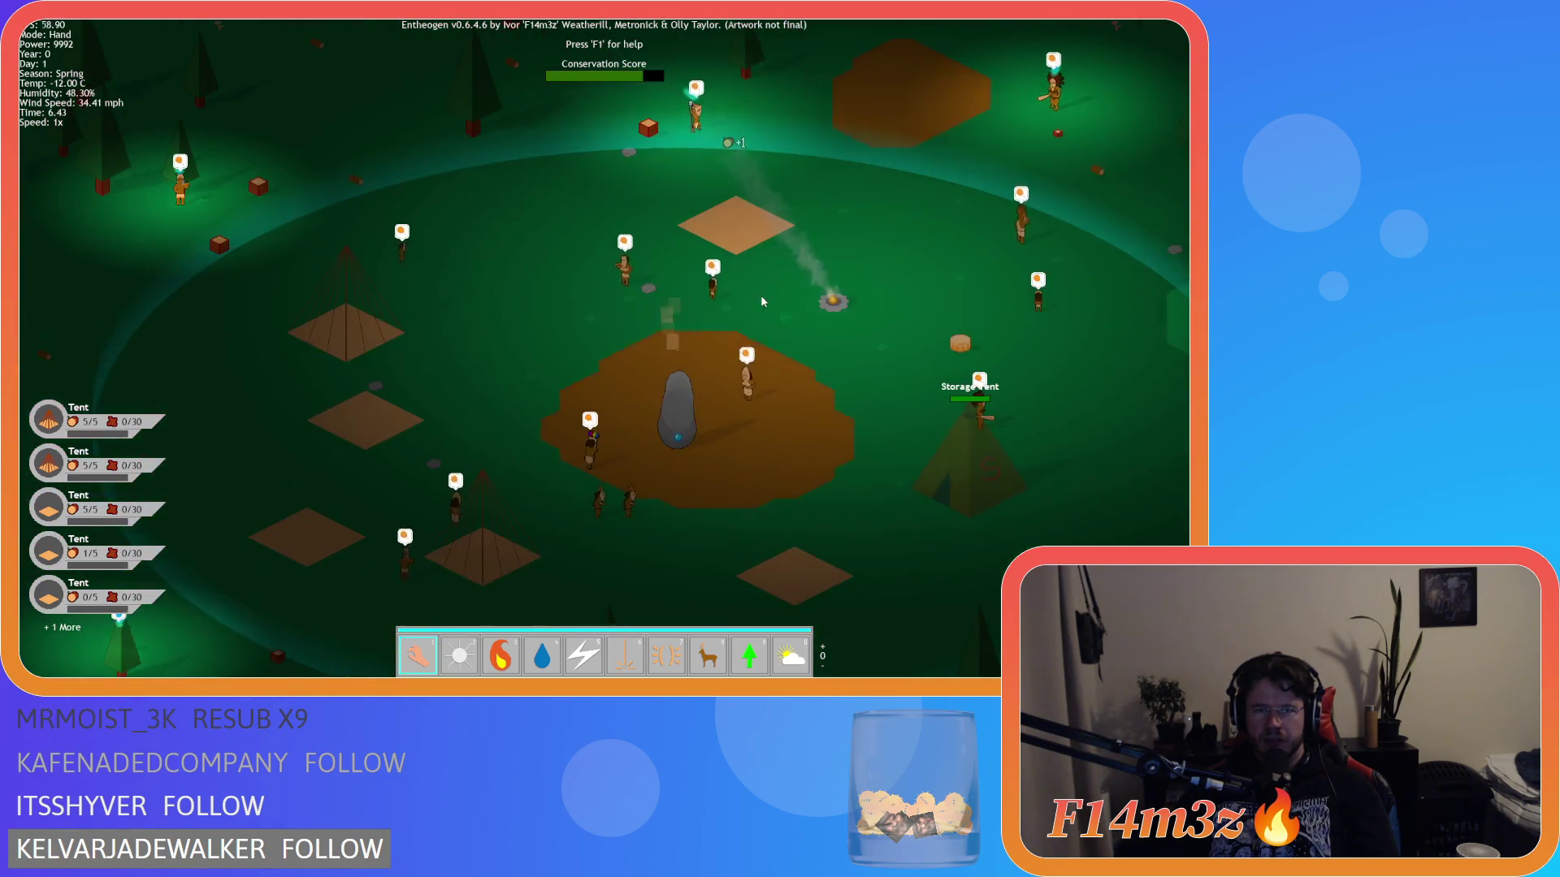
key("a")
key("d")
key("s")
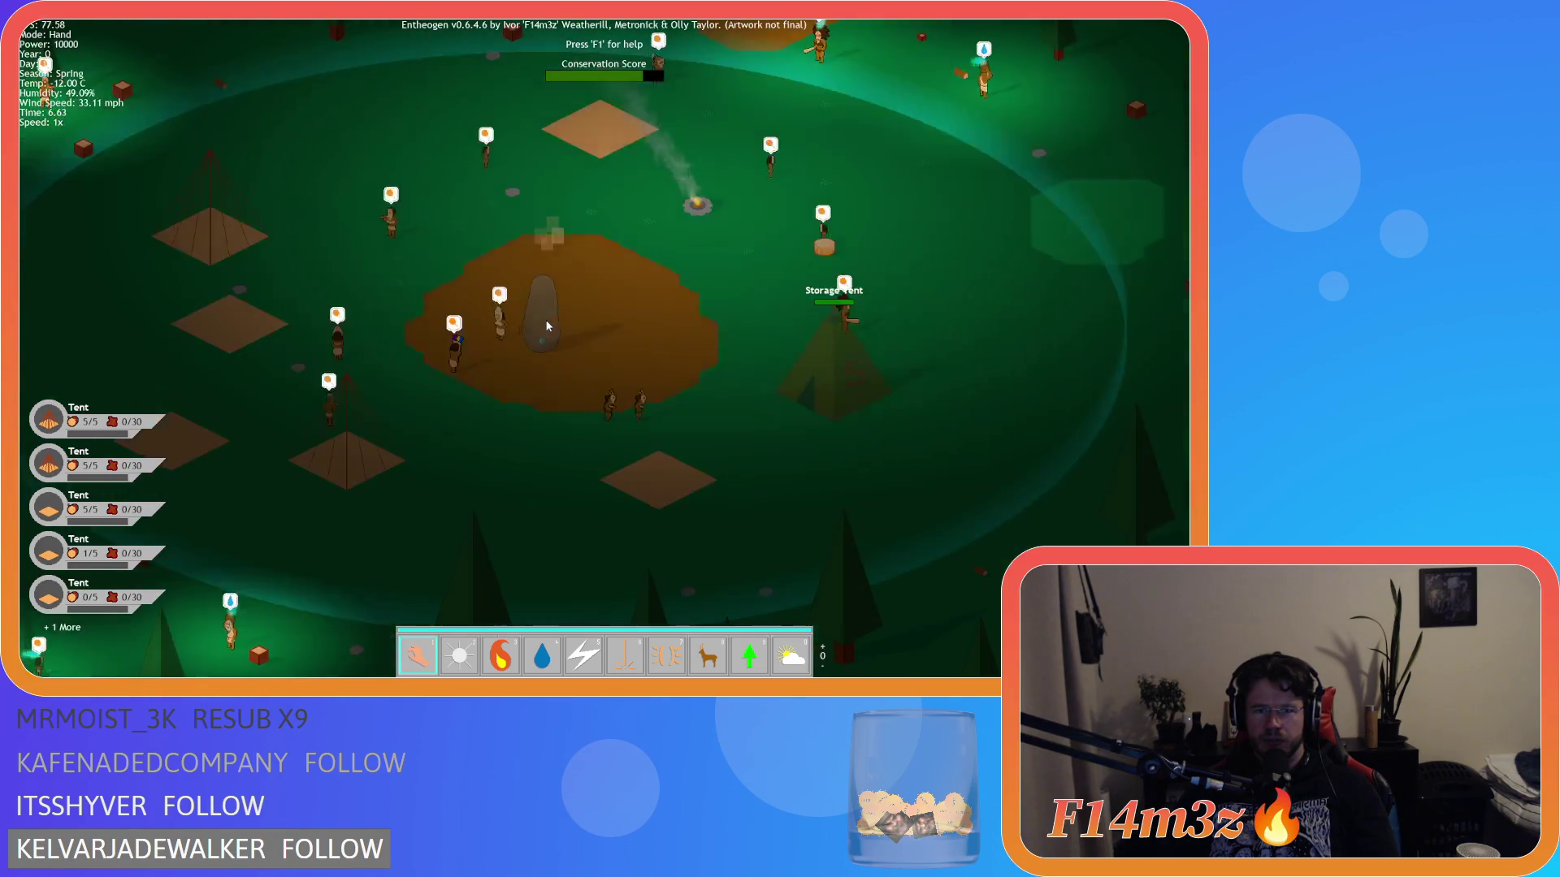
scroll(552, 327, "down", 5)
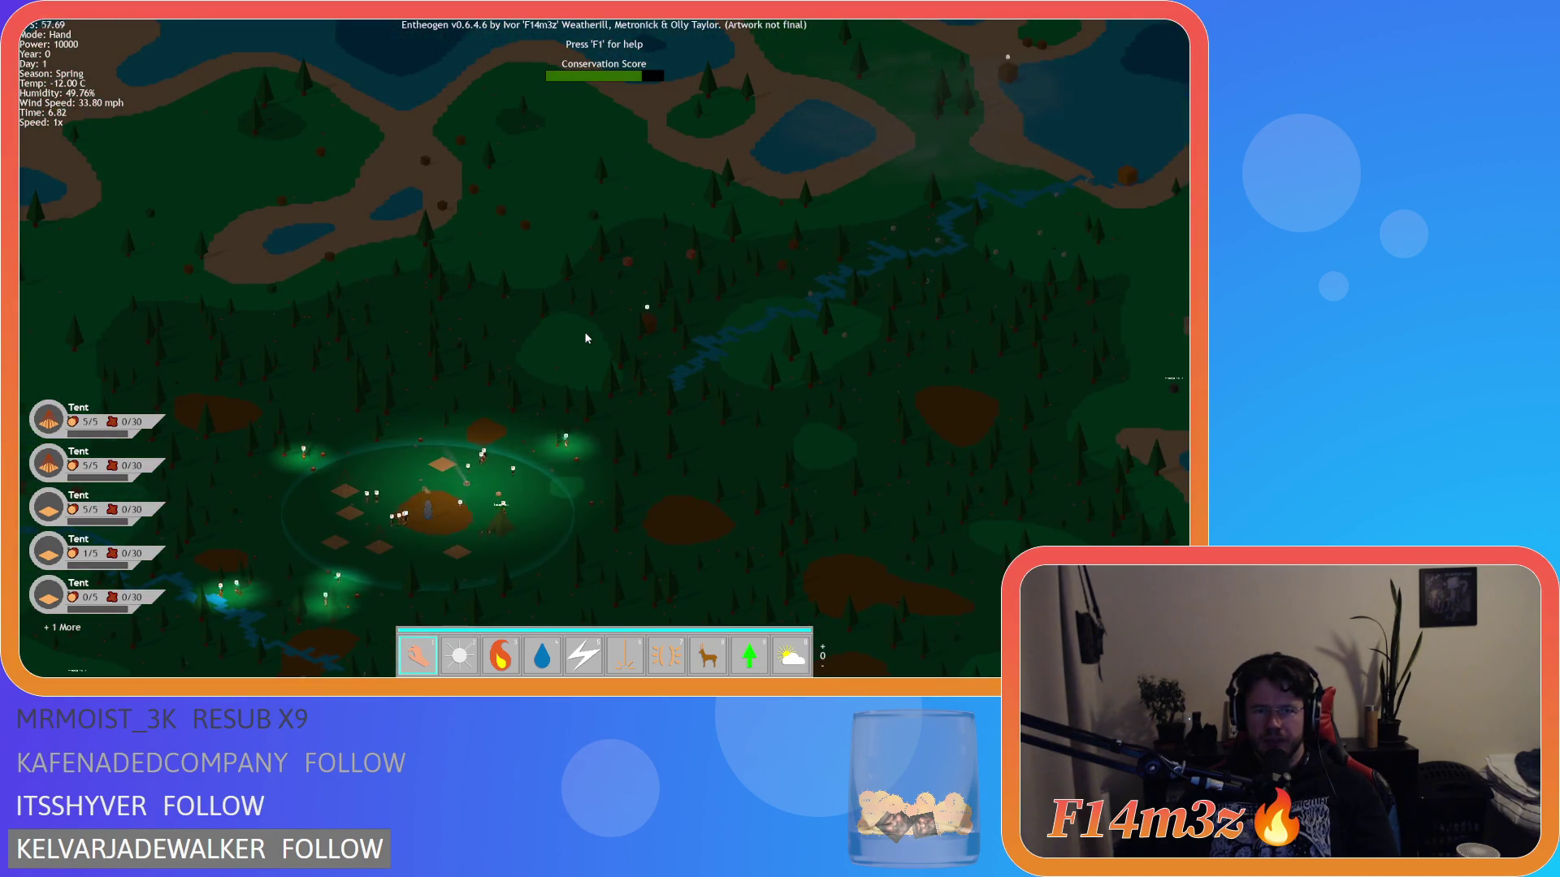
scroll(587, 338, "up", 5)
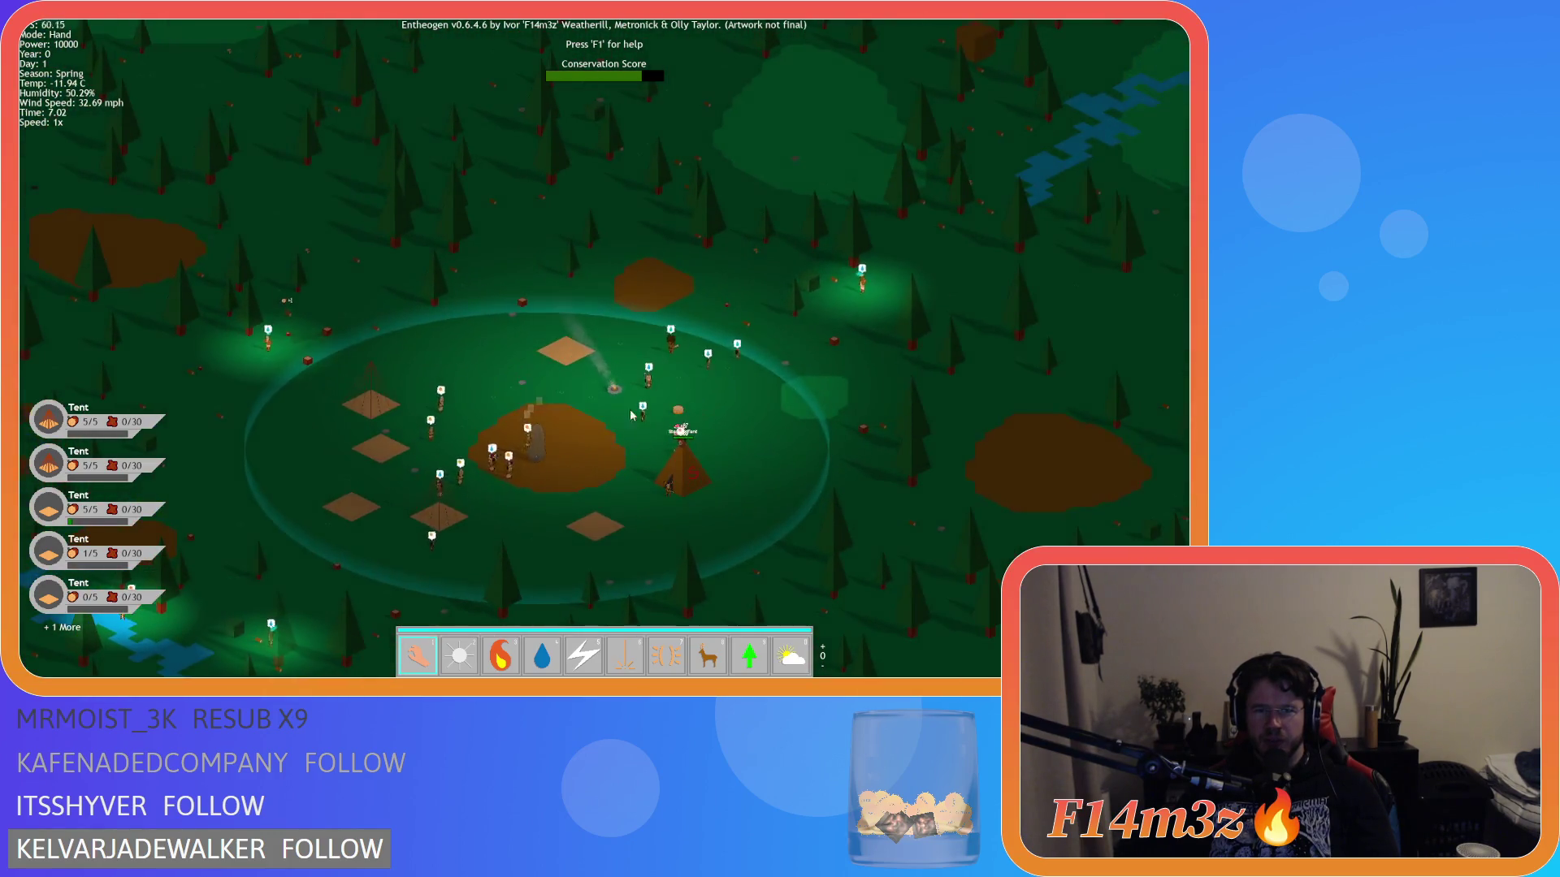
scroll(628, 409, "up", 5)
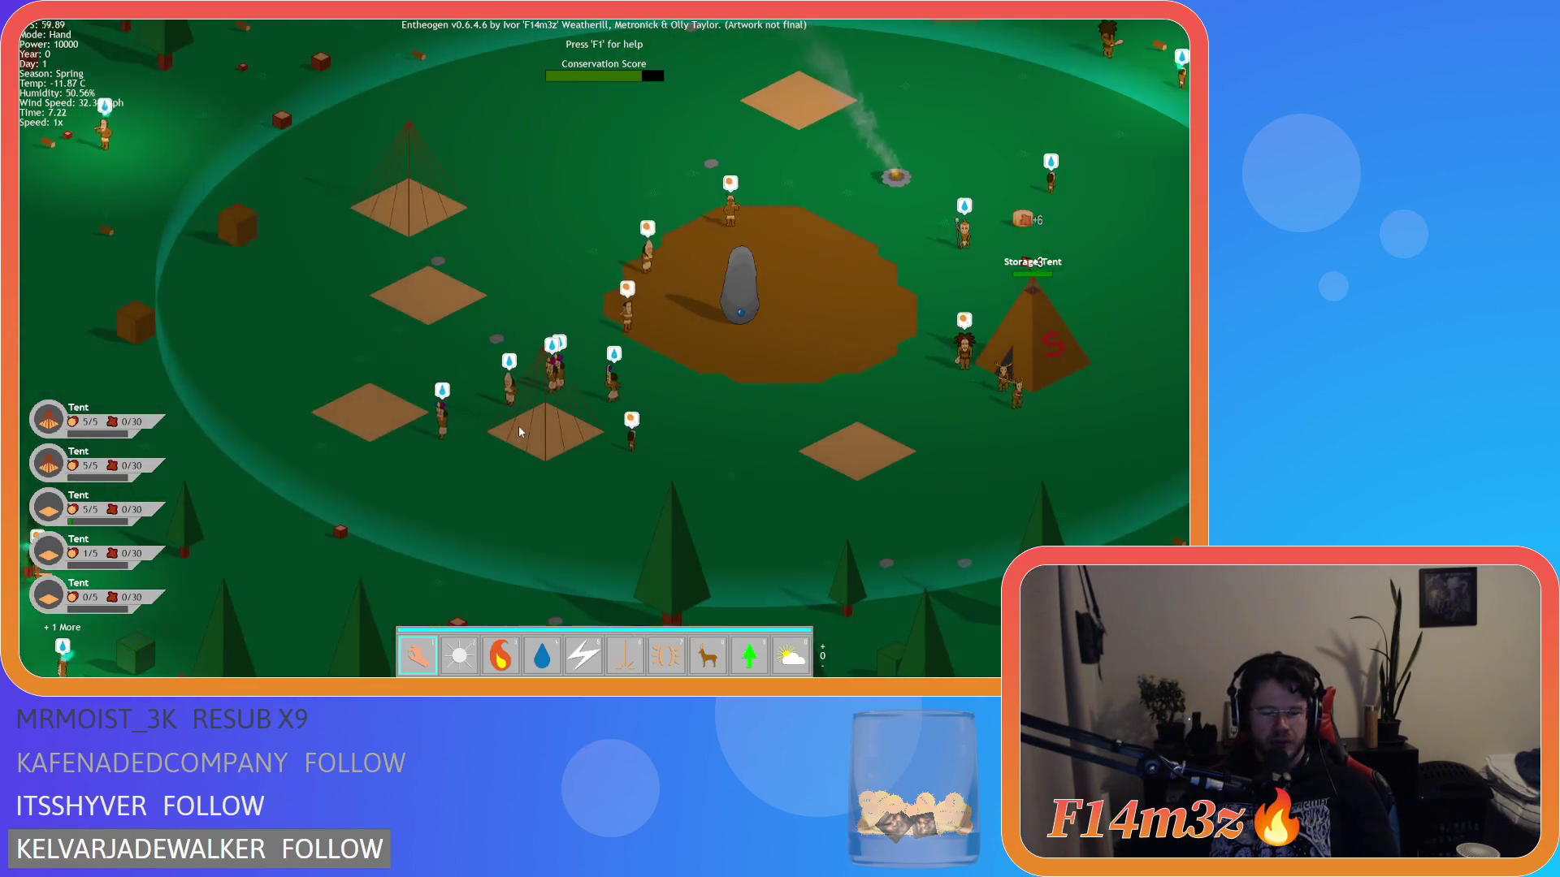
- Open and close the building list, then recentre the view on the village
key("b")
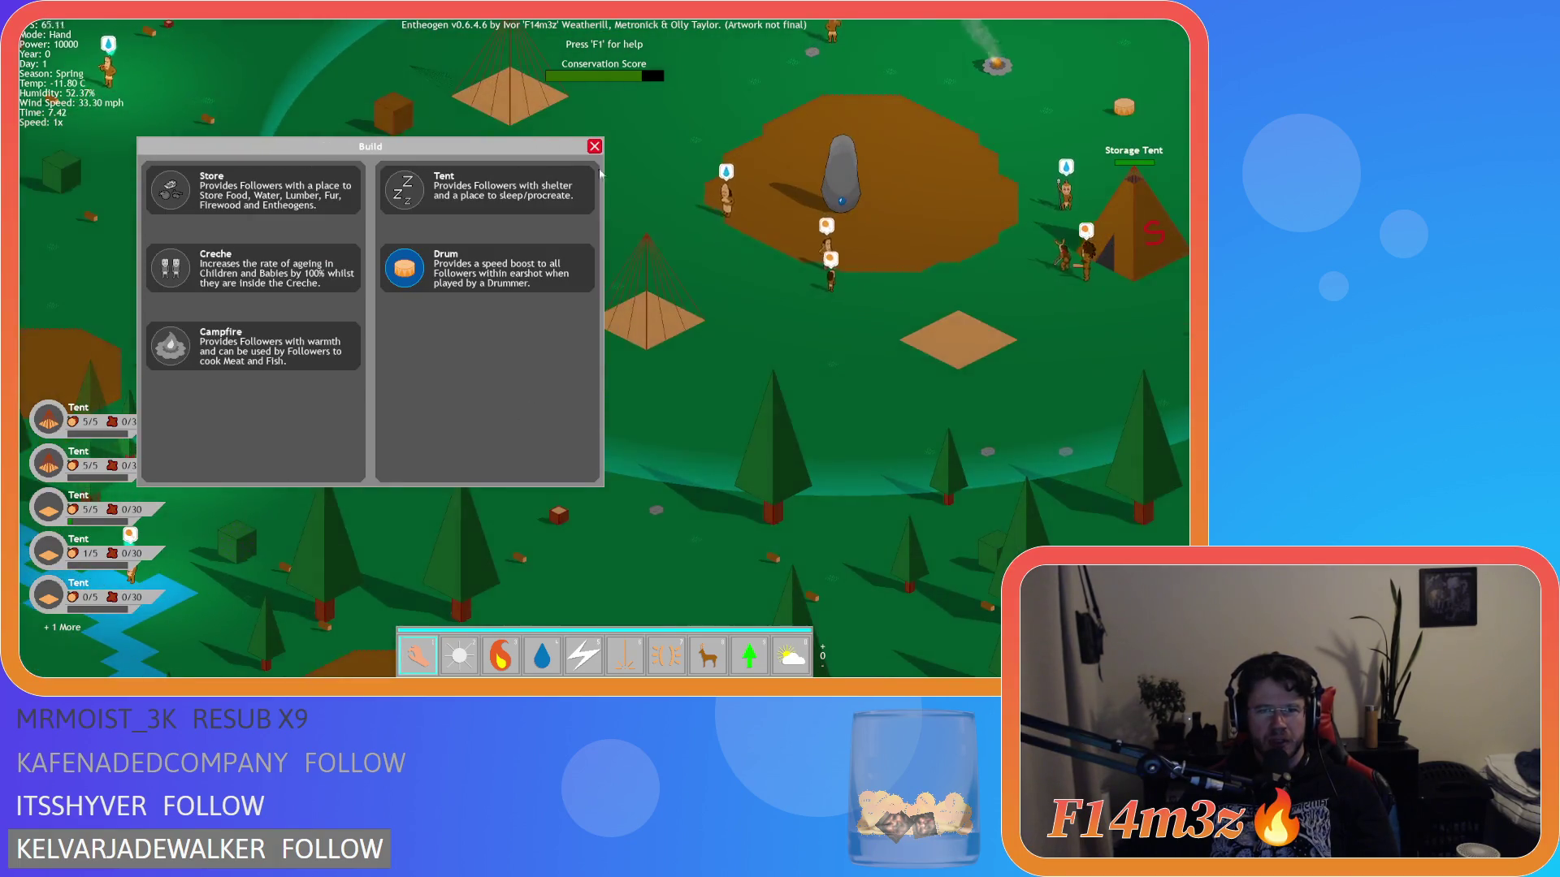
left_click(595, 146)
scroll(480, 387, "up", 5)
scroll(565, 391, "down", 5)
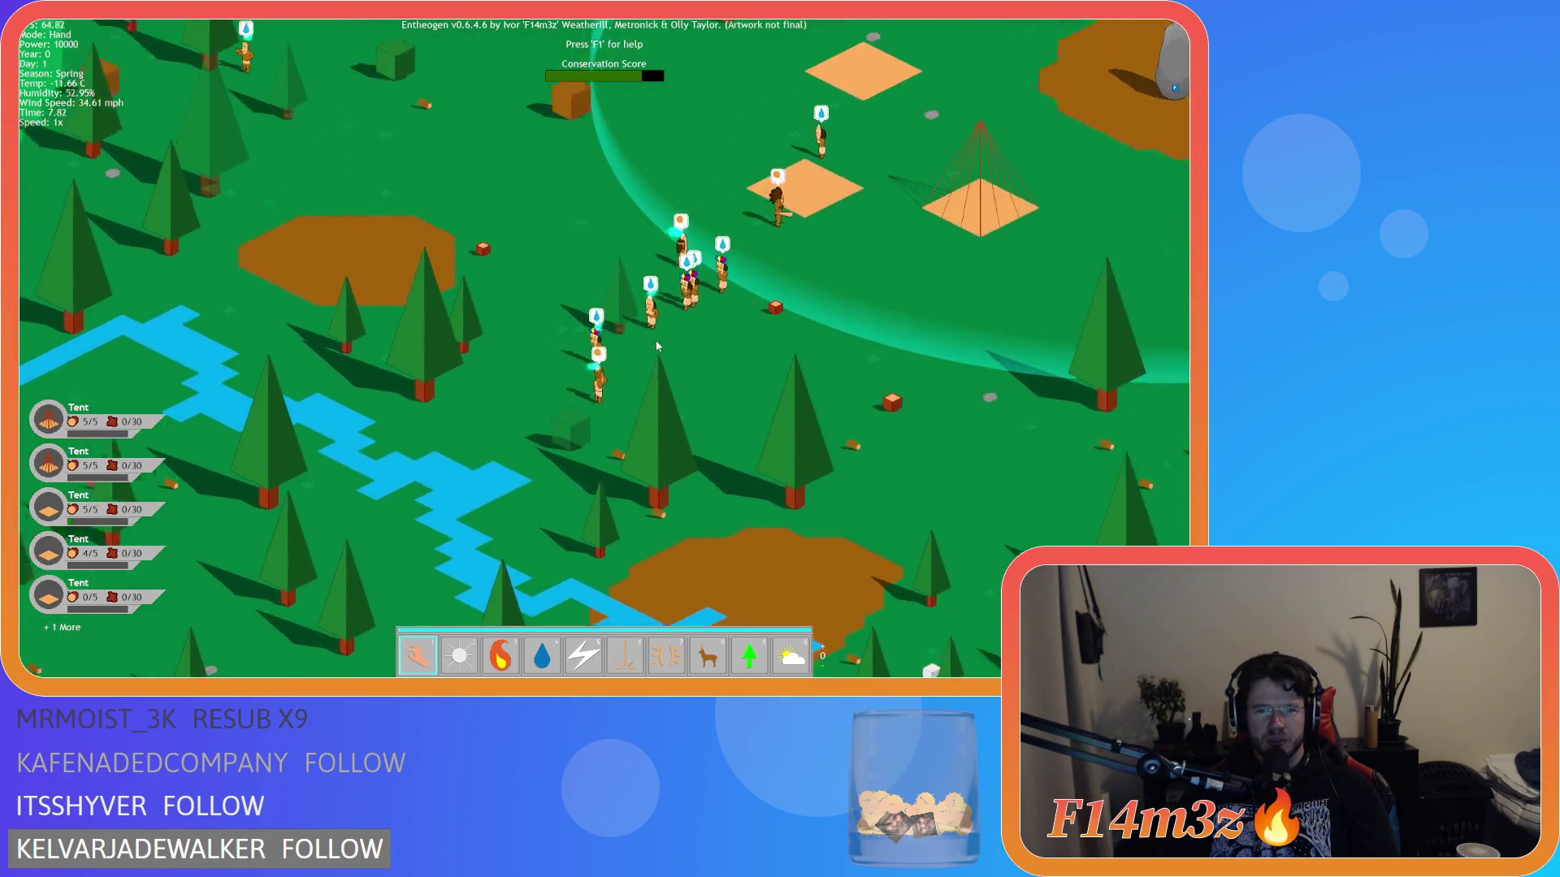
key("w")
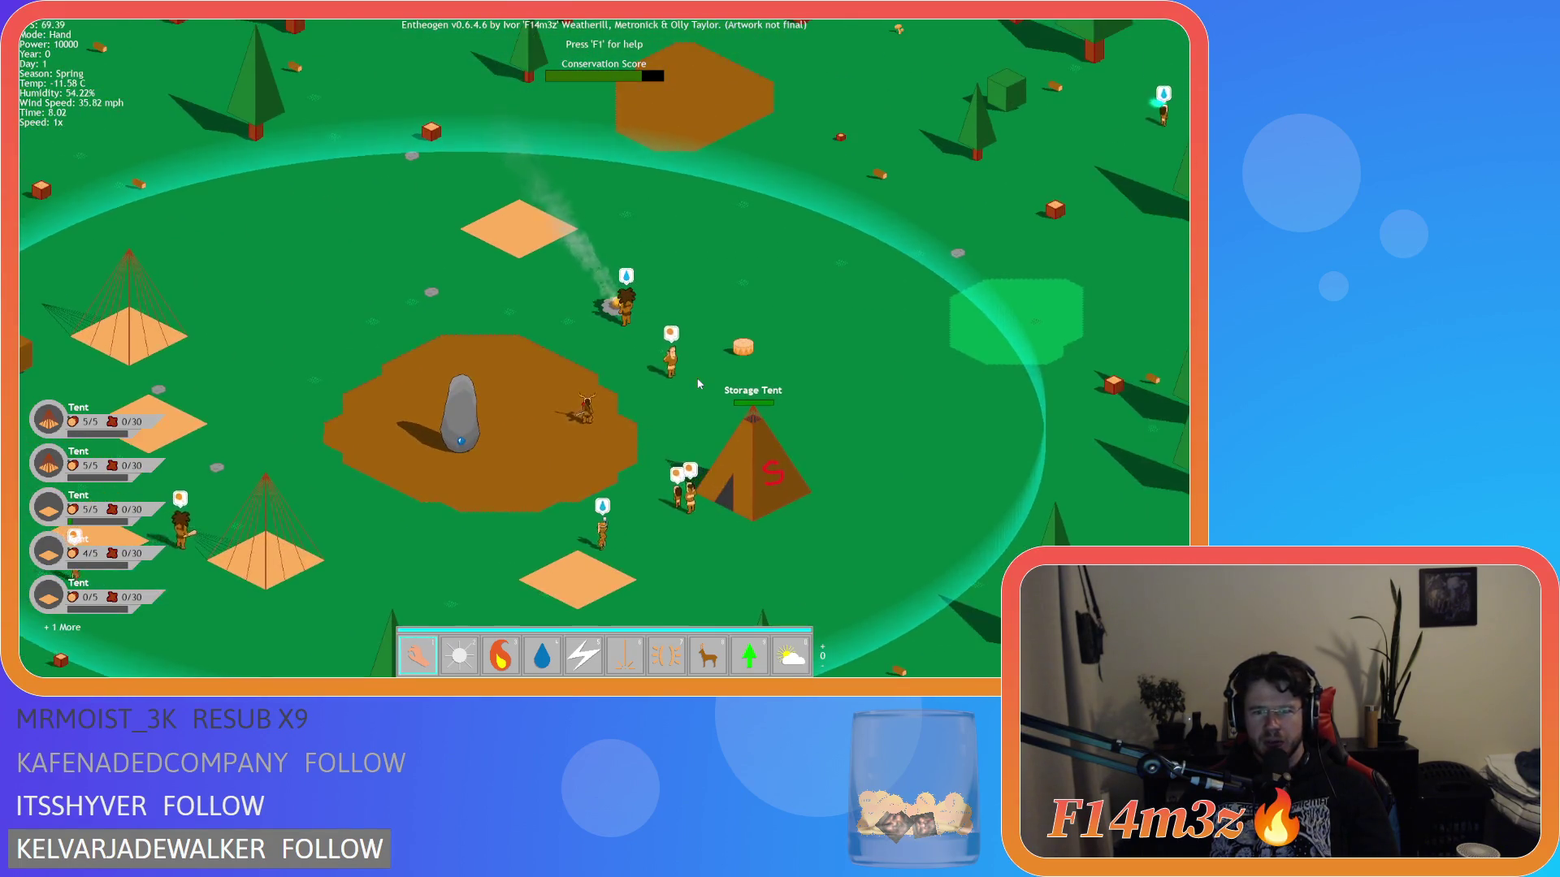
- Check the Storage Tent inventory (219 meat, 1 mushroom), then close it
left_click(697, 455)
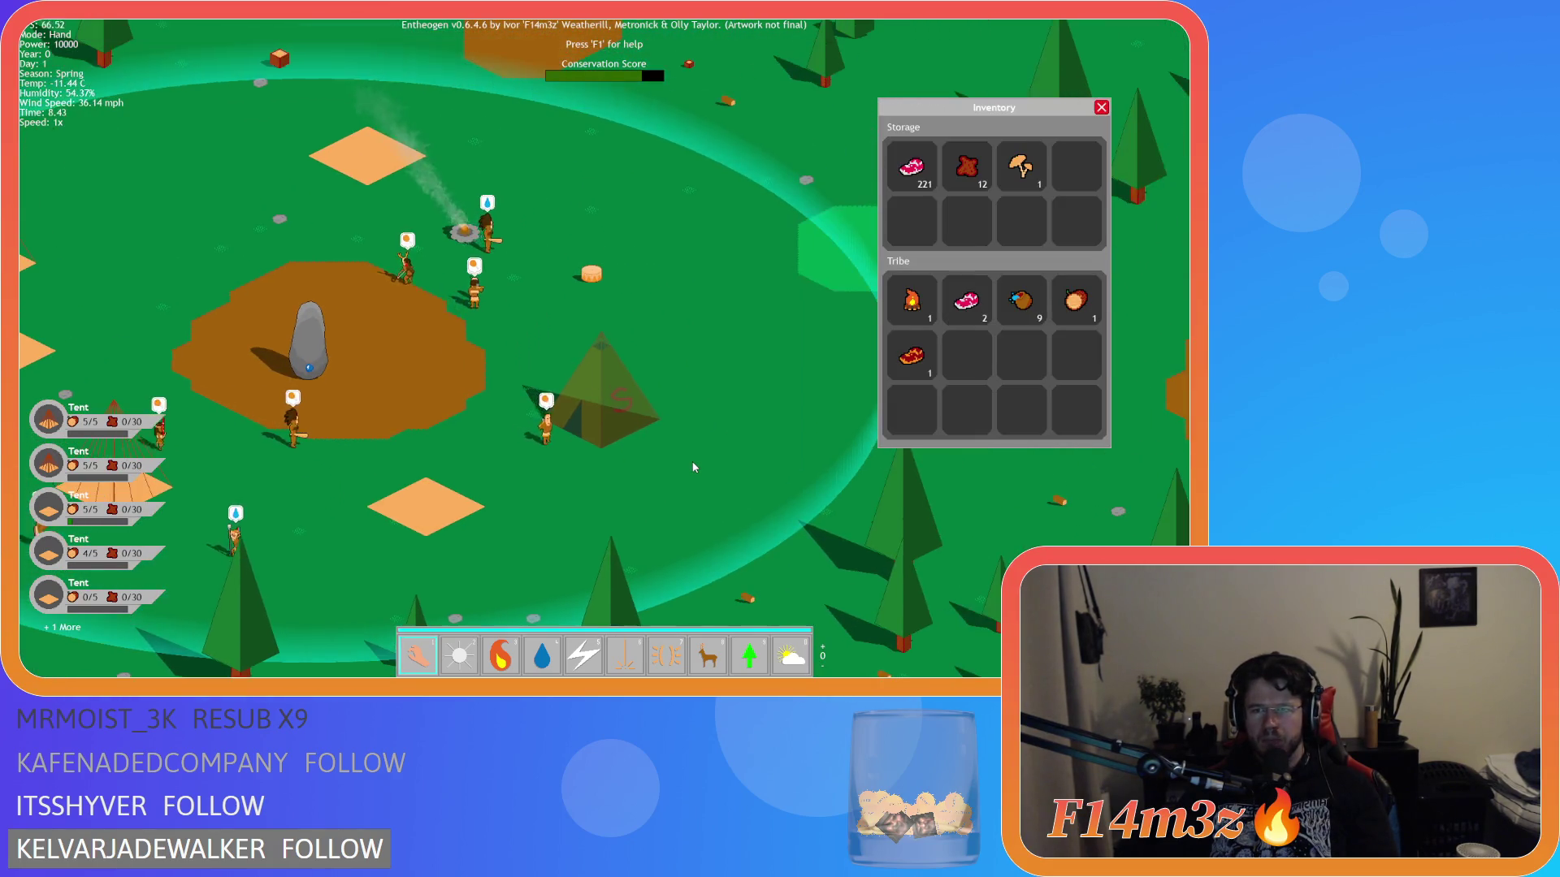
scroll(694, 467, "down", 5)
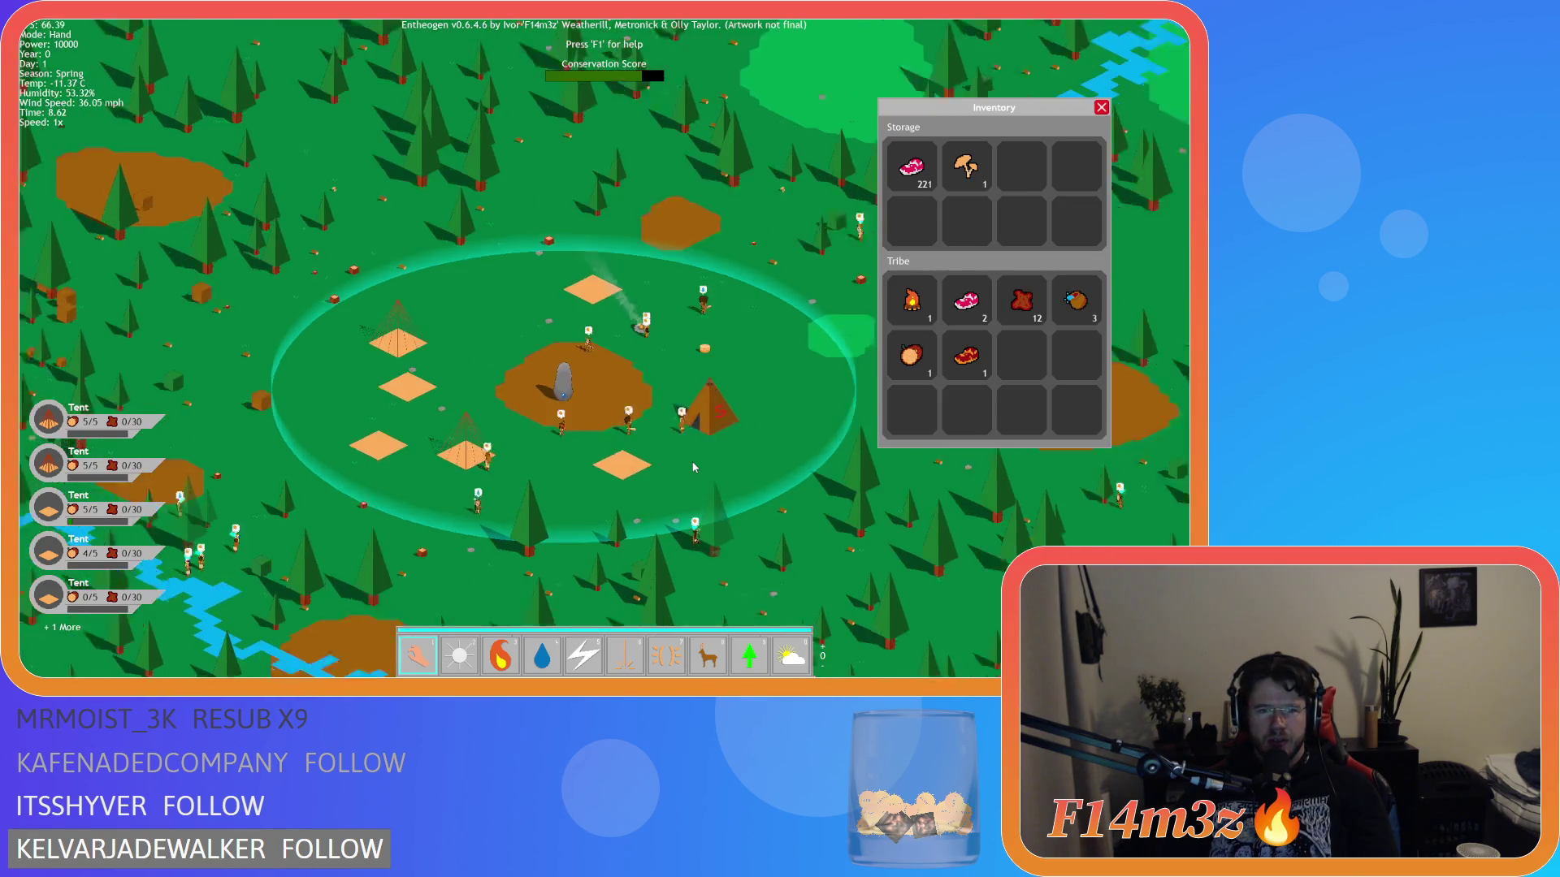
scroll(695, 467, "down", 3)
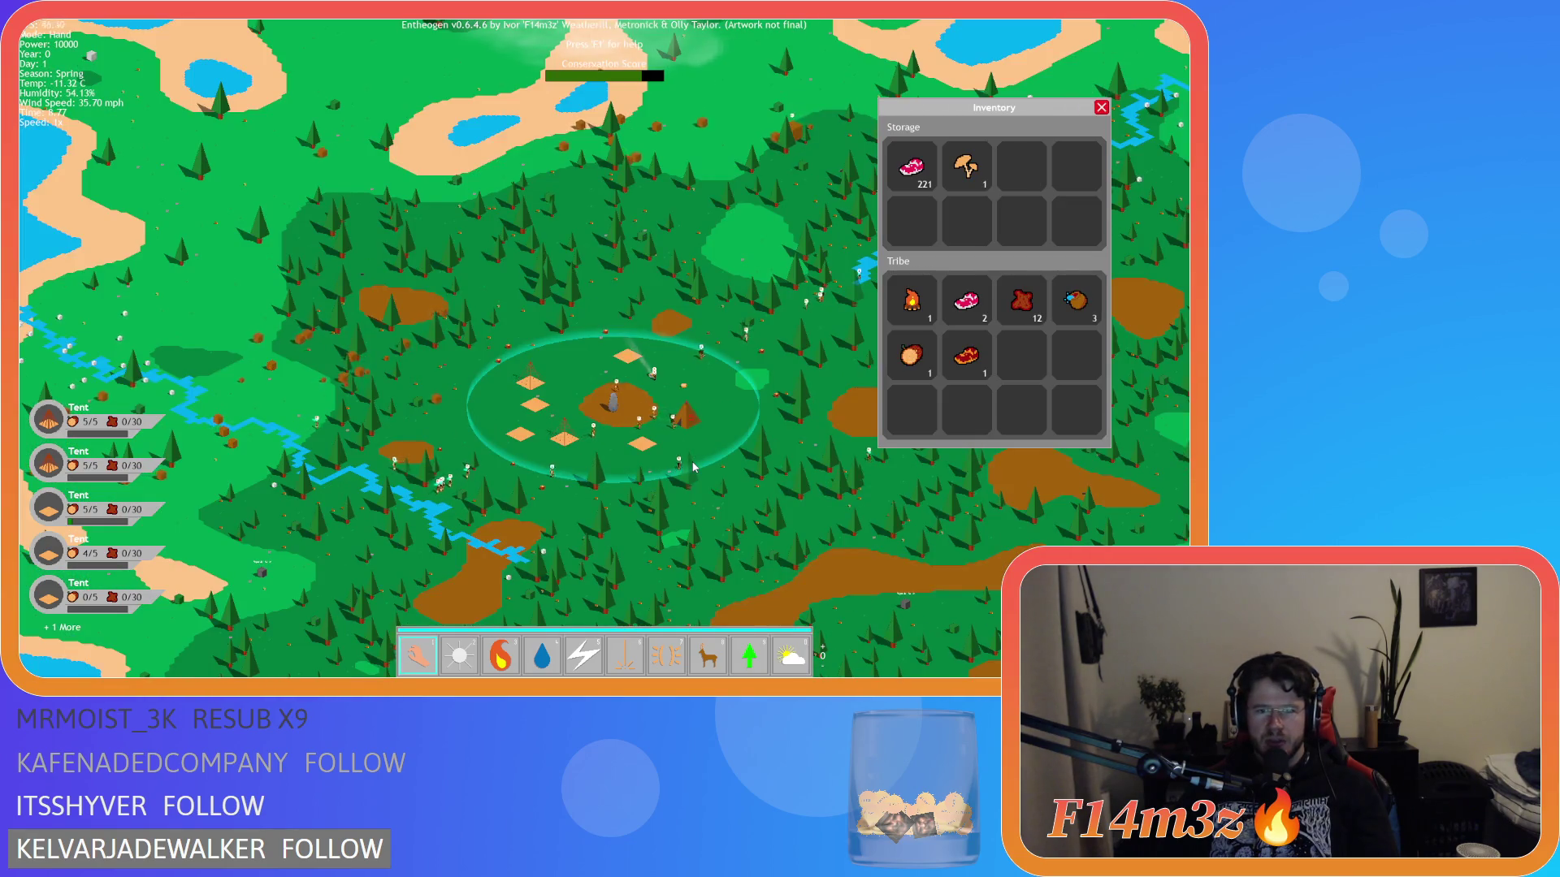
scroll(694, 467, "up", 3)
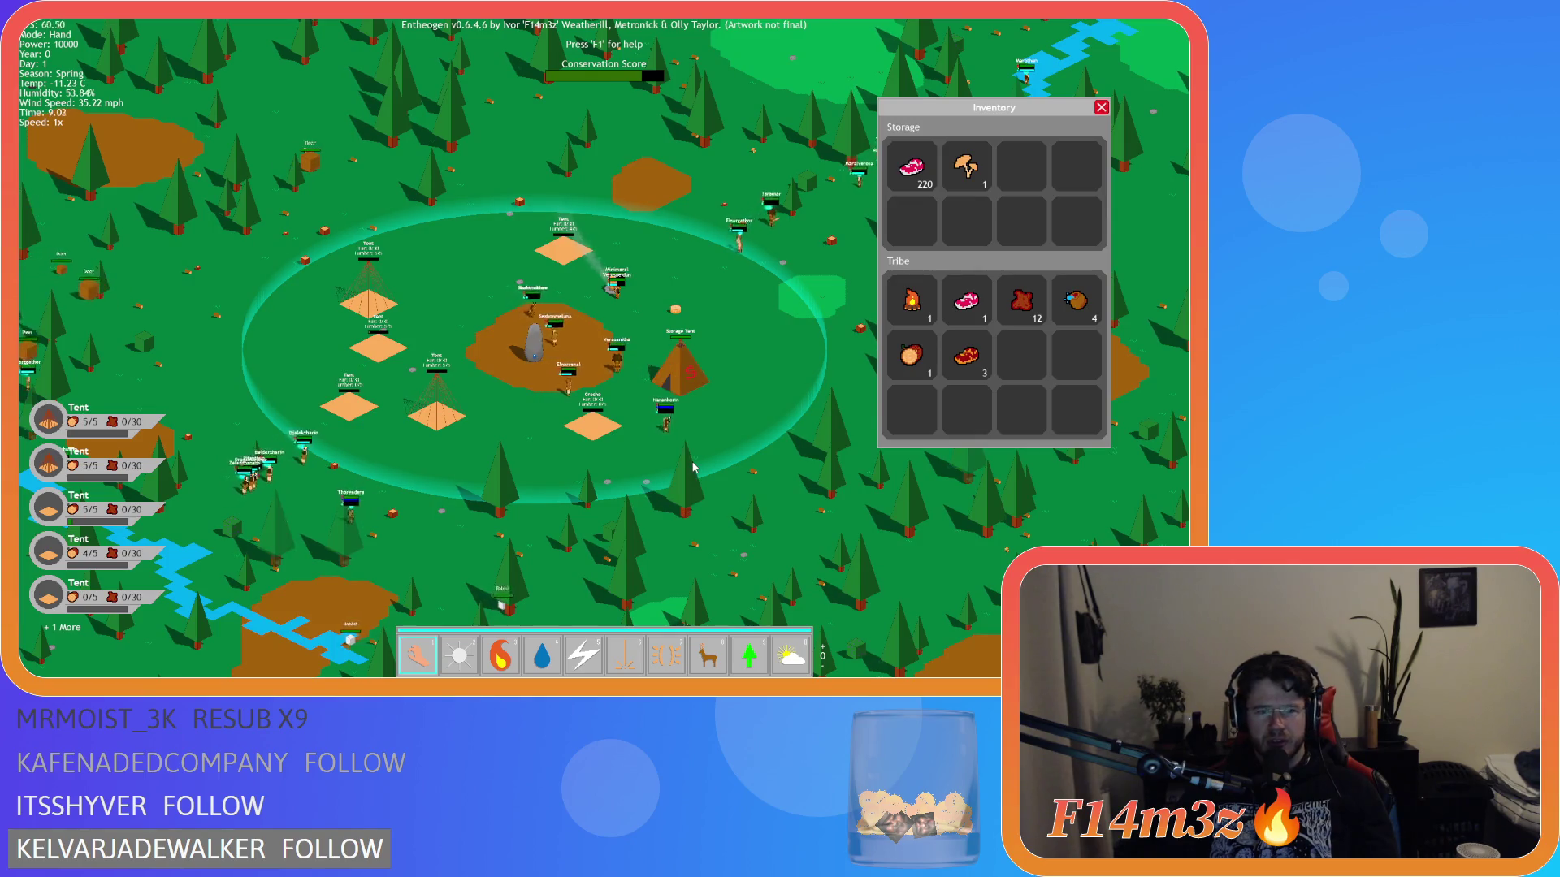
scroll(694, 467, "up", 3)
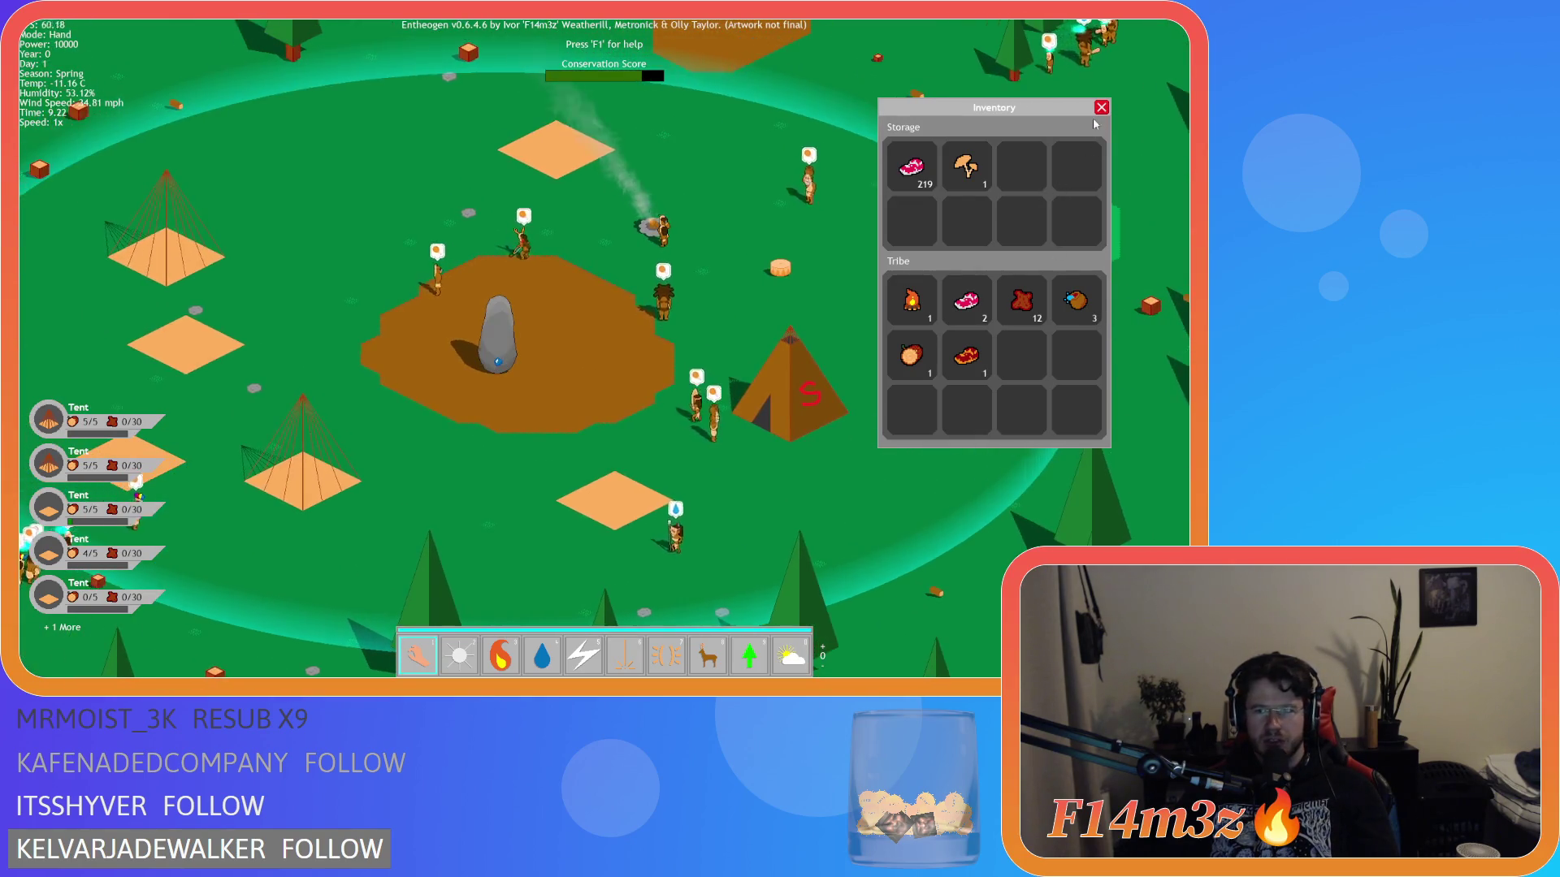
left_click(1101, 107)
key("F1")
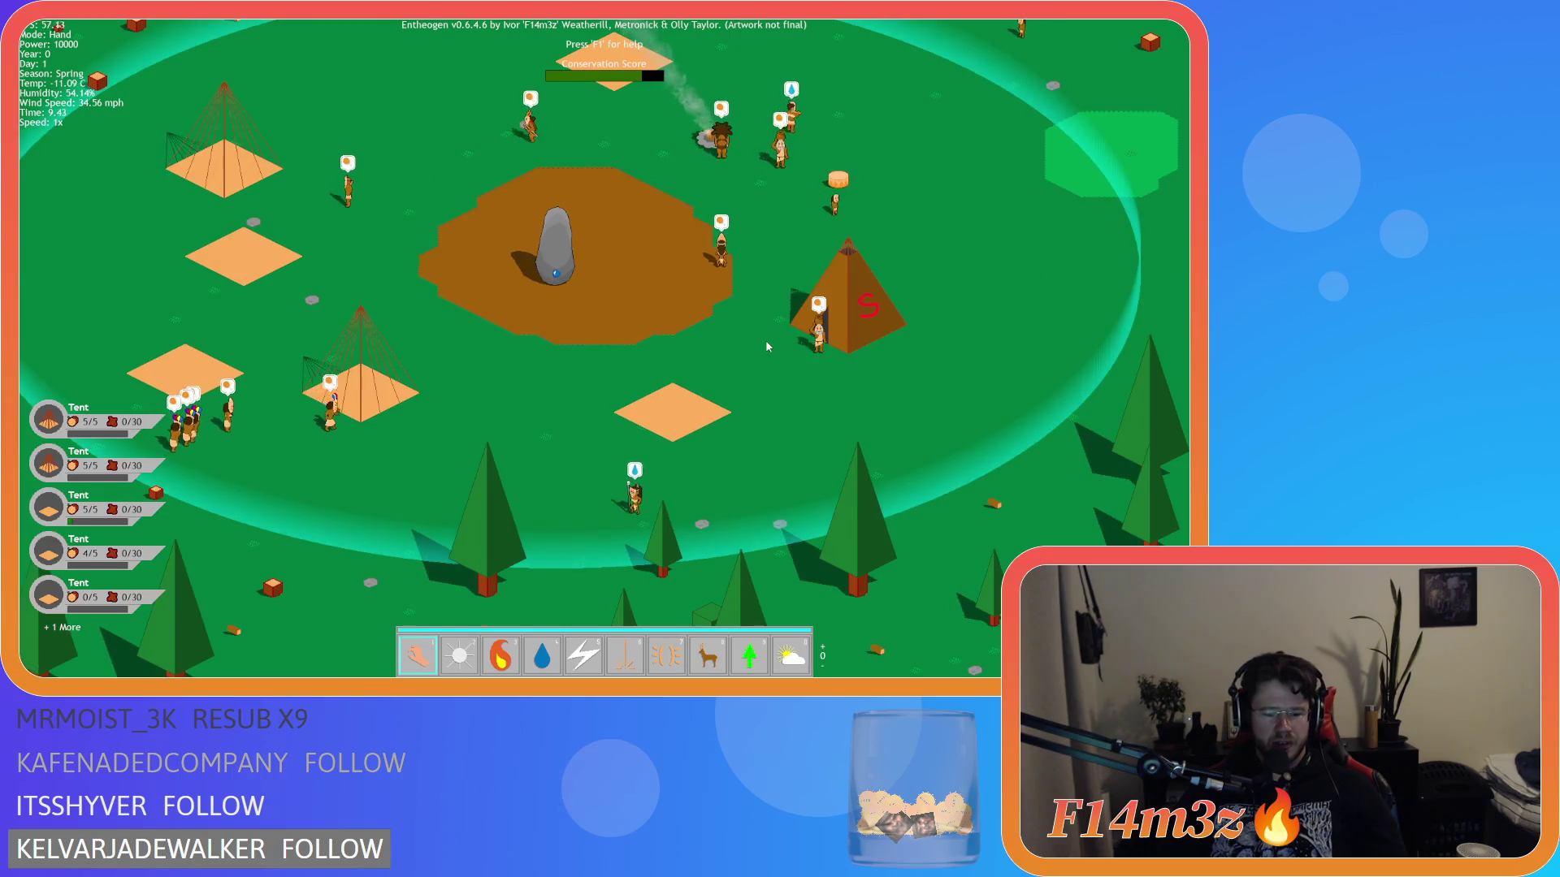
key("F1")
key("F1")
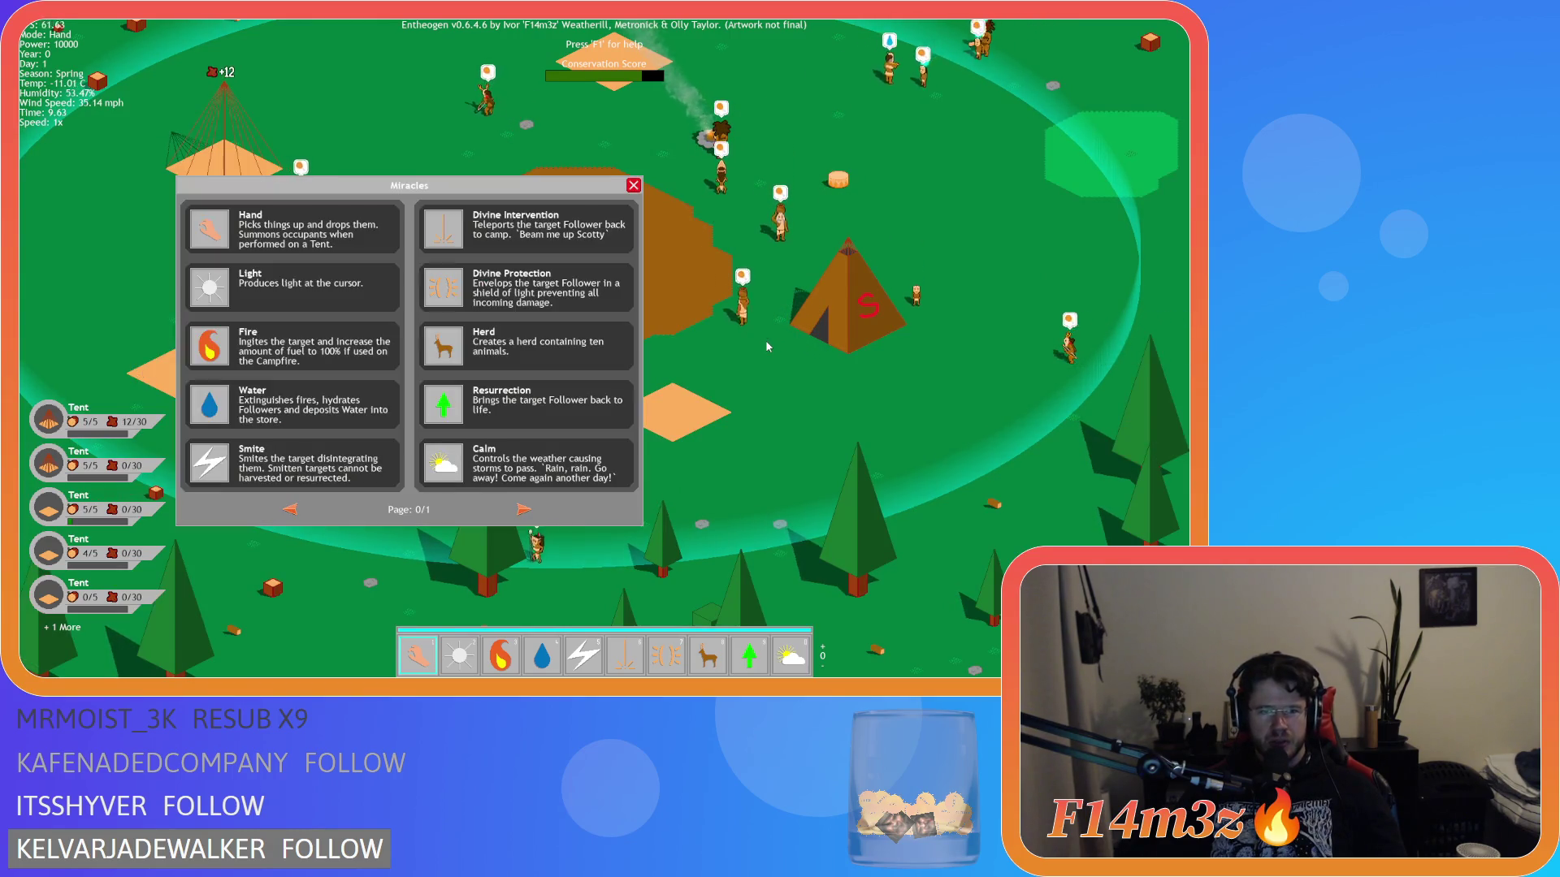
left_click(523, 510)
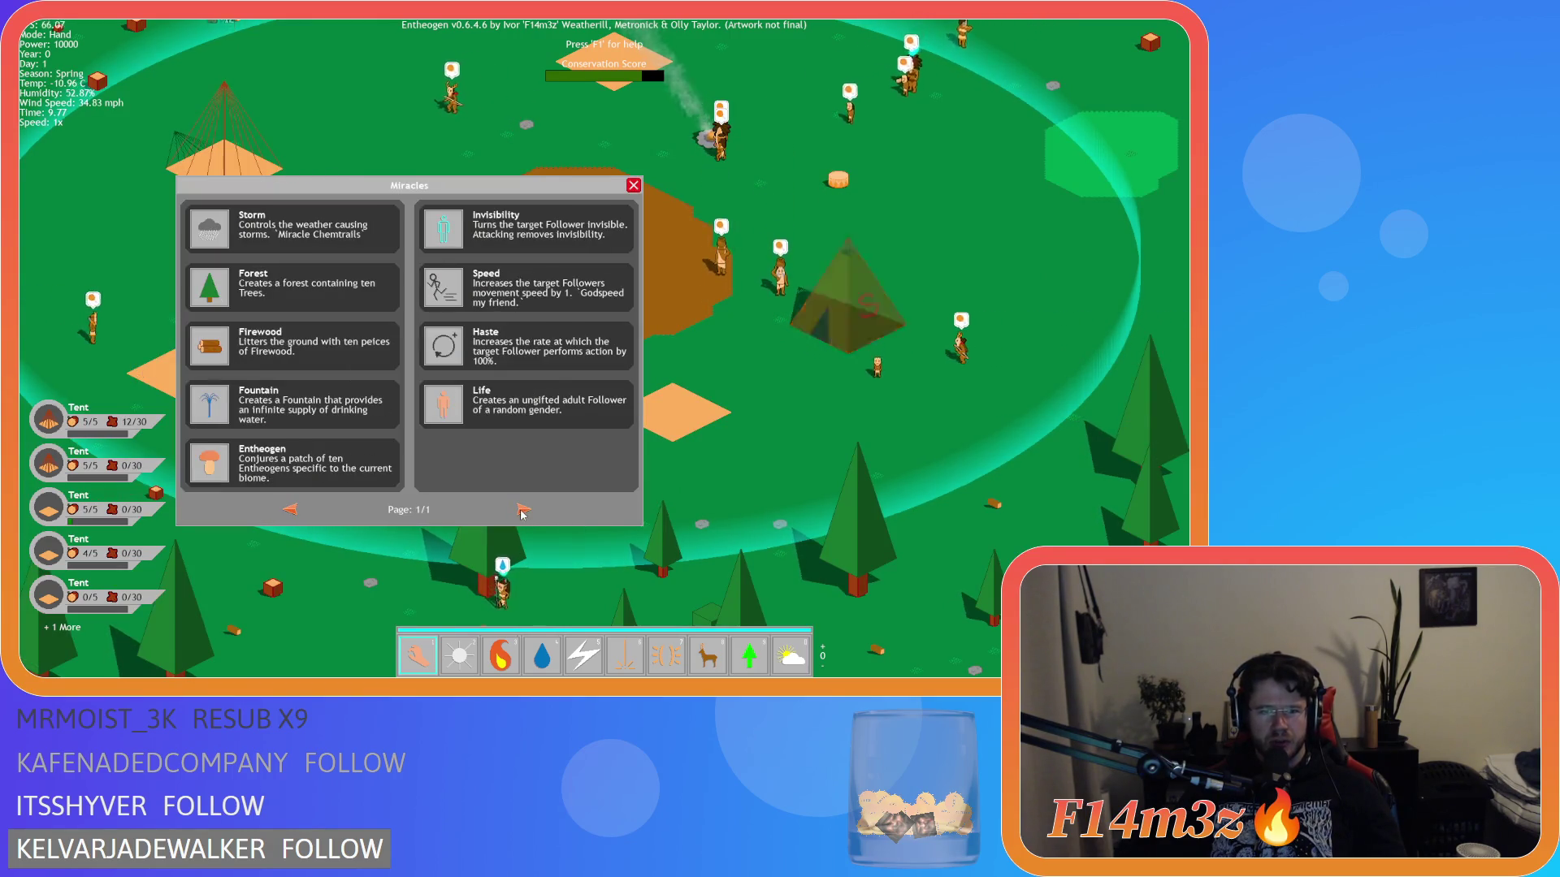
left_click(294, 511)
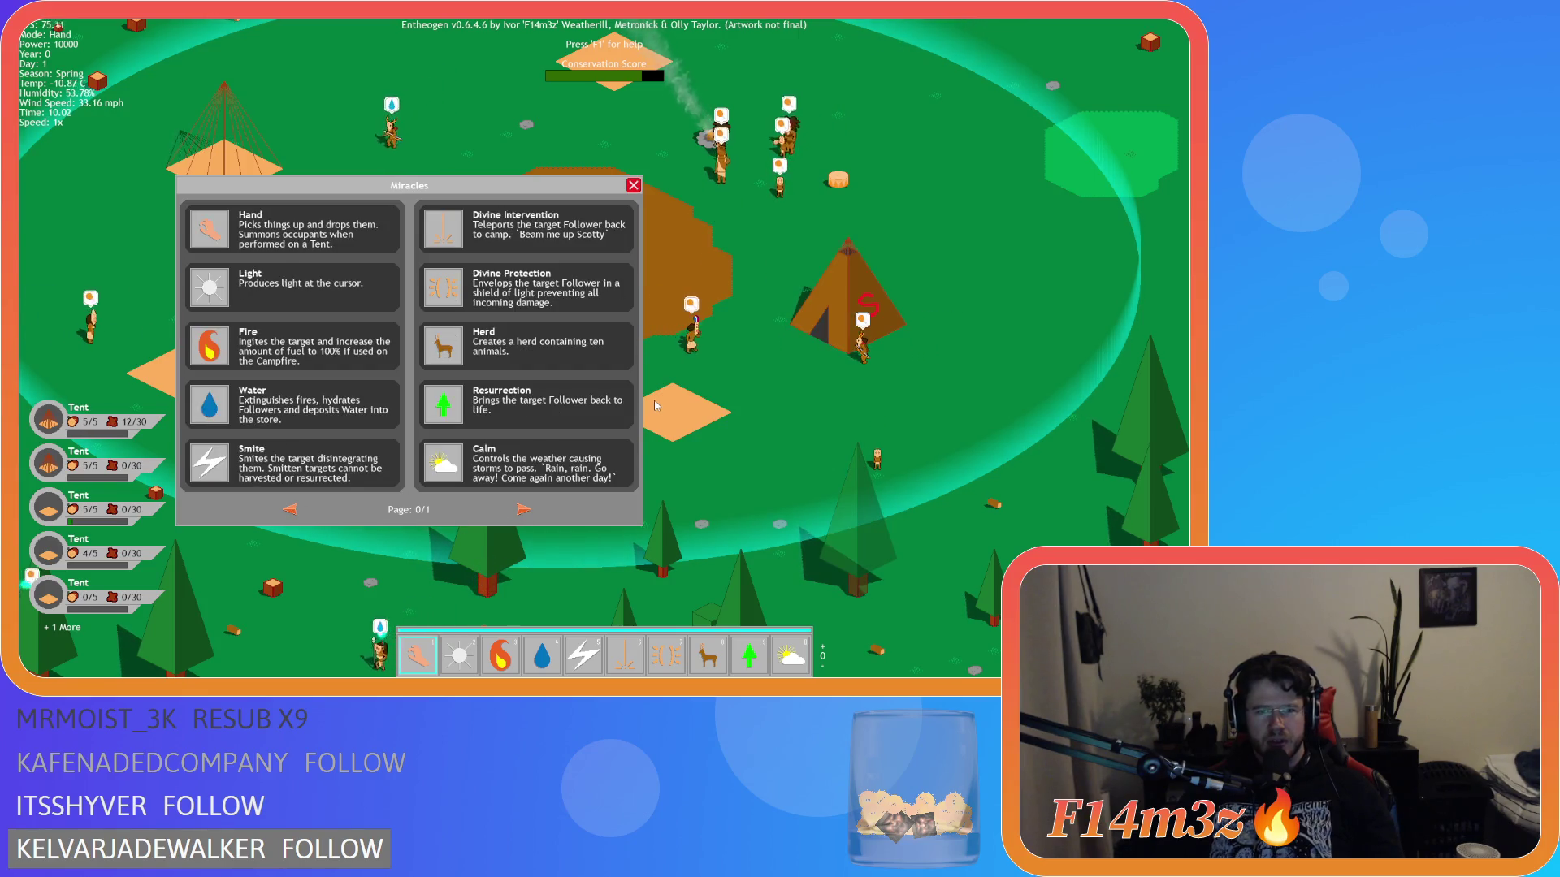
key("F1")
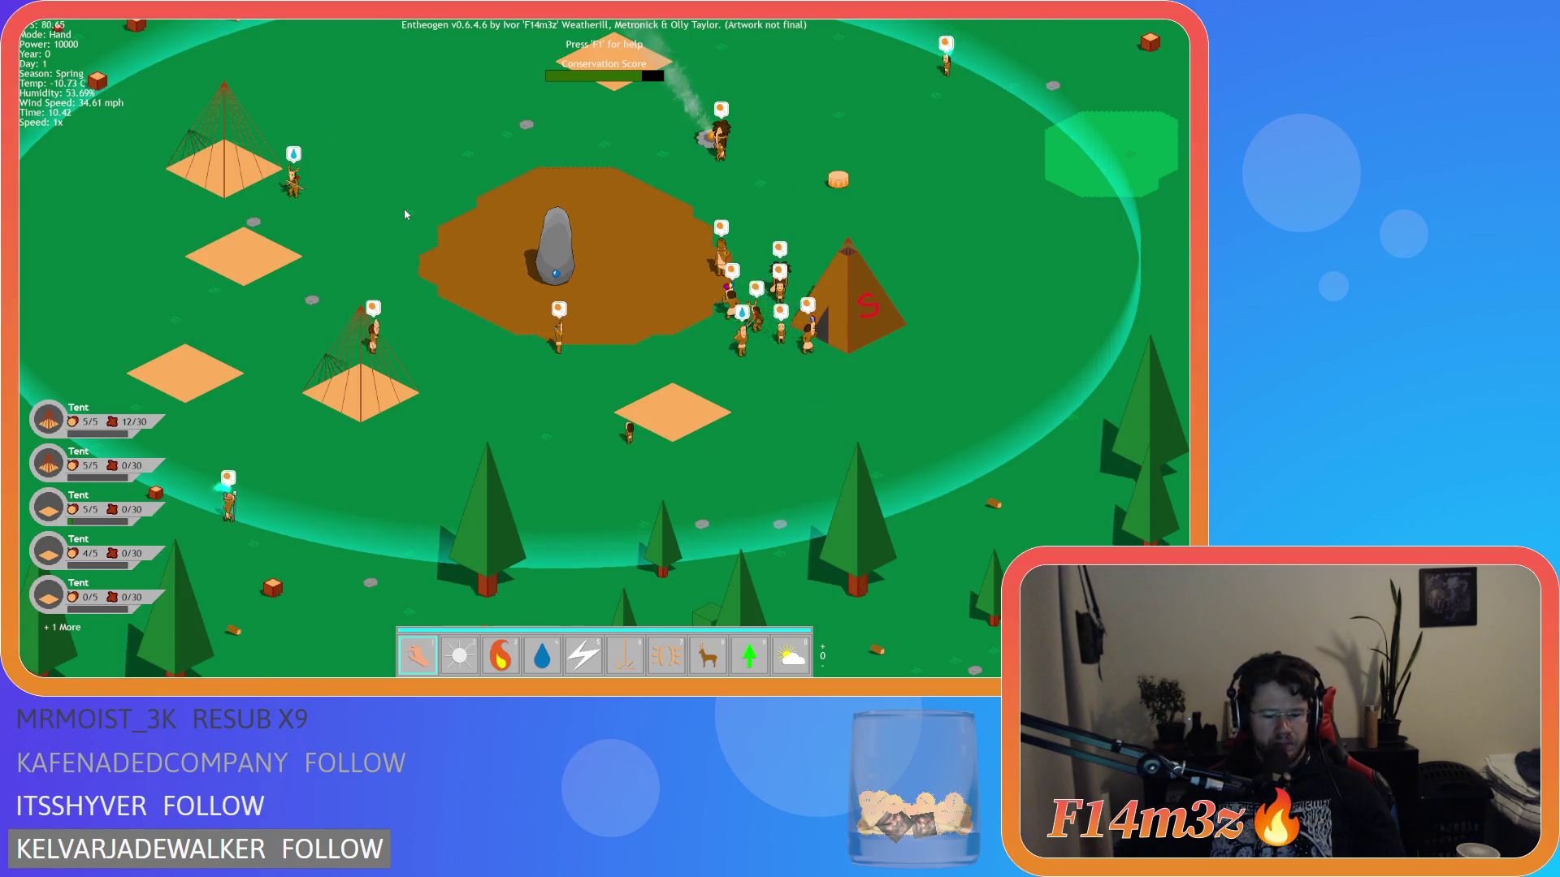
key("t")
key("t")
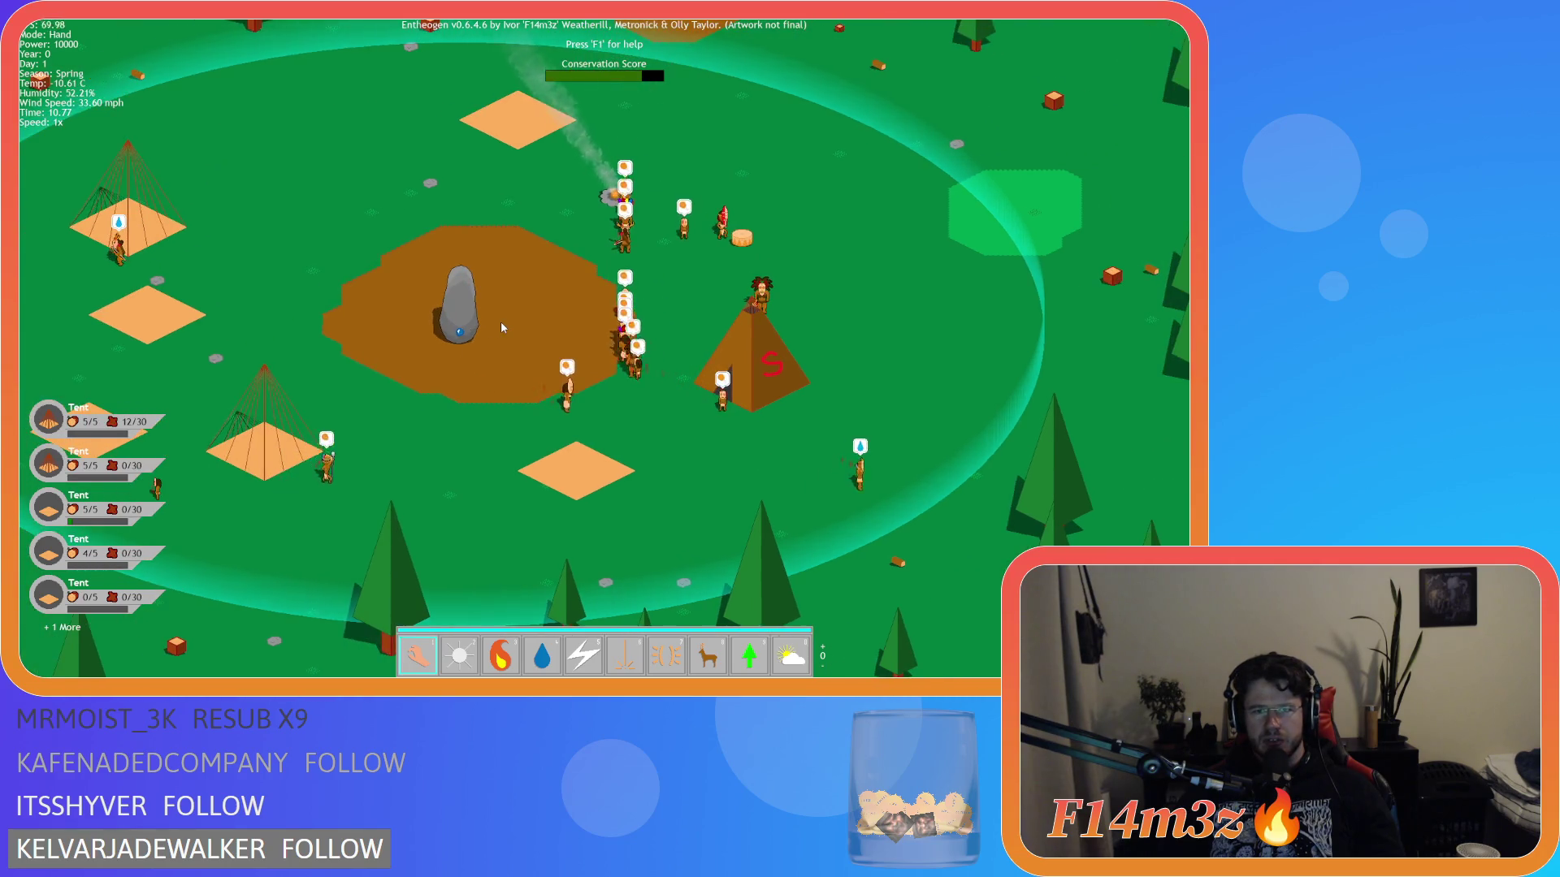
- Speed the game up to 8x and bring up the tribe overview
scroll(500, 320, "down", 5)
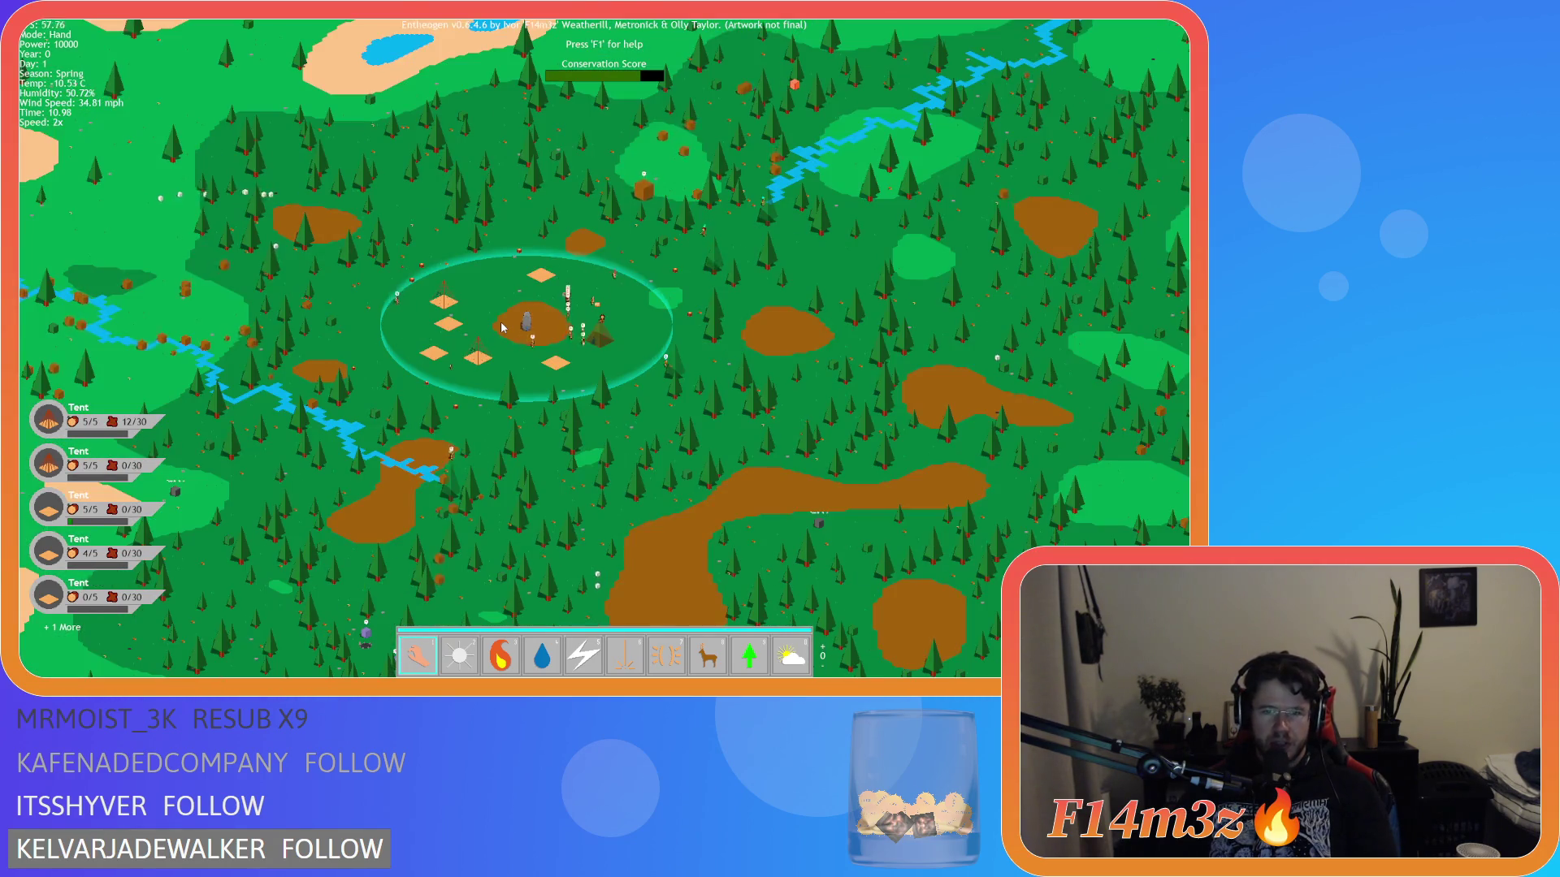
key("plus")
key("plus")
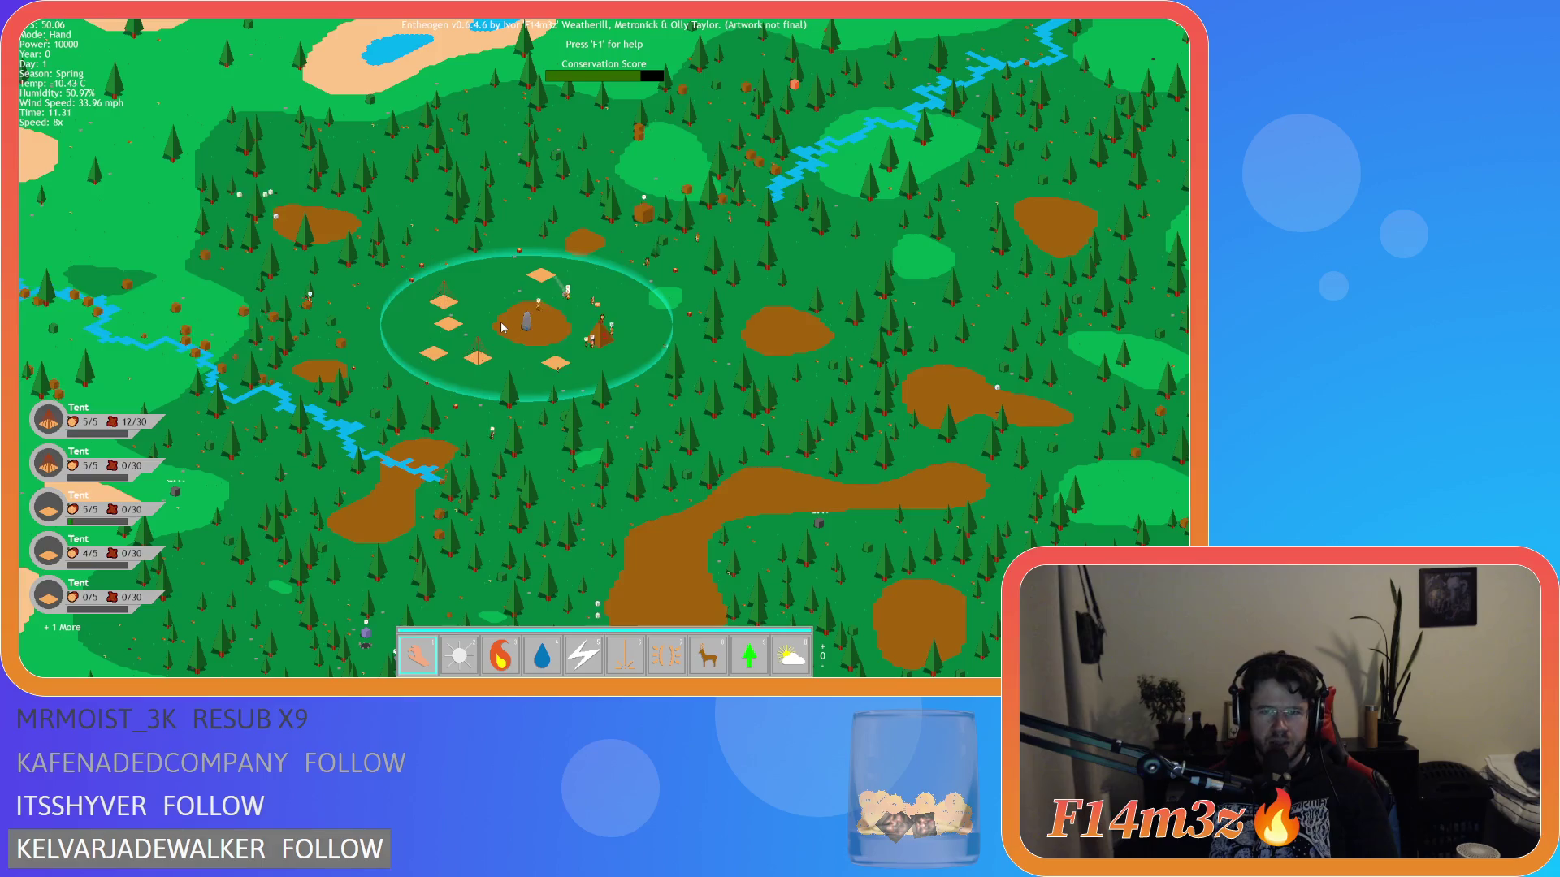
scroll(501, 327, "up", 5)
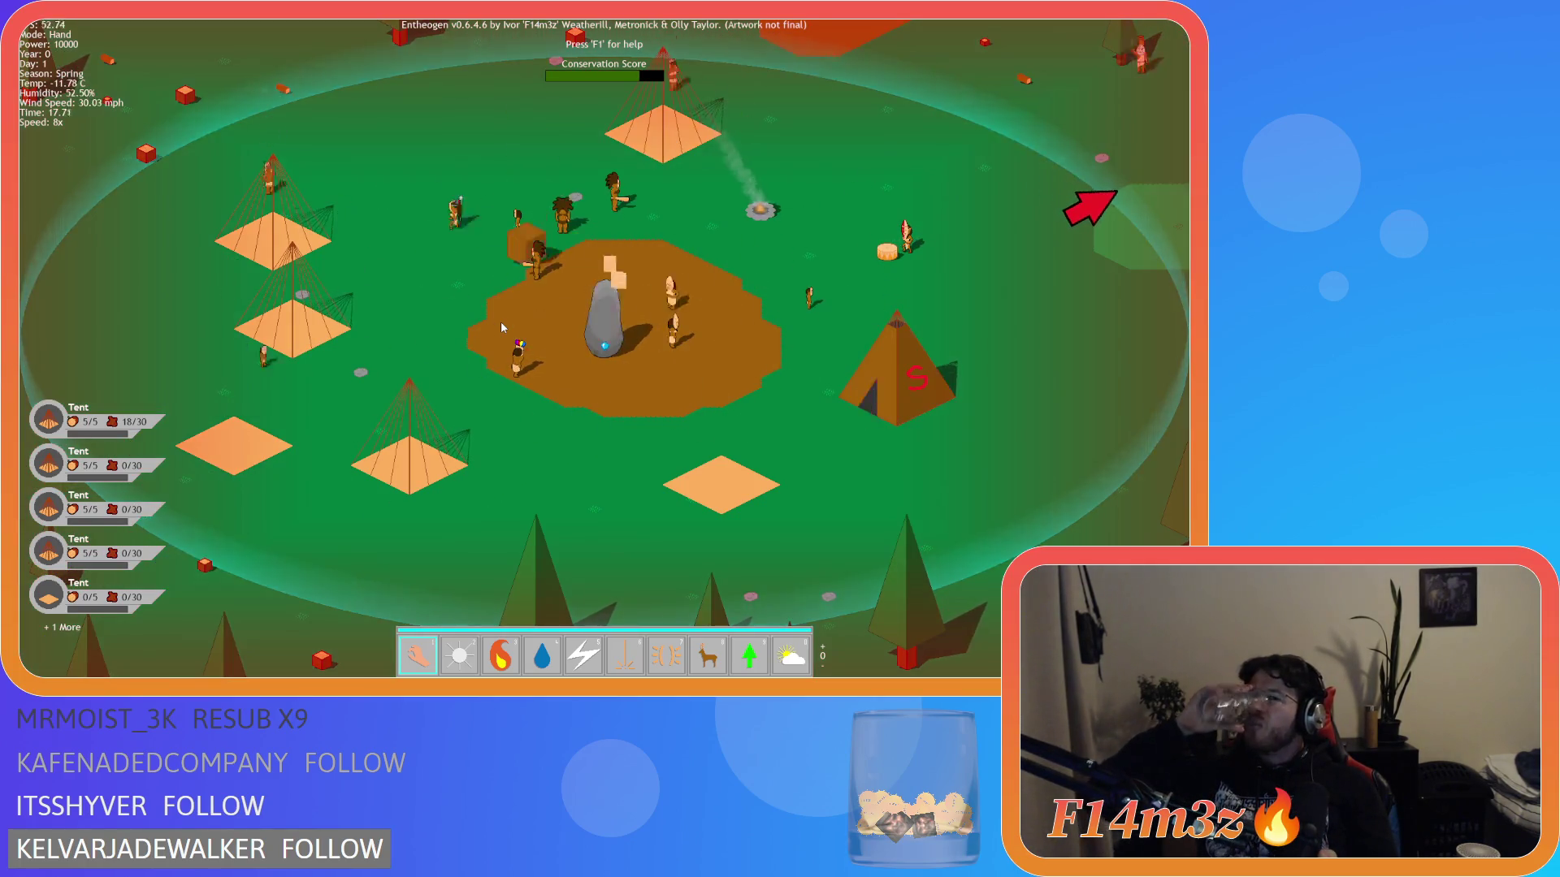
key("w")
key("d")
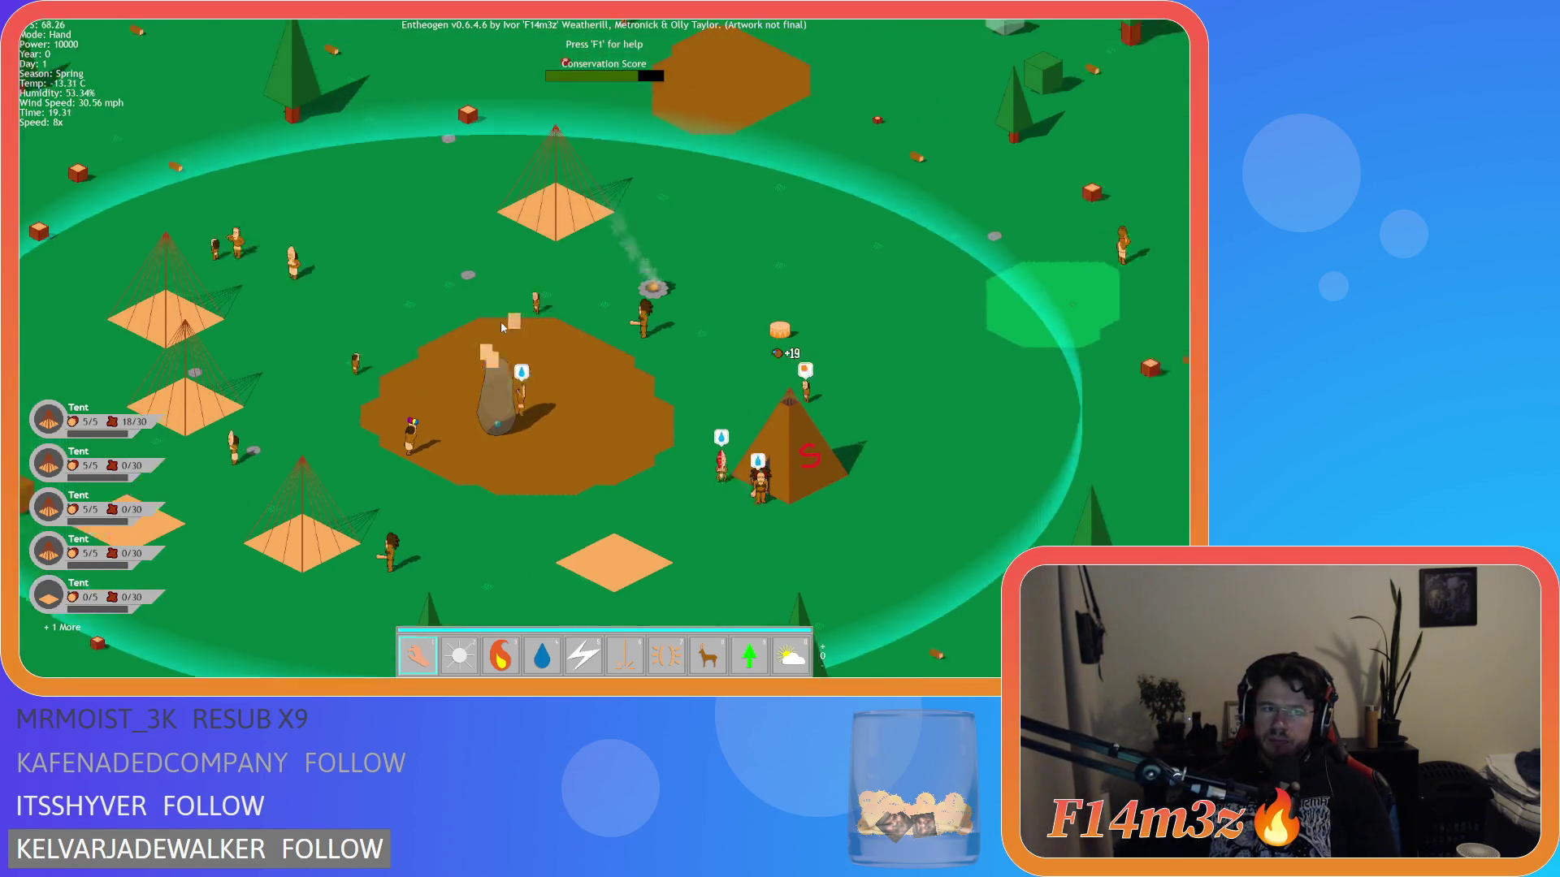
key("t")
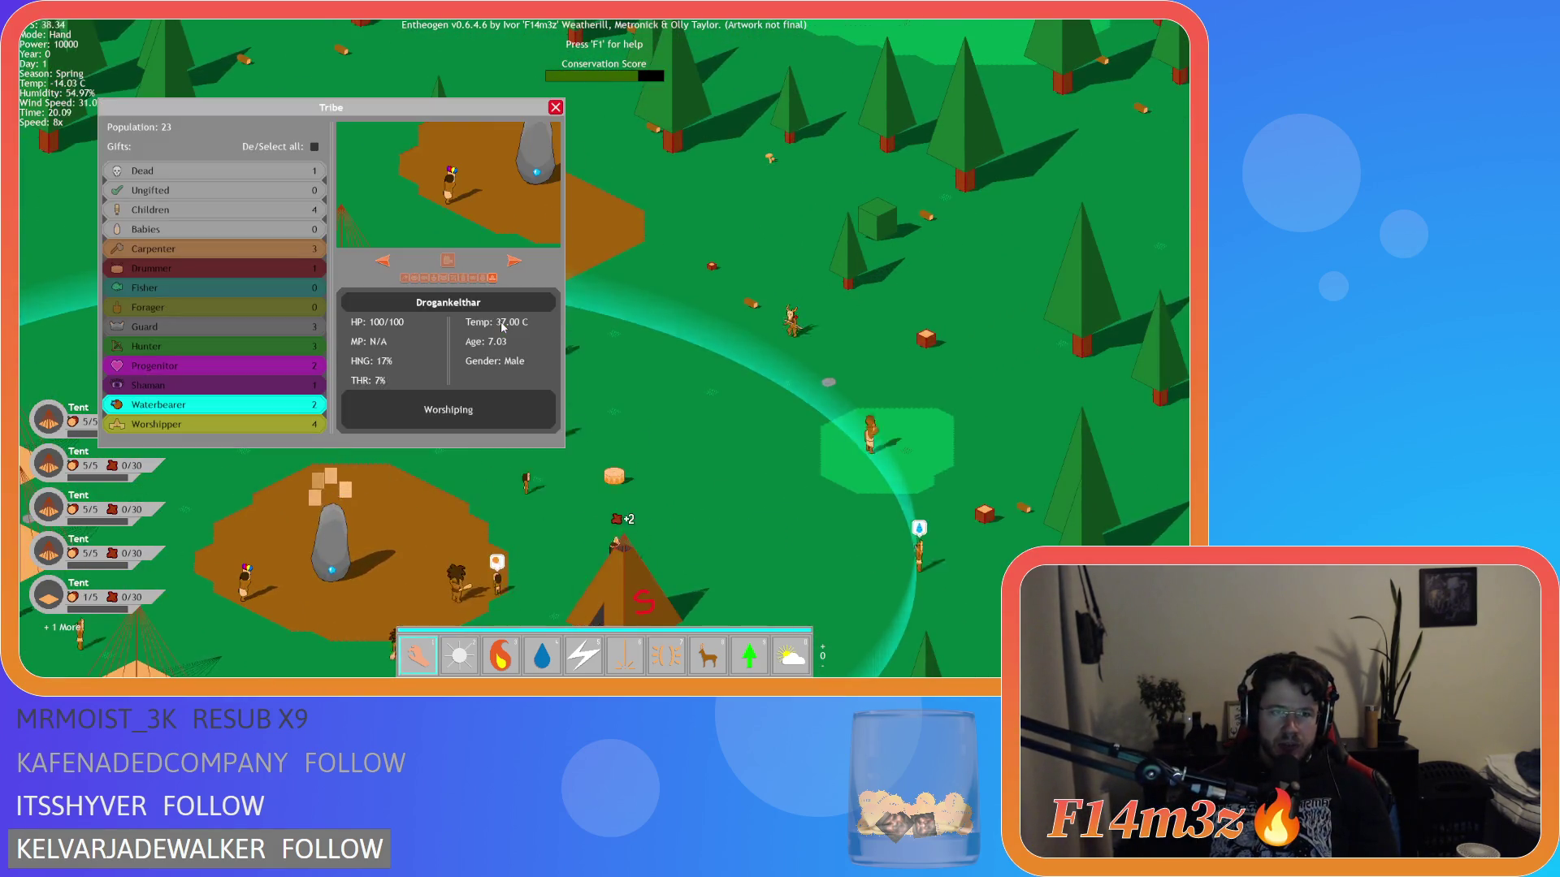
key("t")
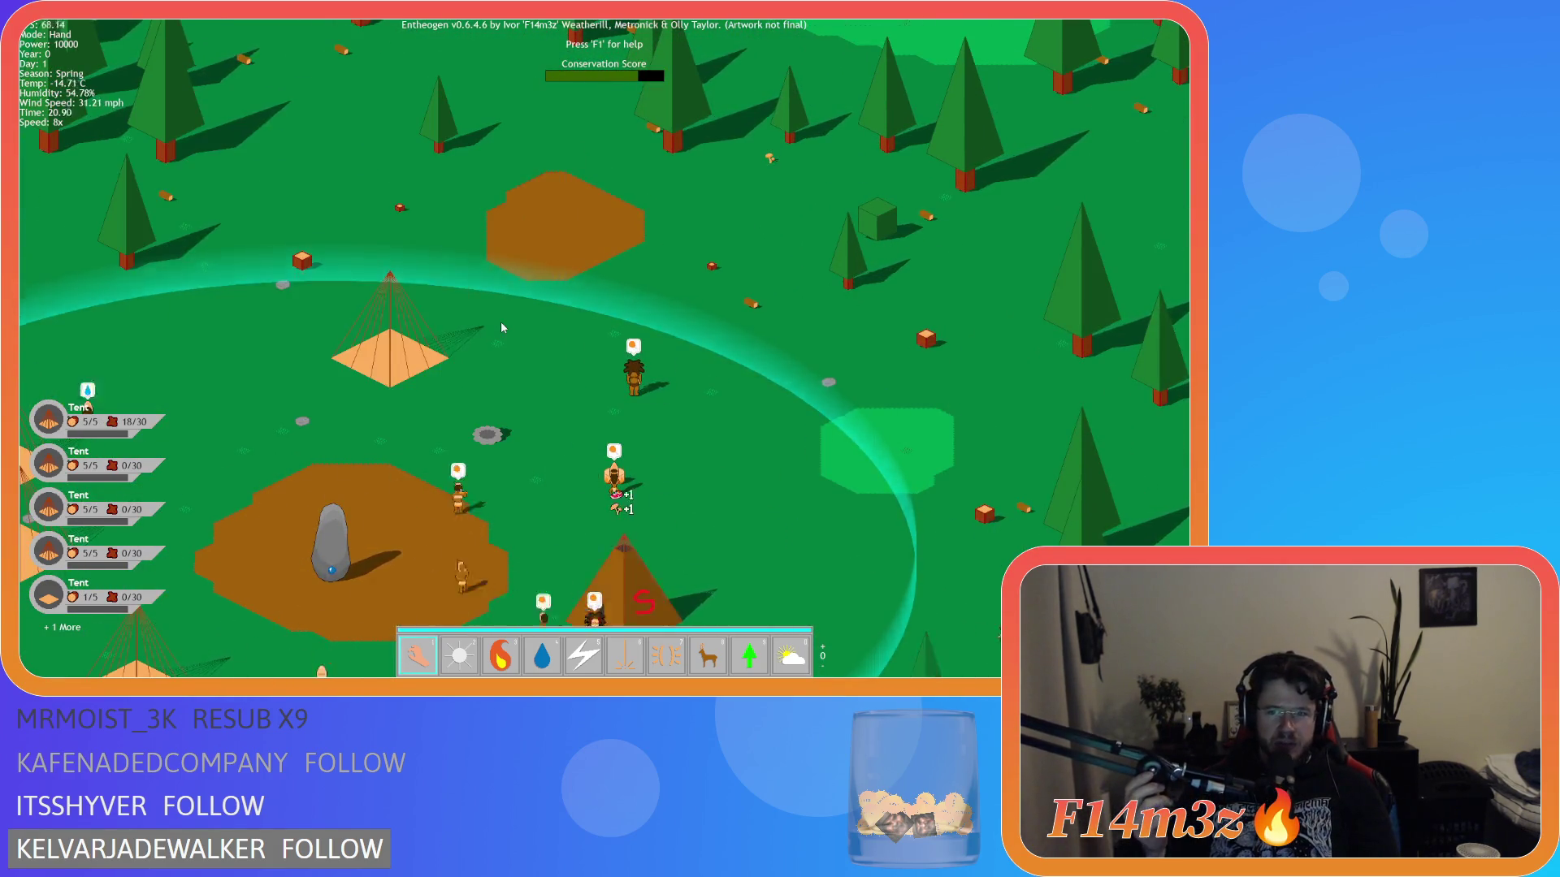
- Close the tribe overview and pan across the forest to the lit river clearing
key("w")
key("d")
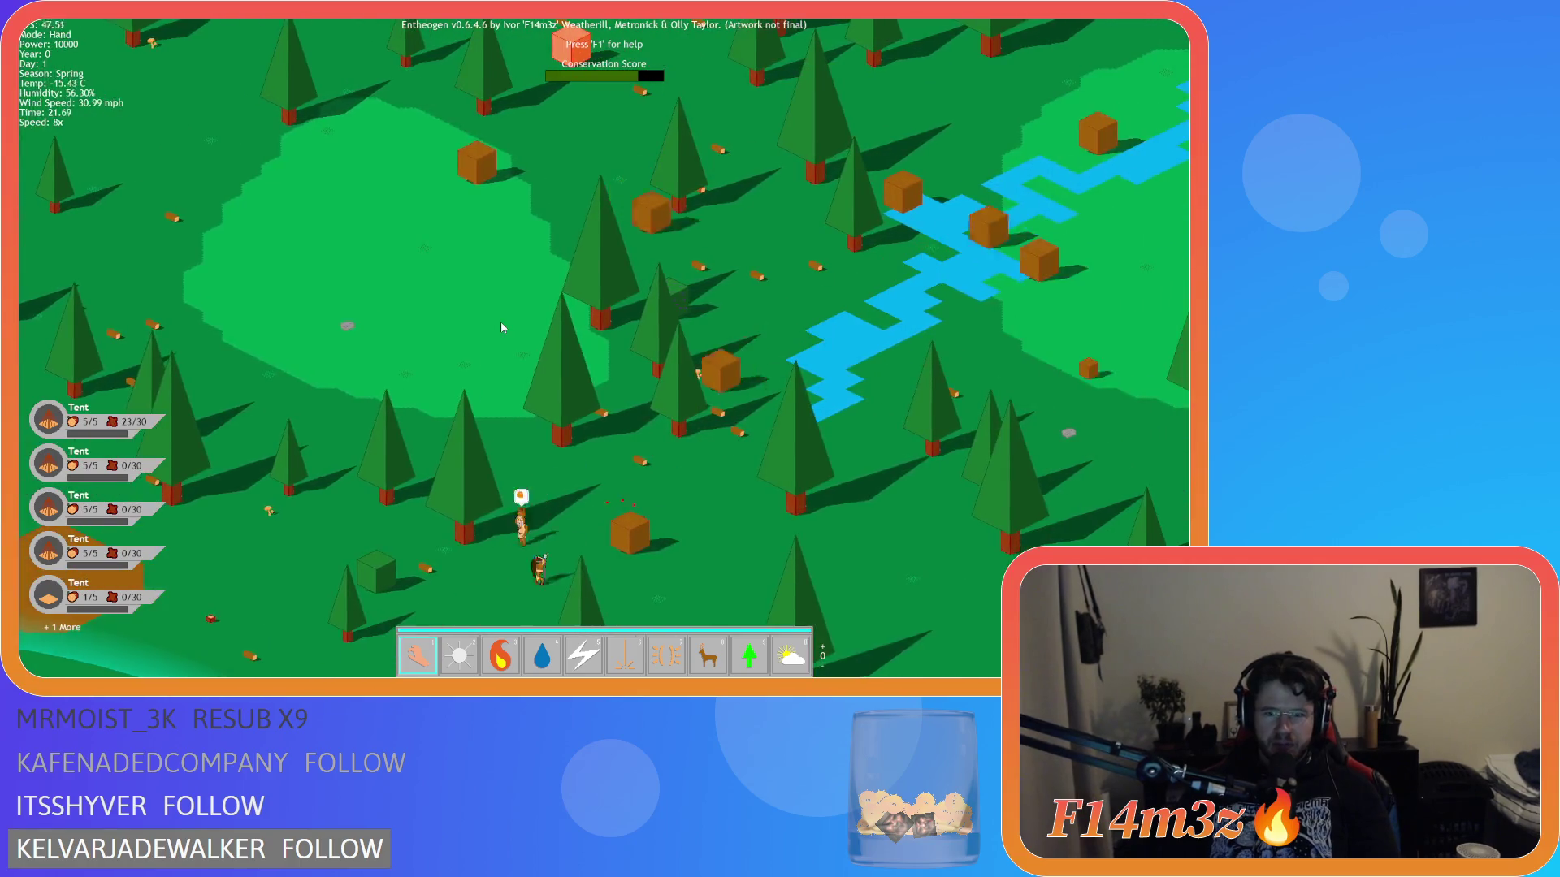
scroll(501, 326, "down", 5)
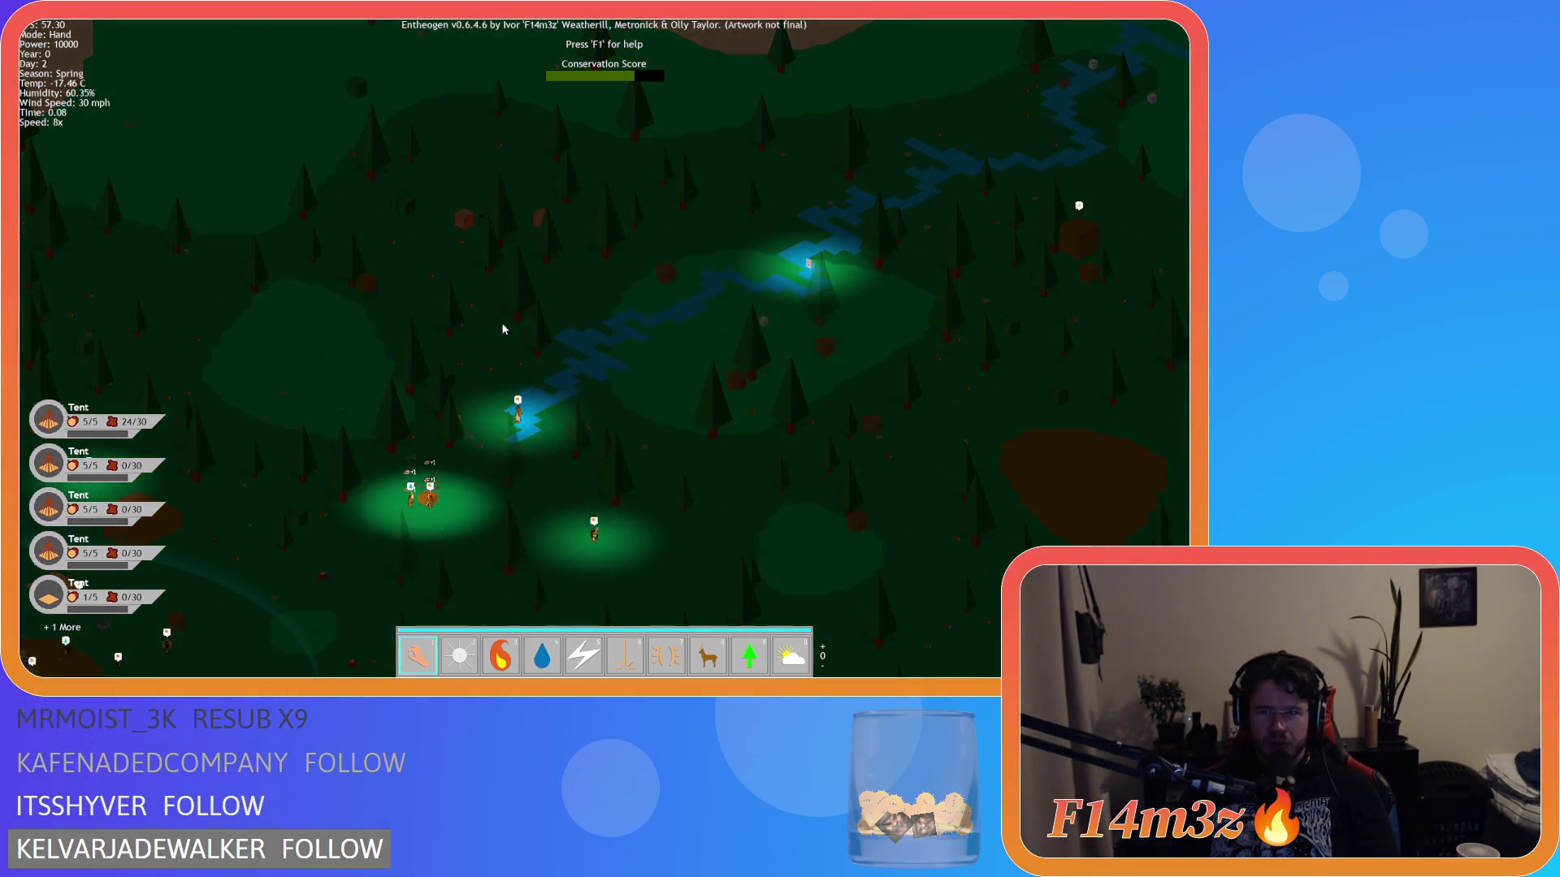
key("s")
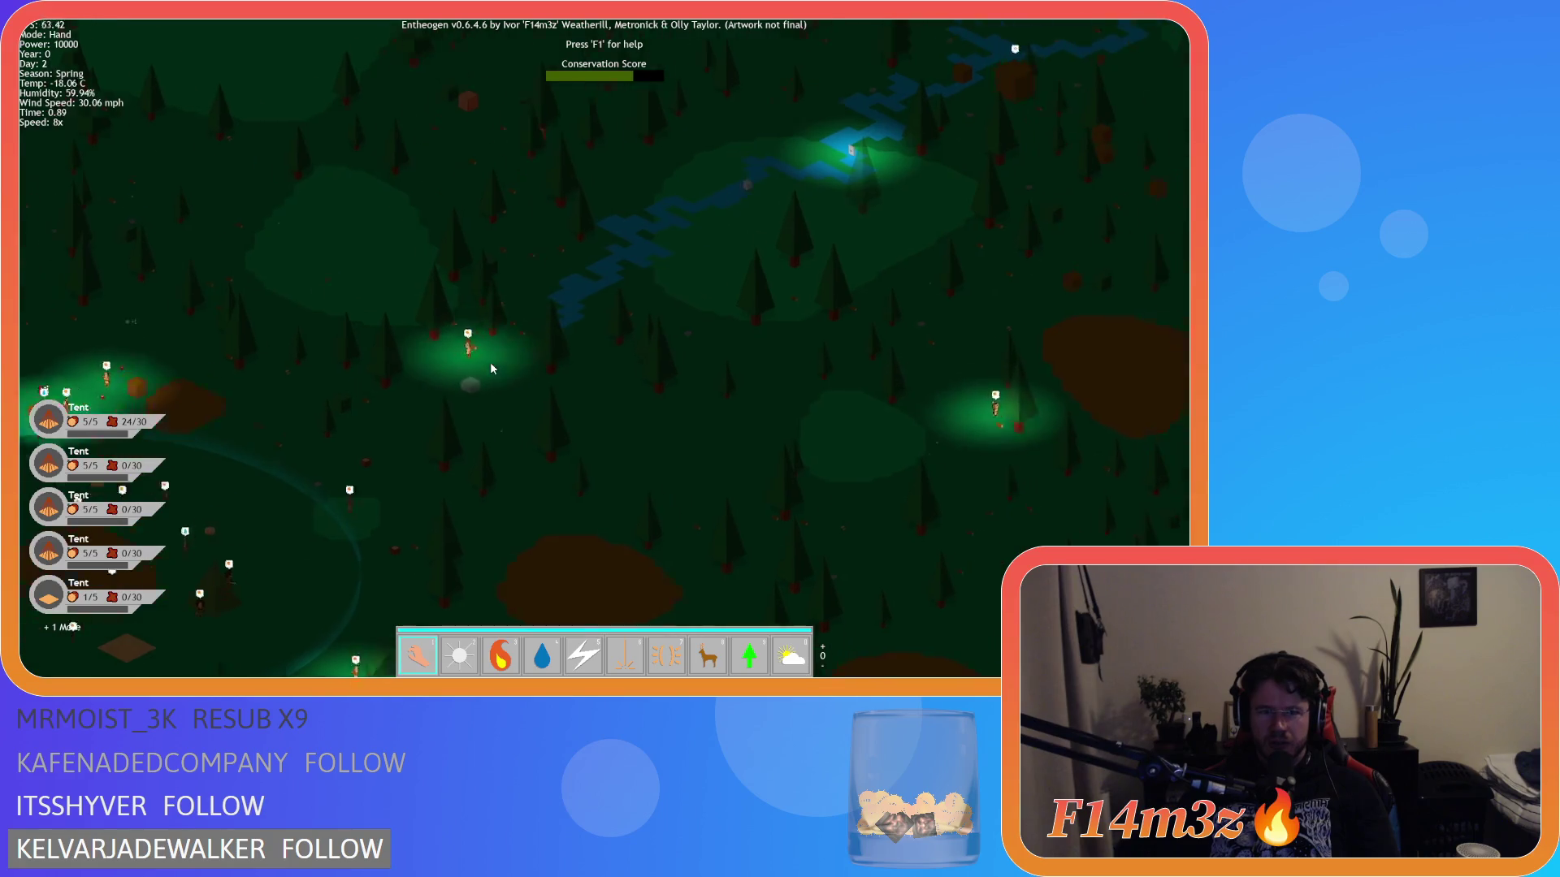
key("w")
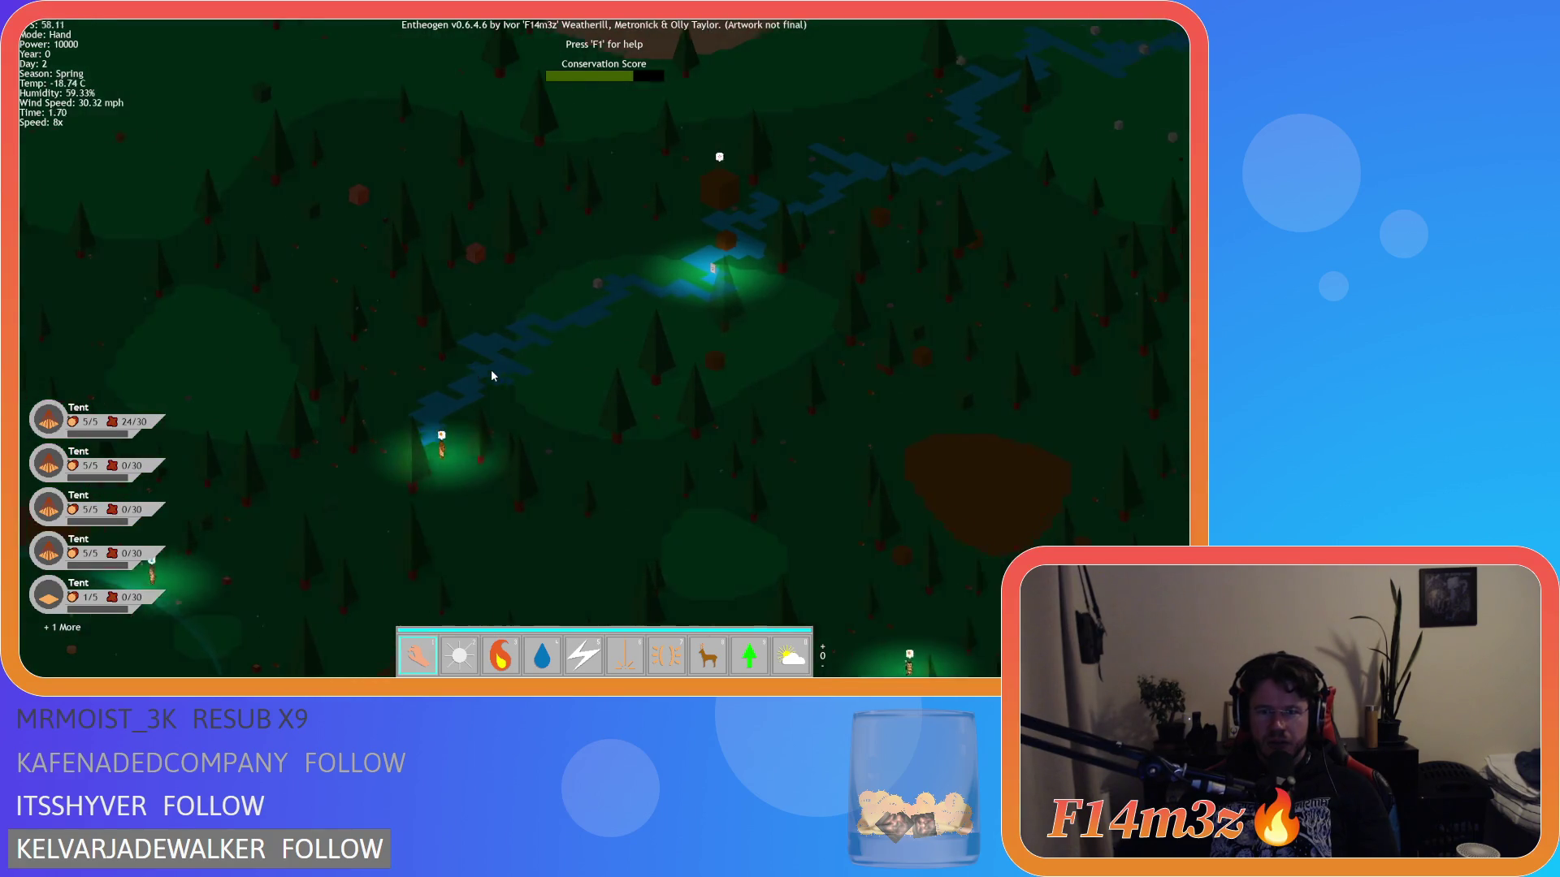
scroll(499, 376, "up", 5)
scroll(748, 408, "up", 3)
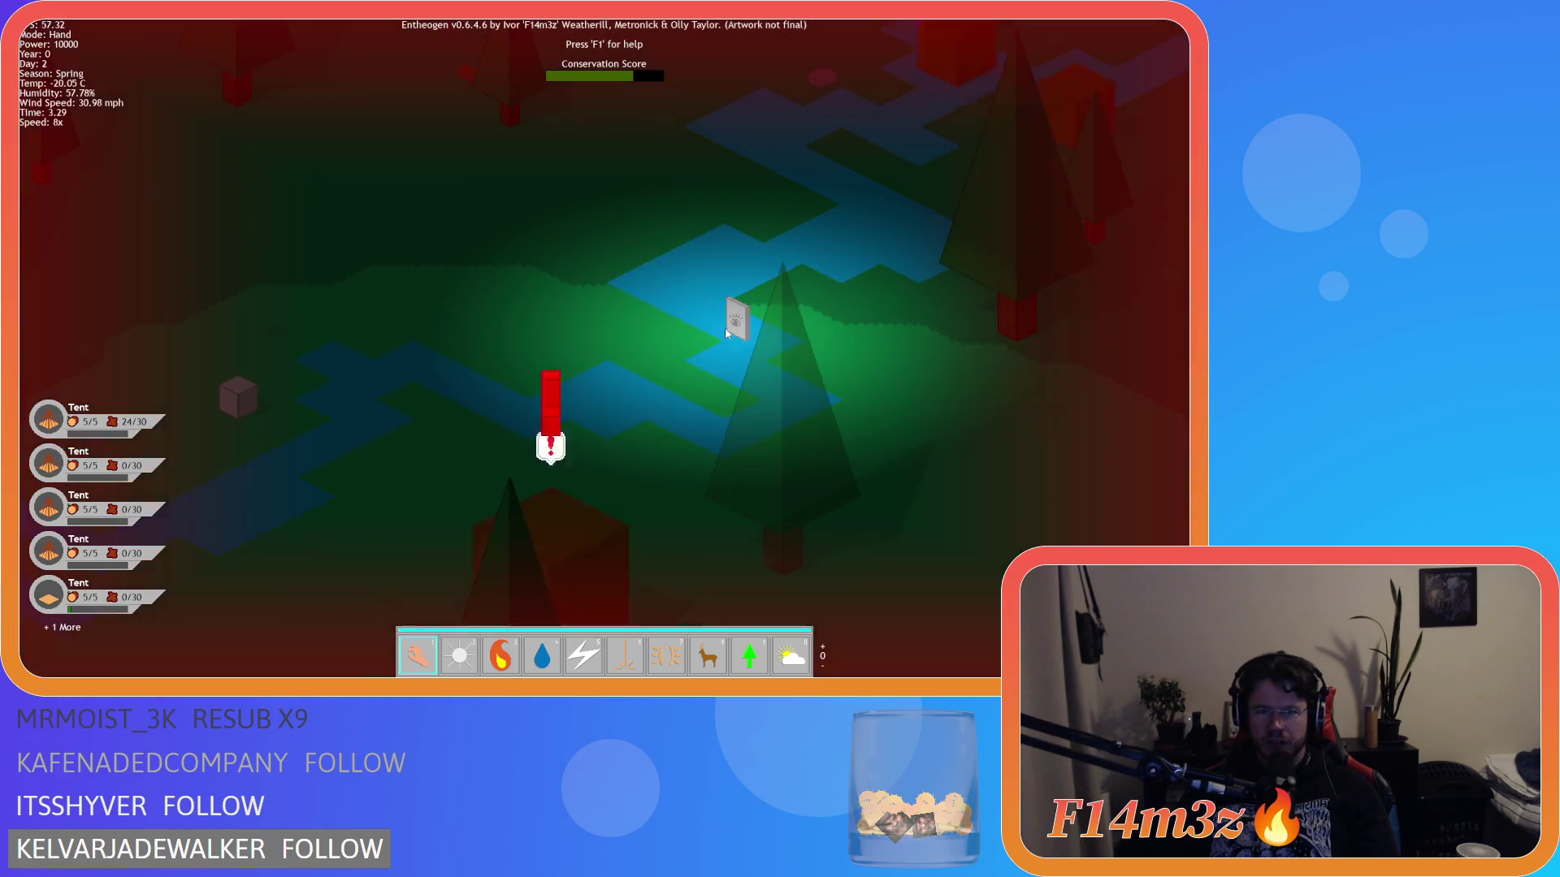
- Cast resurrection on the ground just left of the standing stone
key("8")
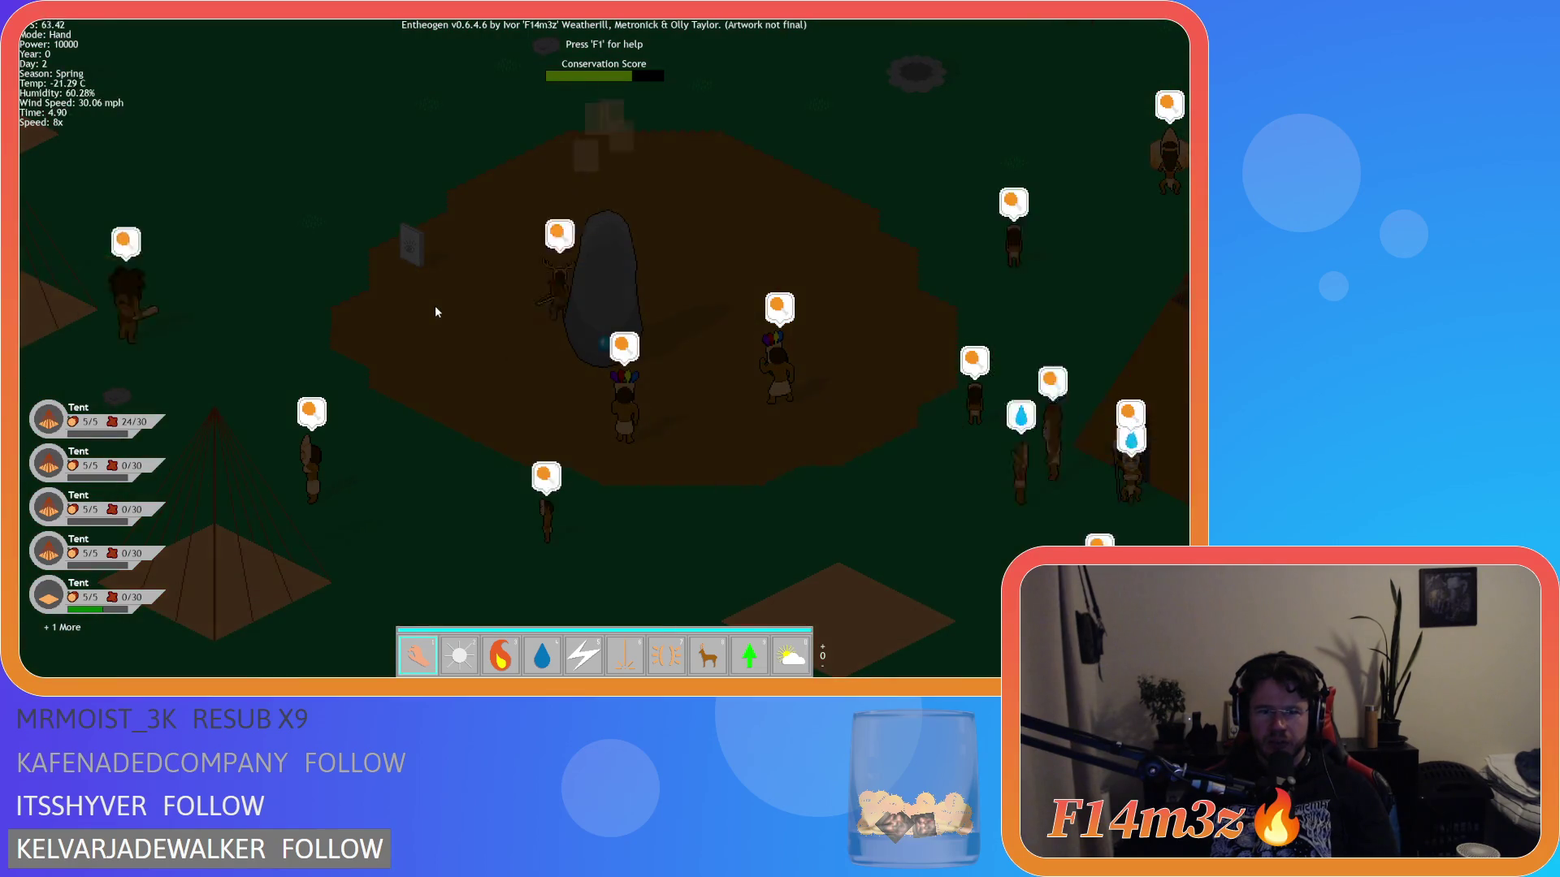
key("9")
left_click(435, 306)
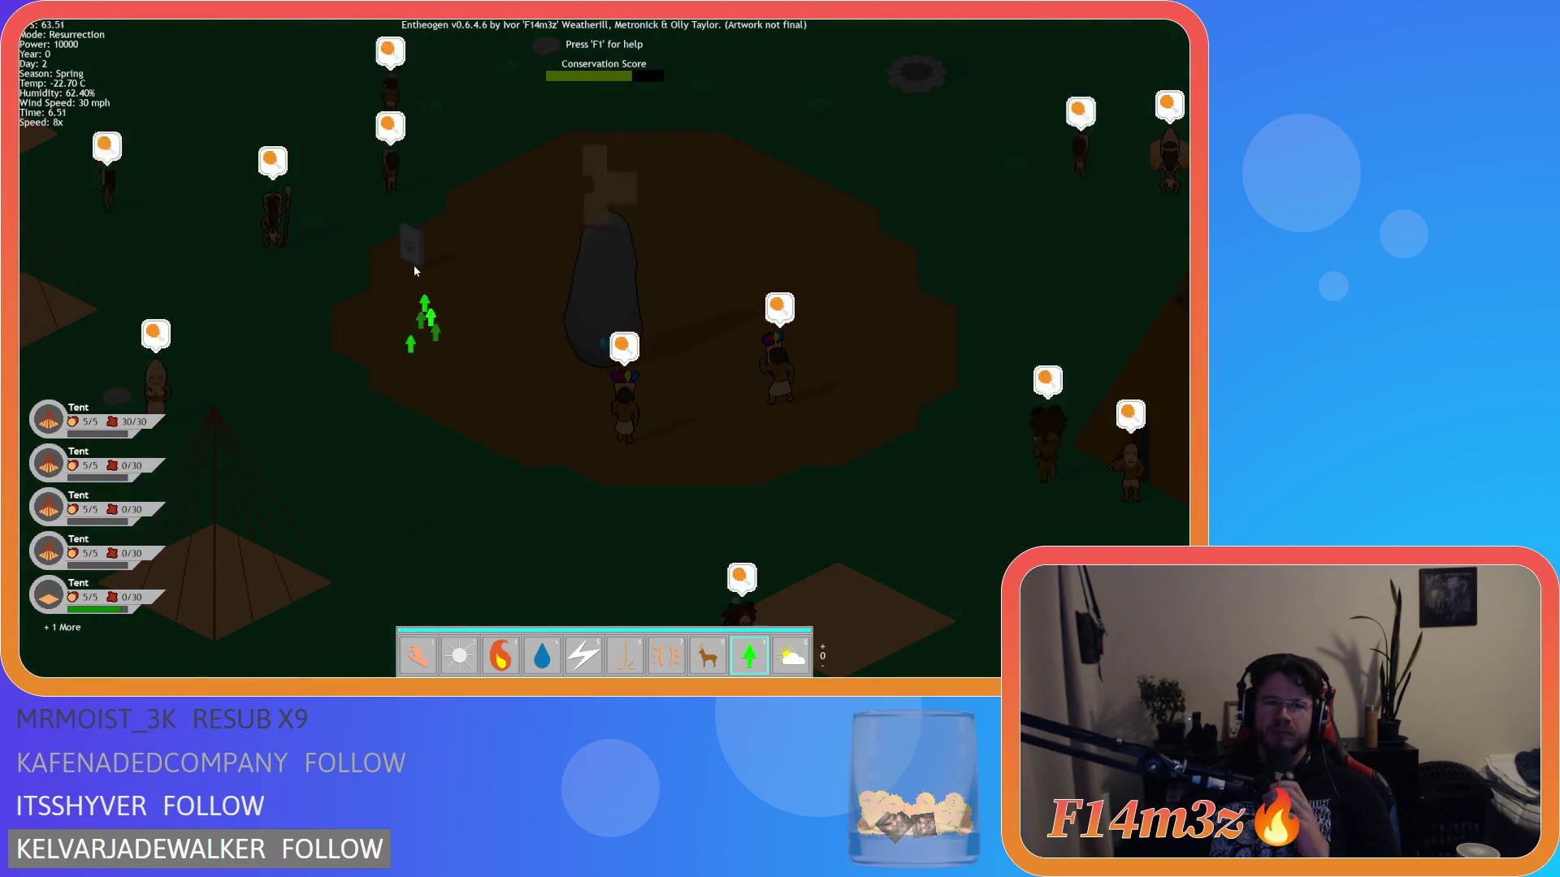
- Pan across the camp, zoom out, and go back to the hand power
key("s")
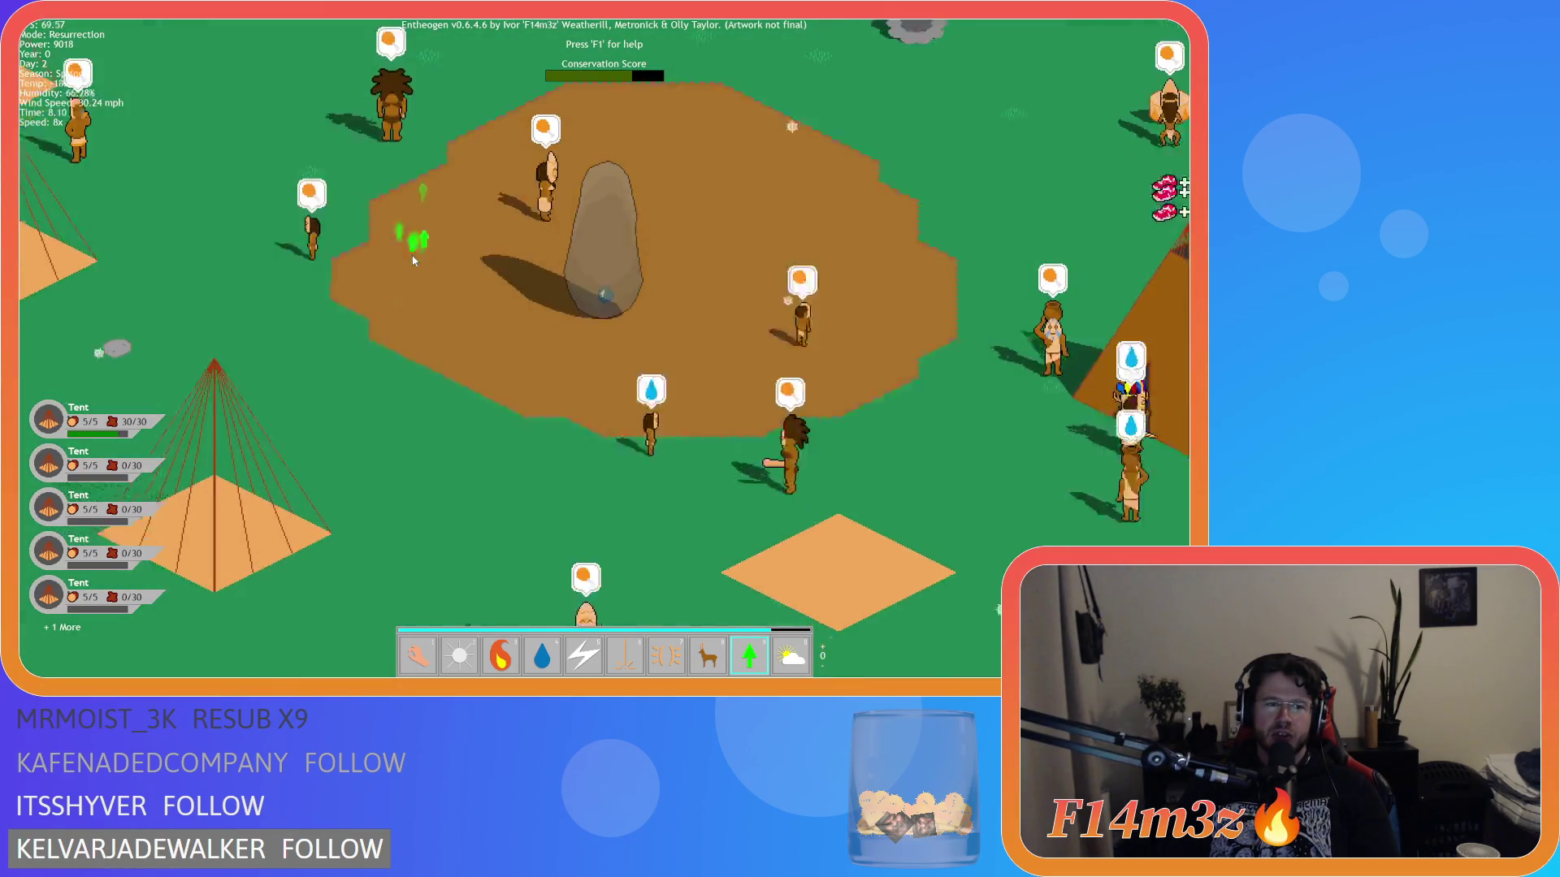
key("s")
key("a")
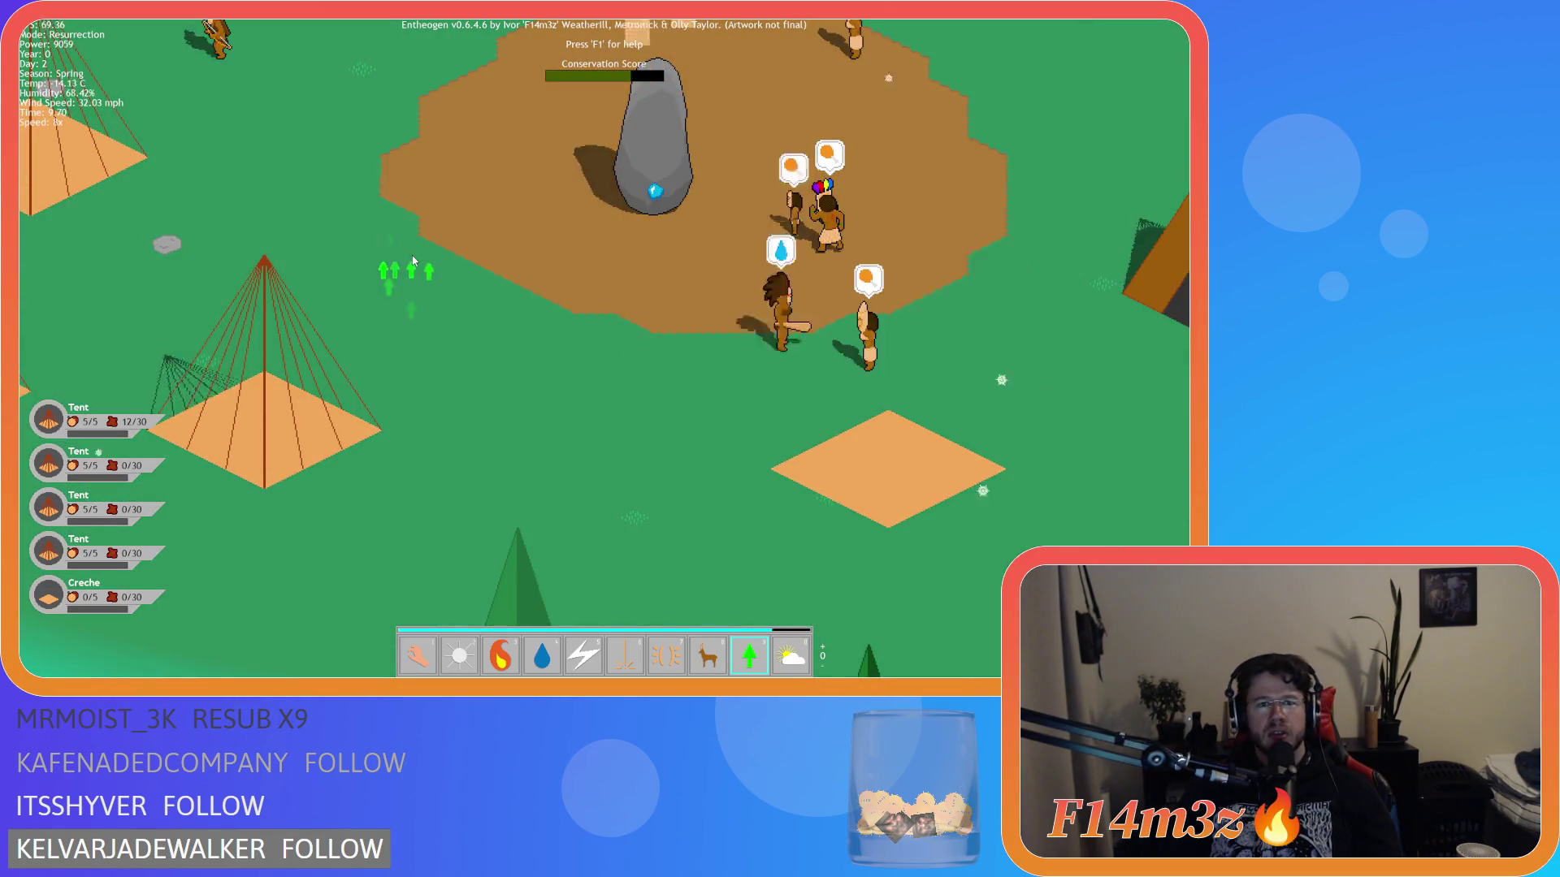
scroll(413, 260, "down", 5)
key("1")
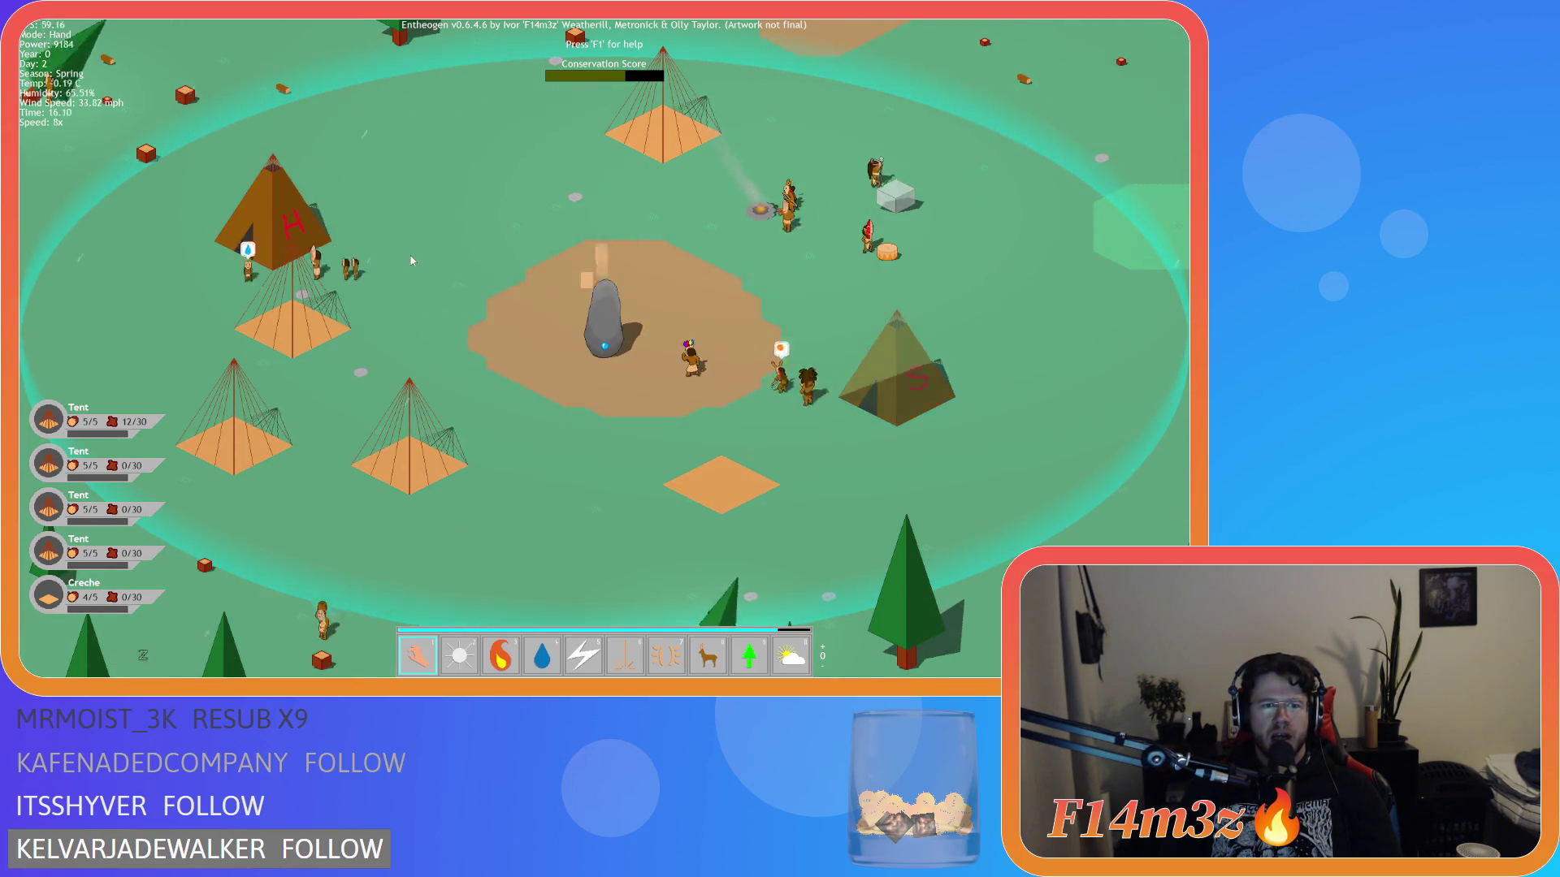
- Pan over the village, out through the pine forest to the shoreline, then jump back to the village
scroll(412, 261, "down", 3)
scroll(413, 261, "up", 3)
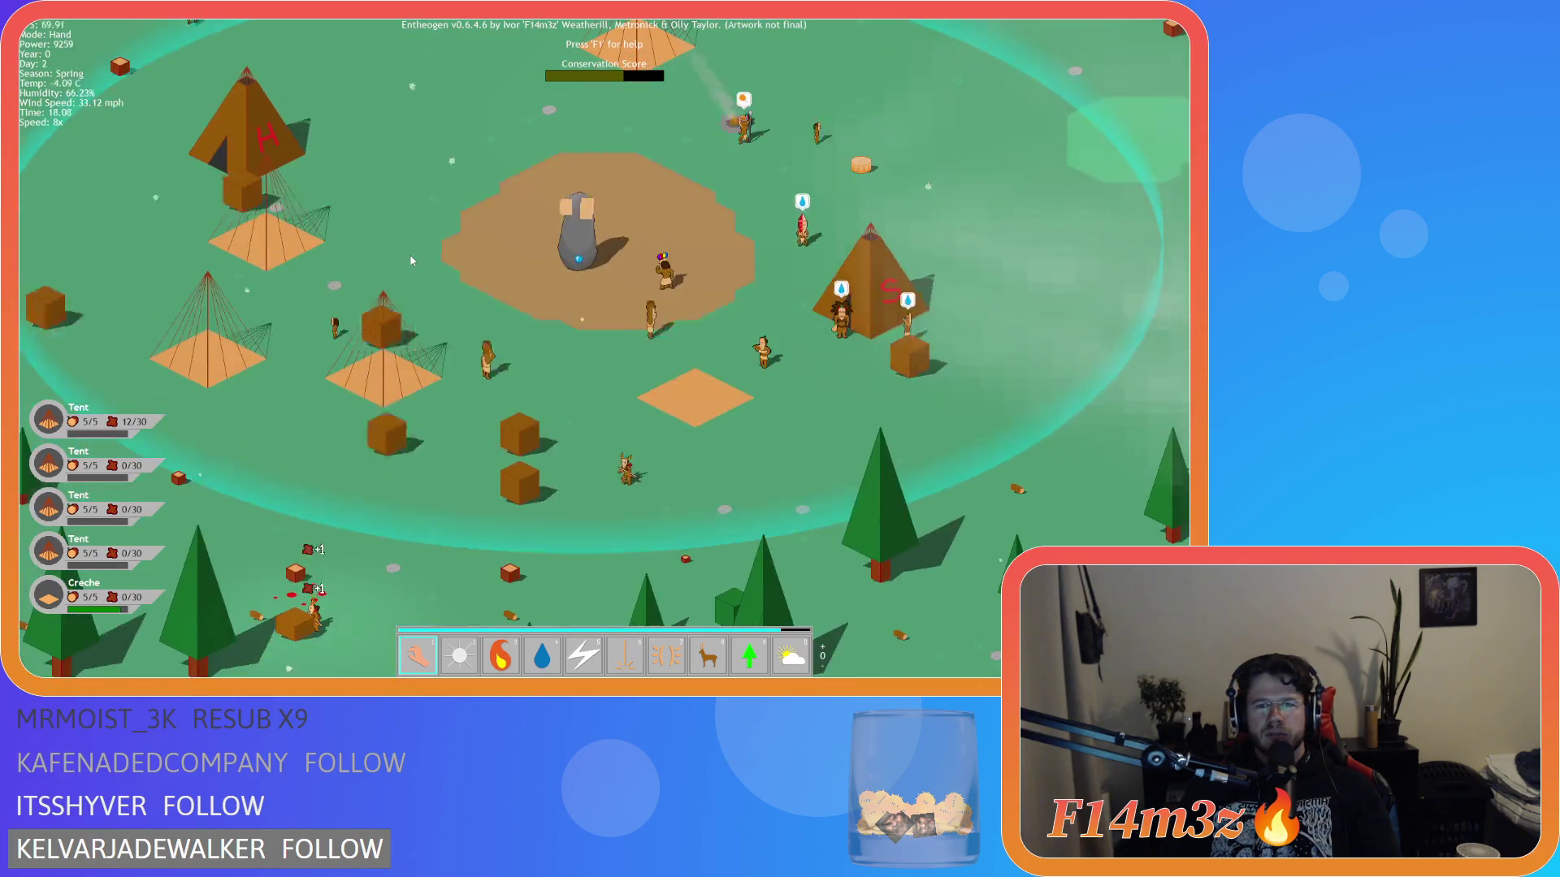
key("w")
key("d")
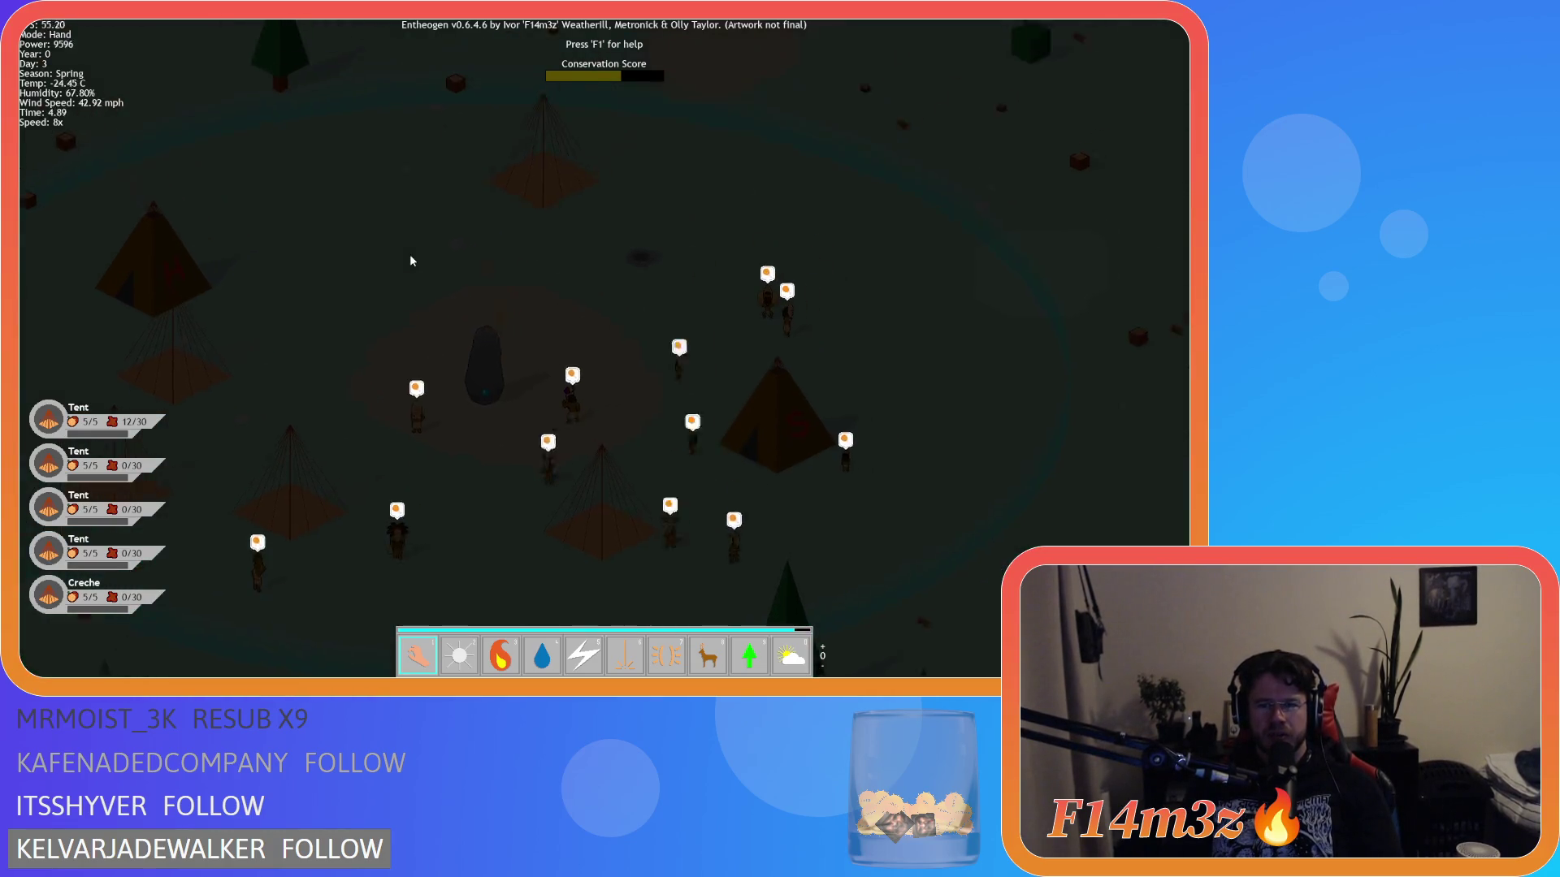
key("a")
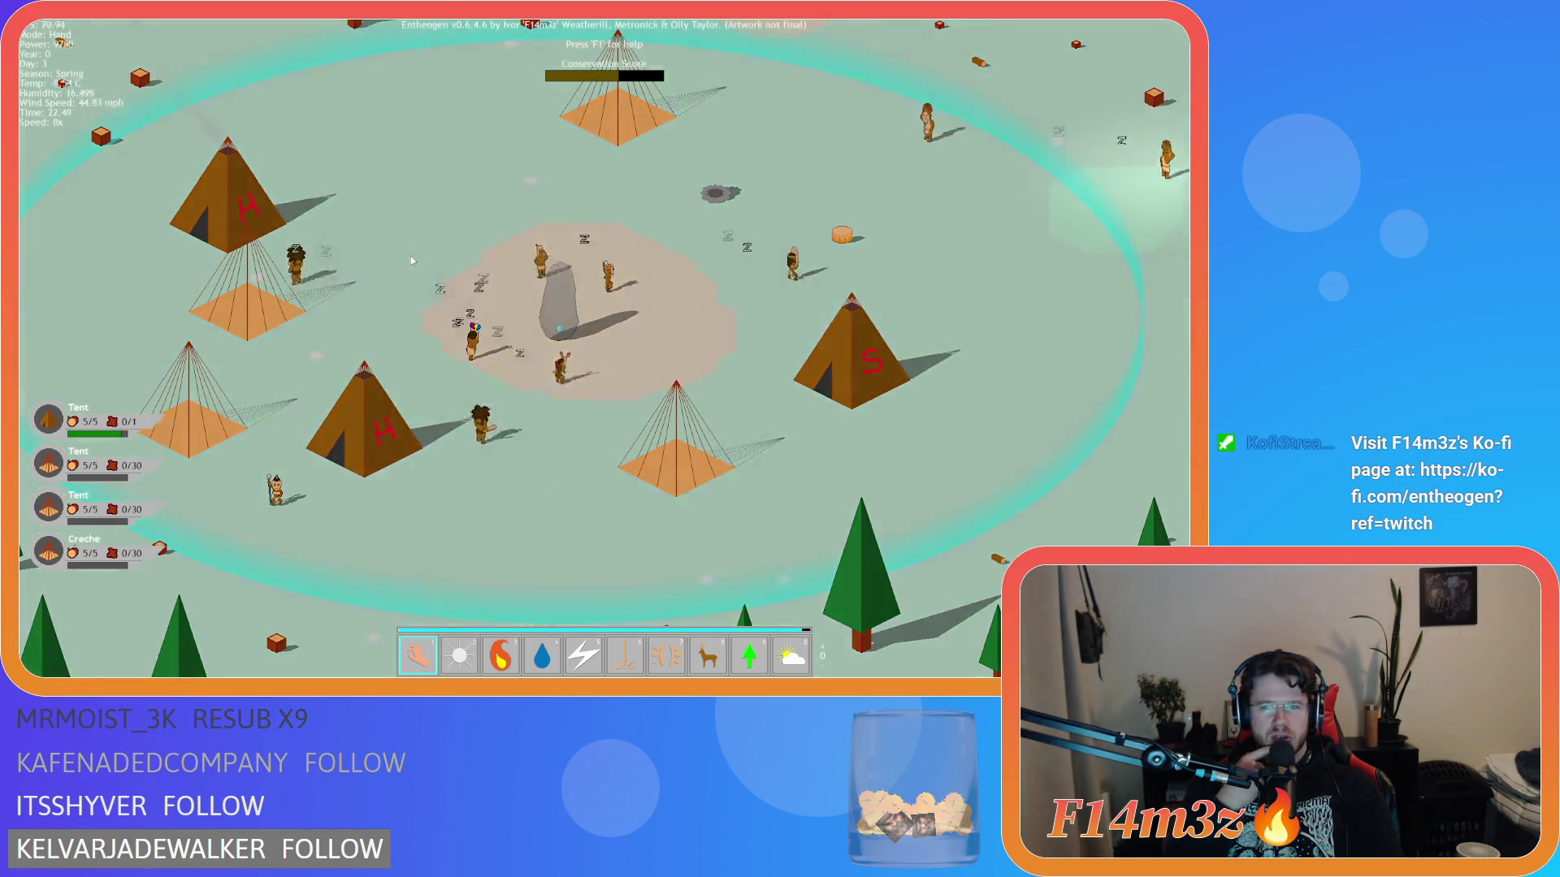
key("w")
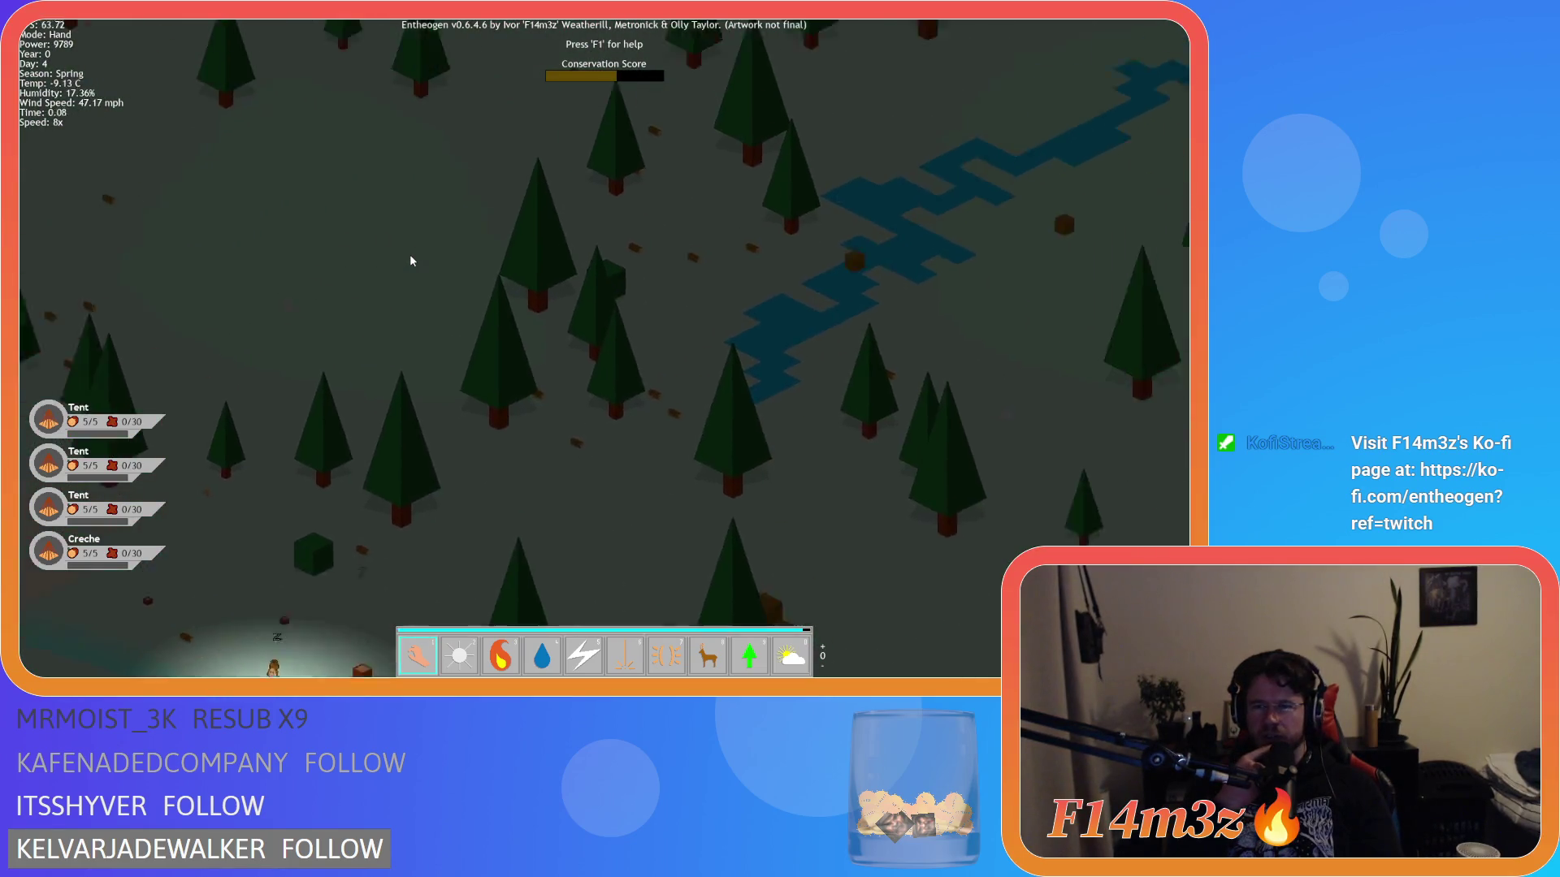
key("w")
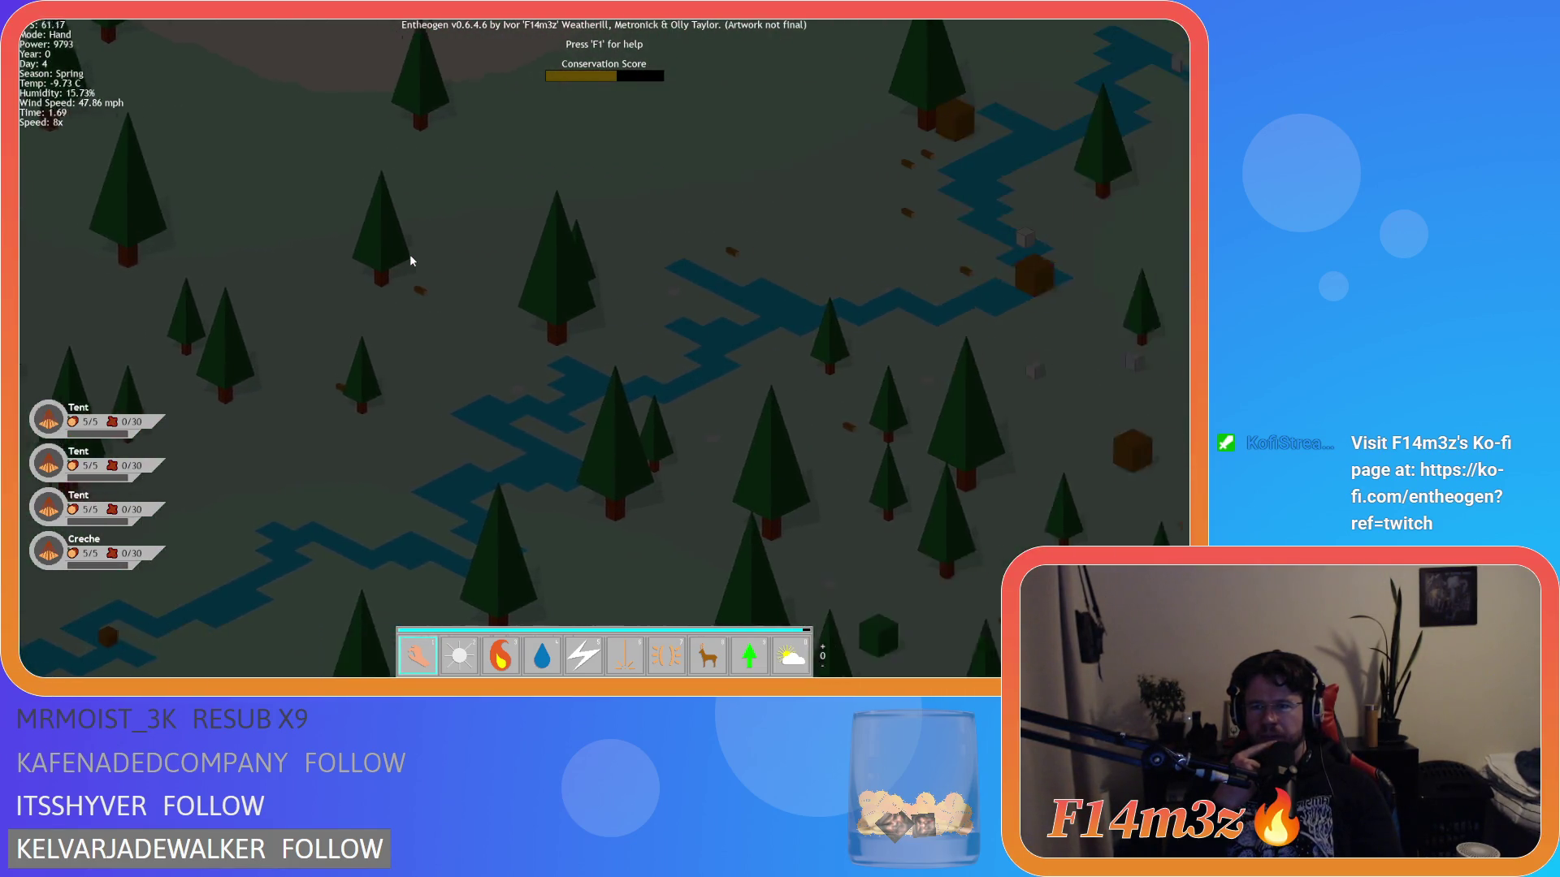
key("space")
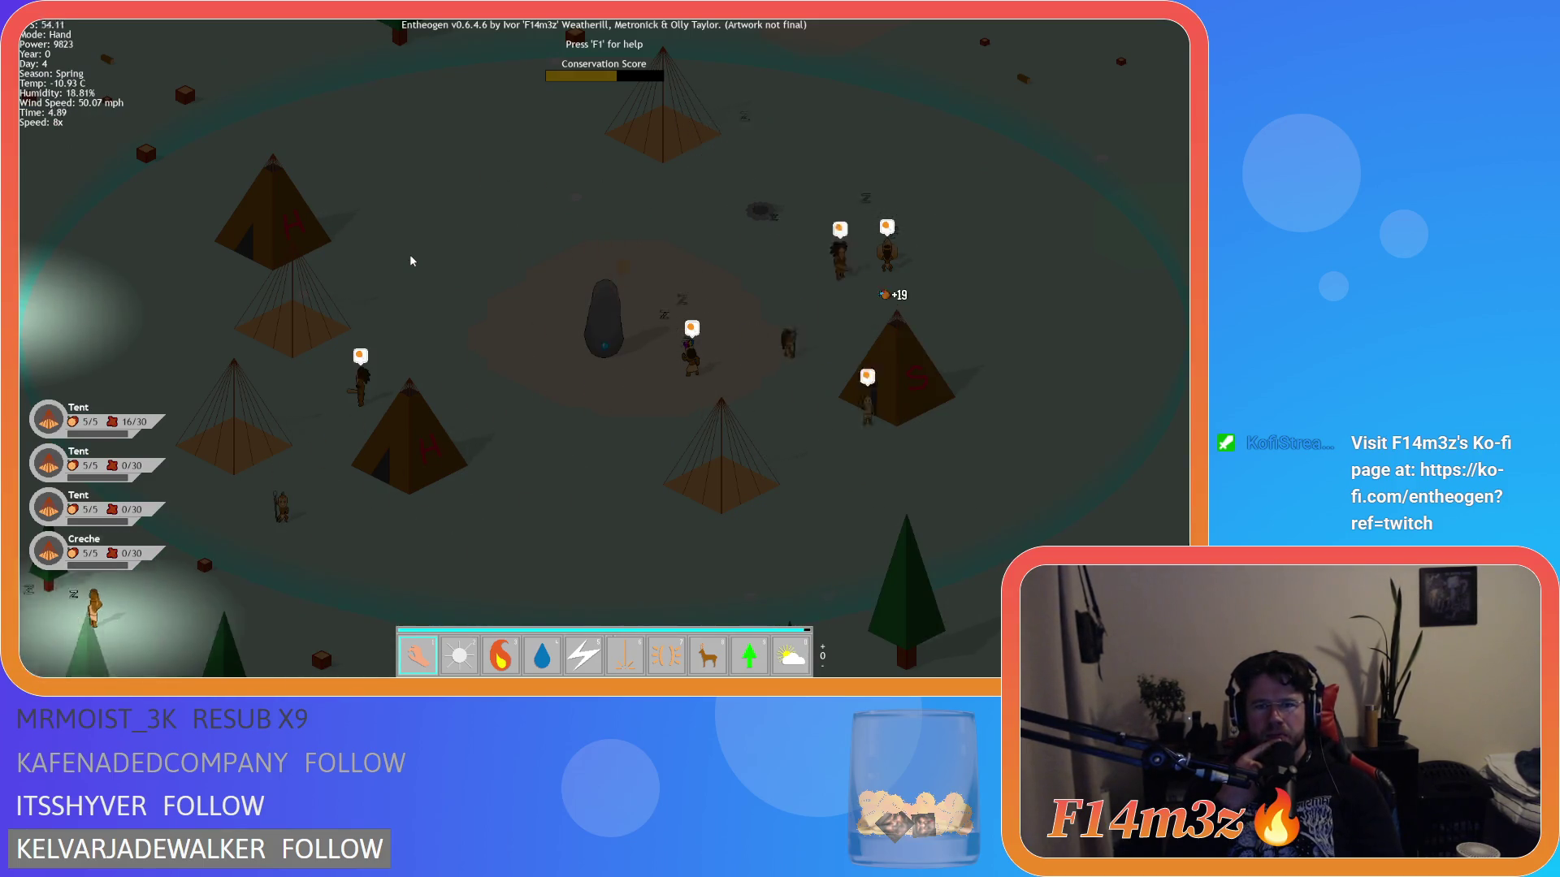
- Drop the fire power for the hand power and glance at the Tribe overview
key("3")
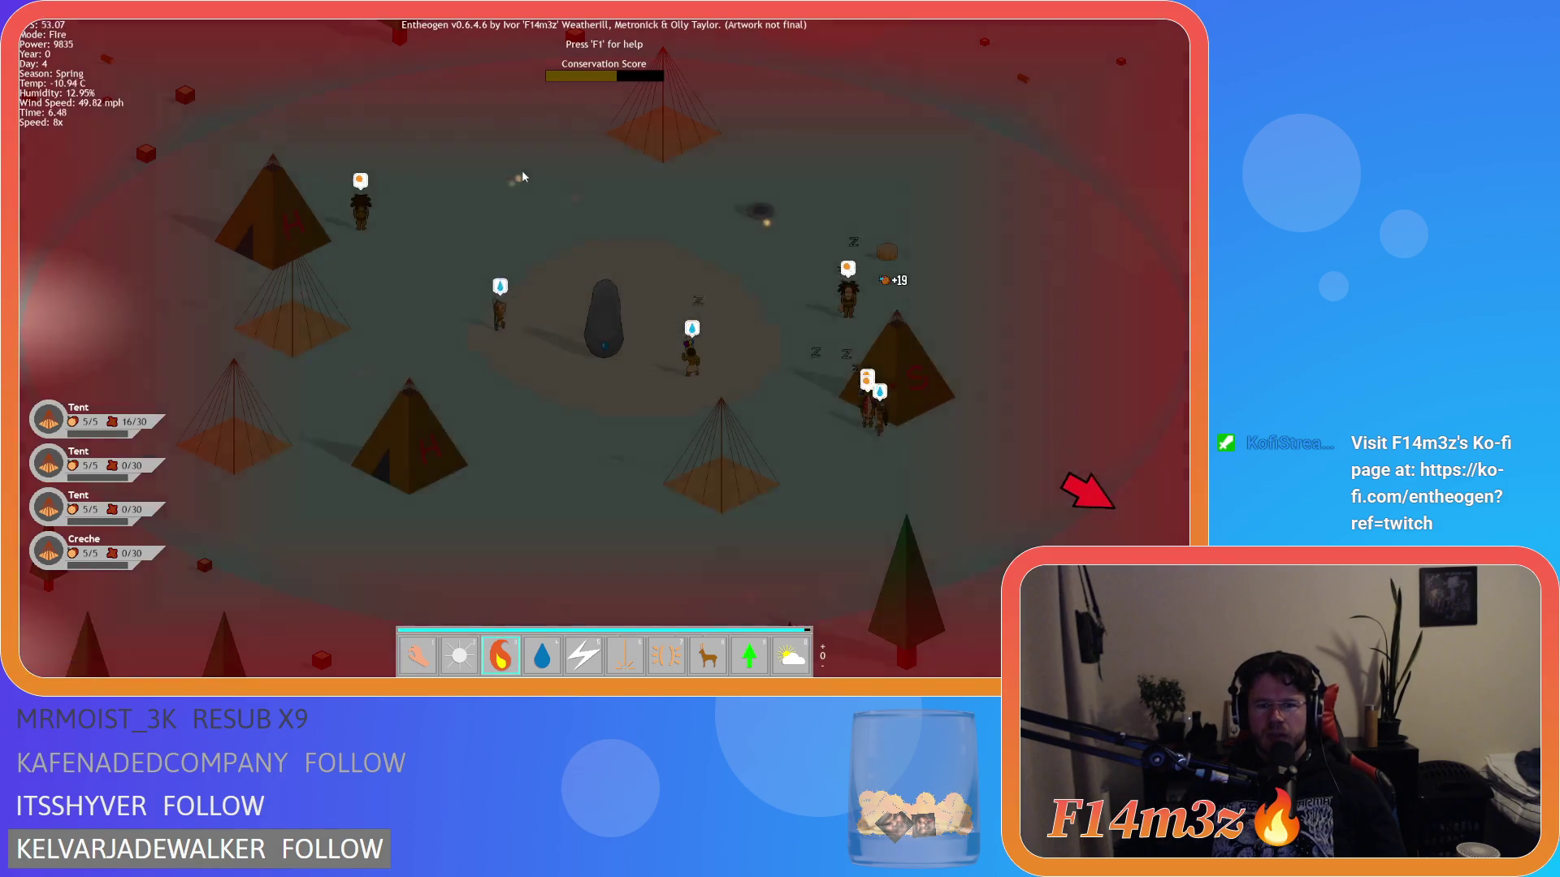
scroll(725, 348, "down", 10)
key("1")
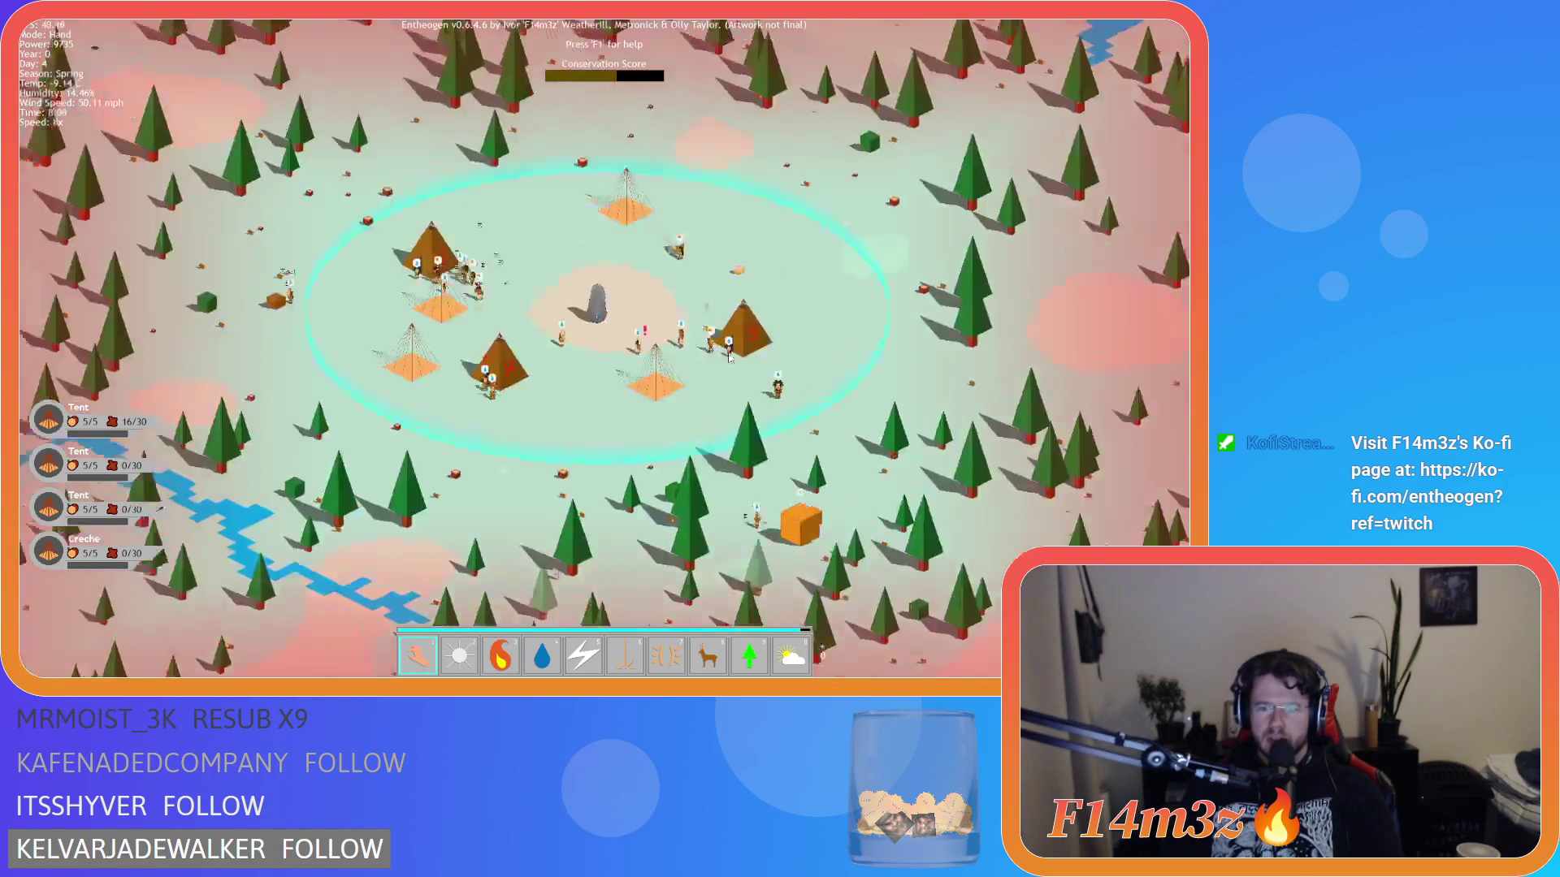
scroll(691, 338, "up", 5)
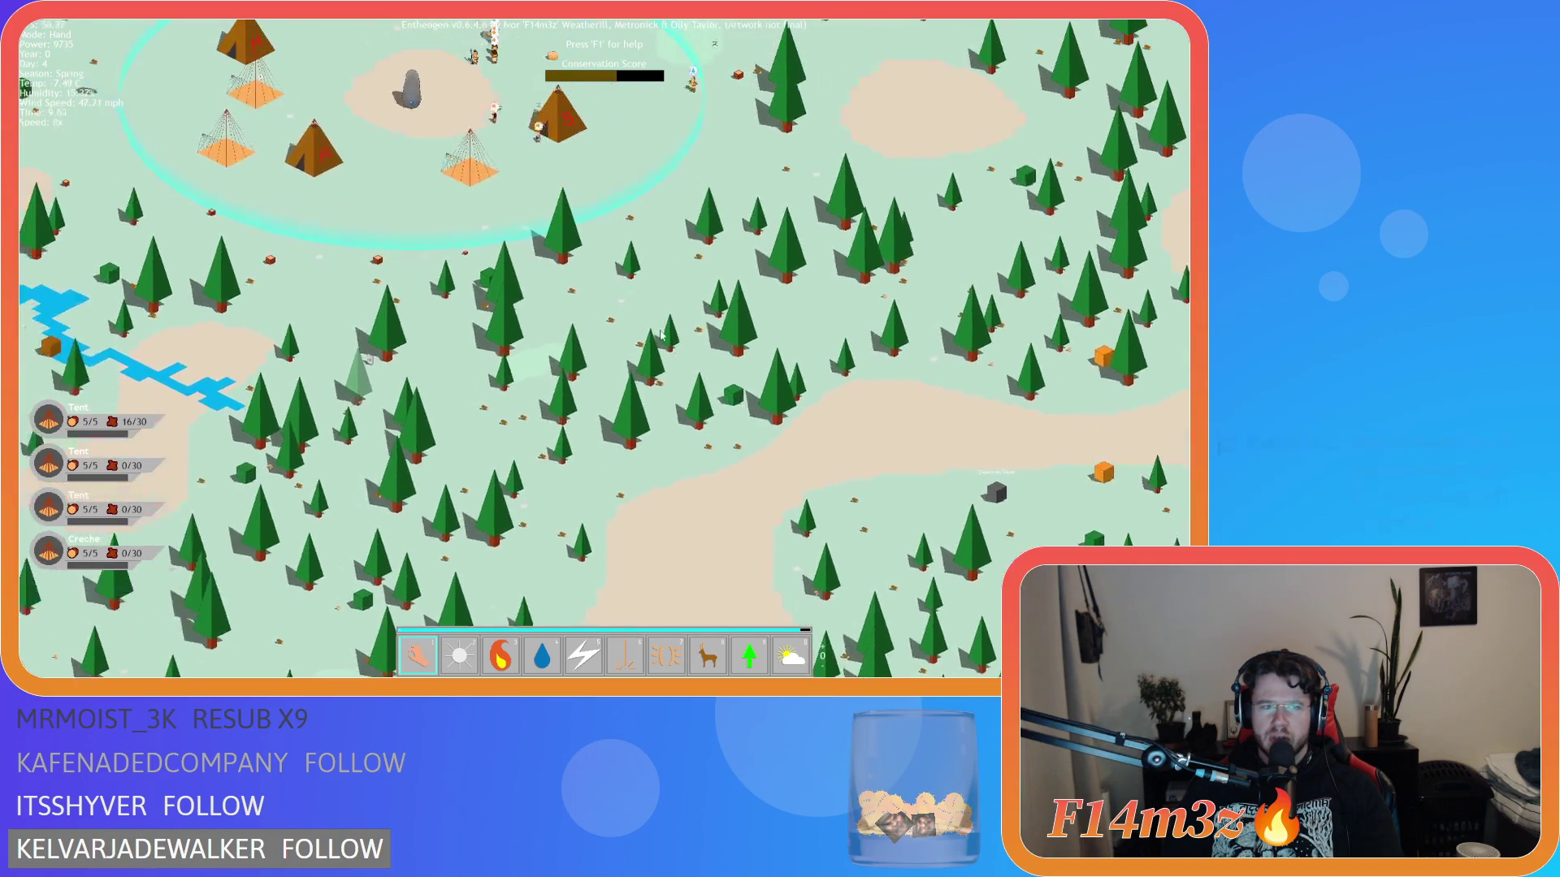
key("t")
key("t")
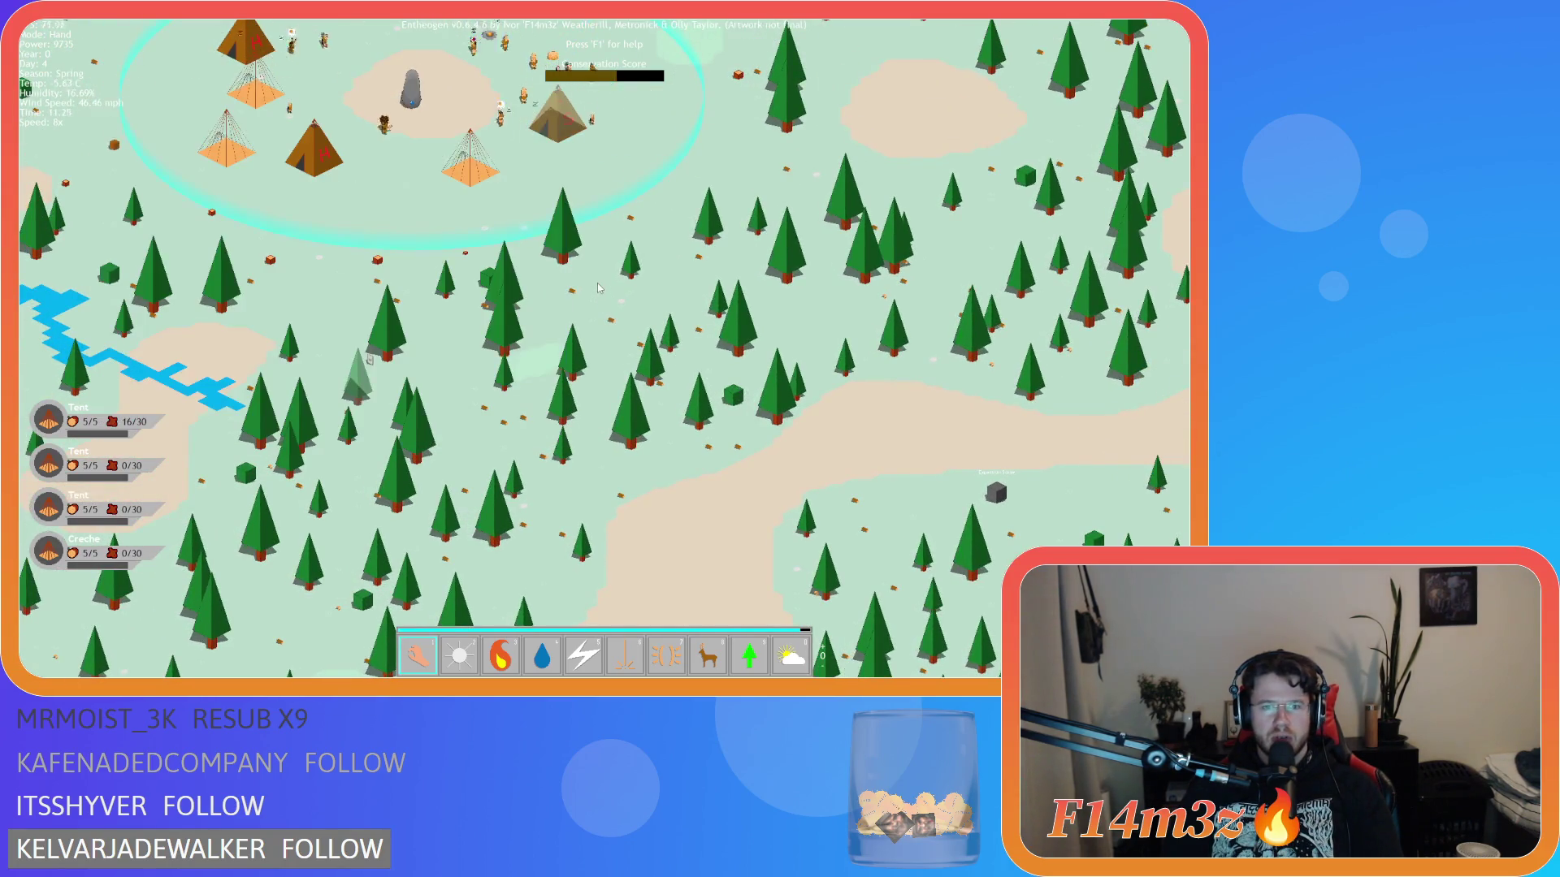
key("s")
key("s")
- Pan past the tents, river and orange building, then slow the game to 4x
key("d")
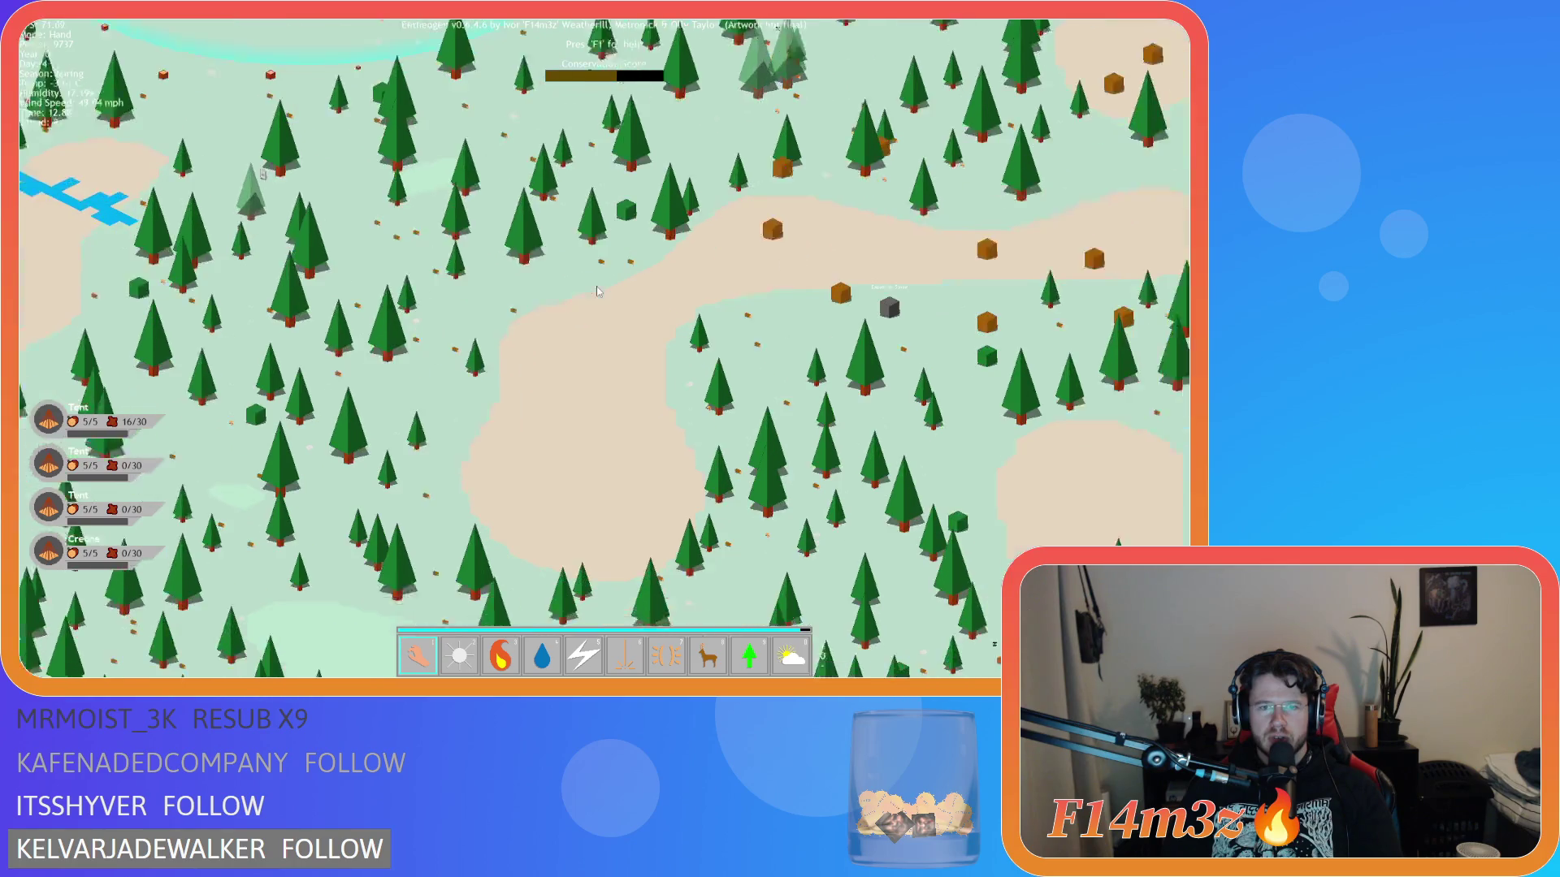
key("w")
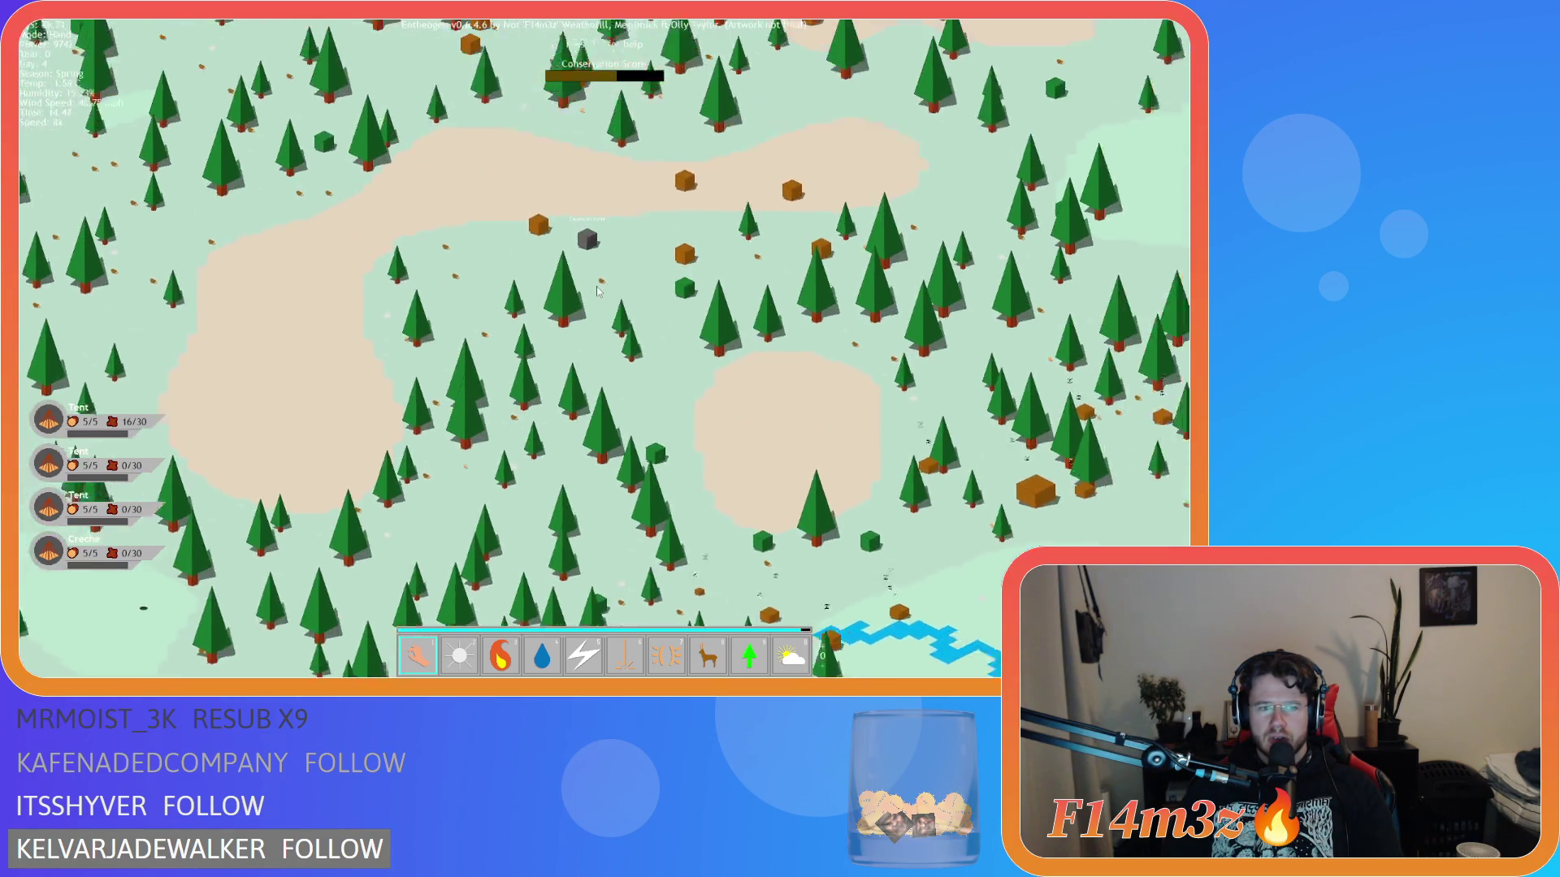
key("w")
key("a")
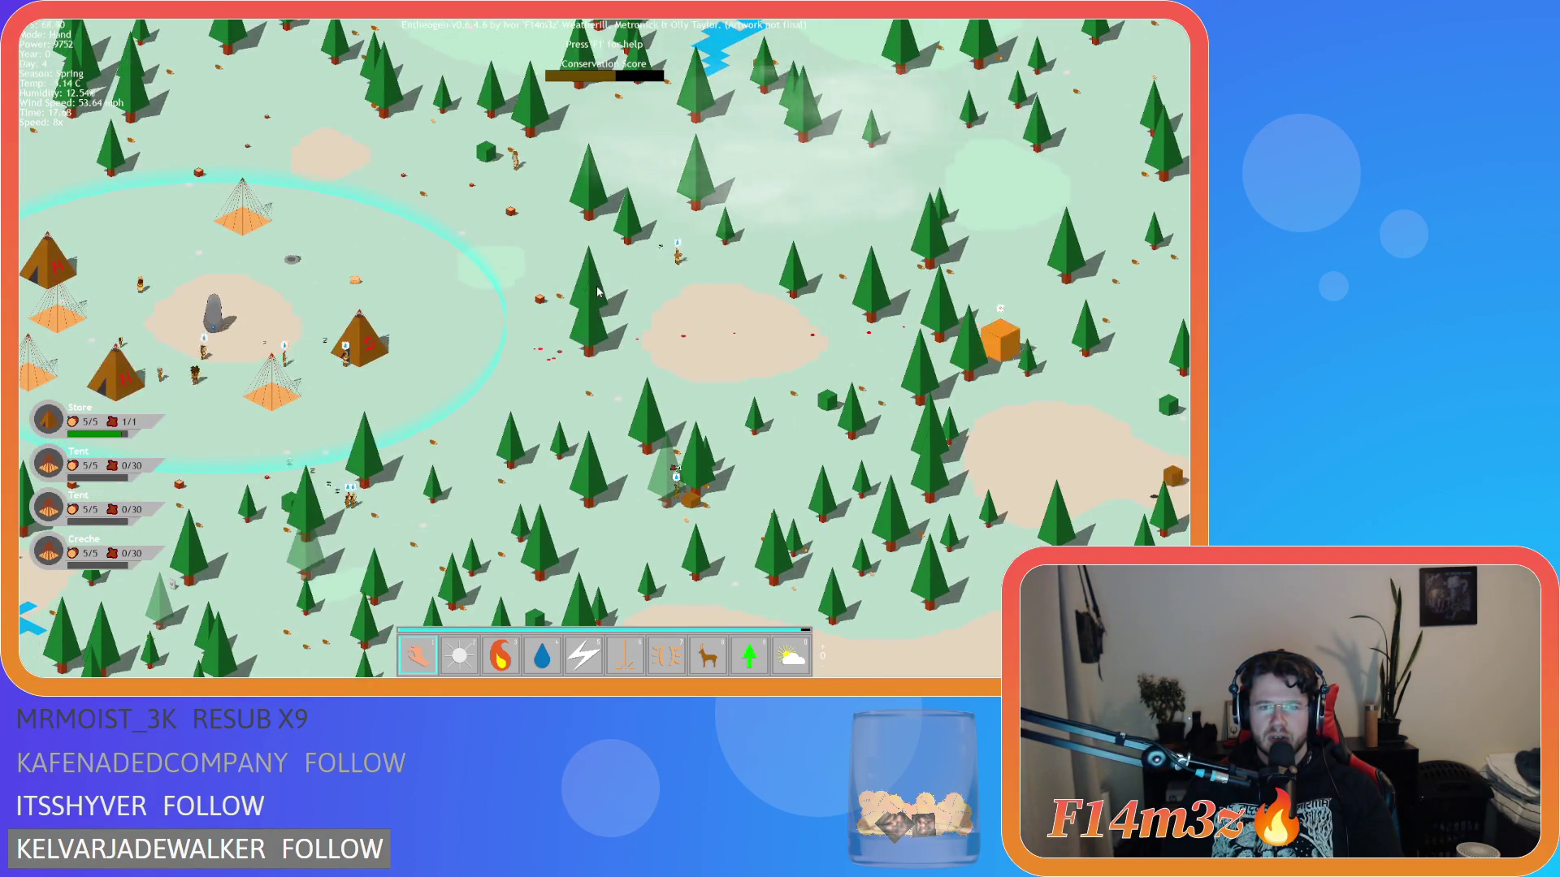
key("w")
key("d")
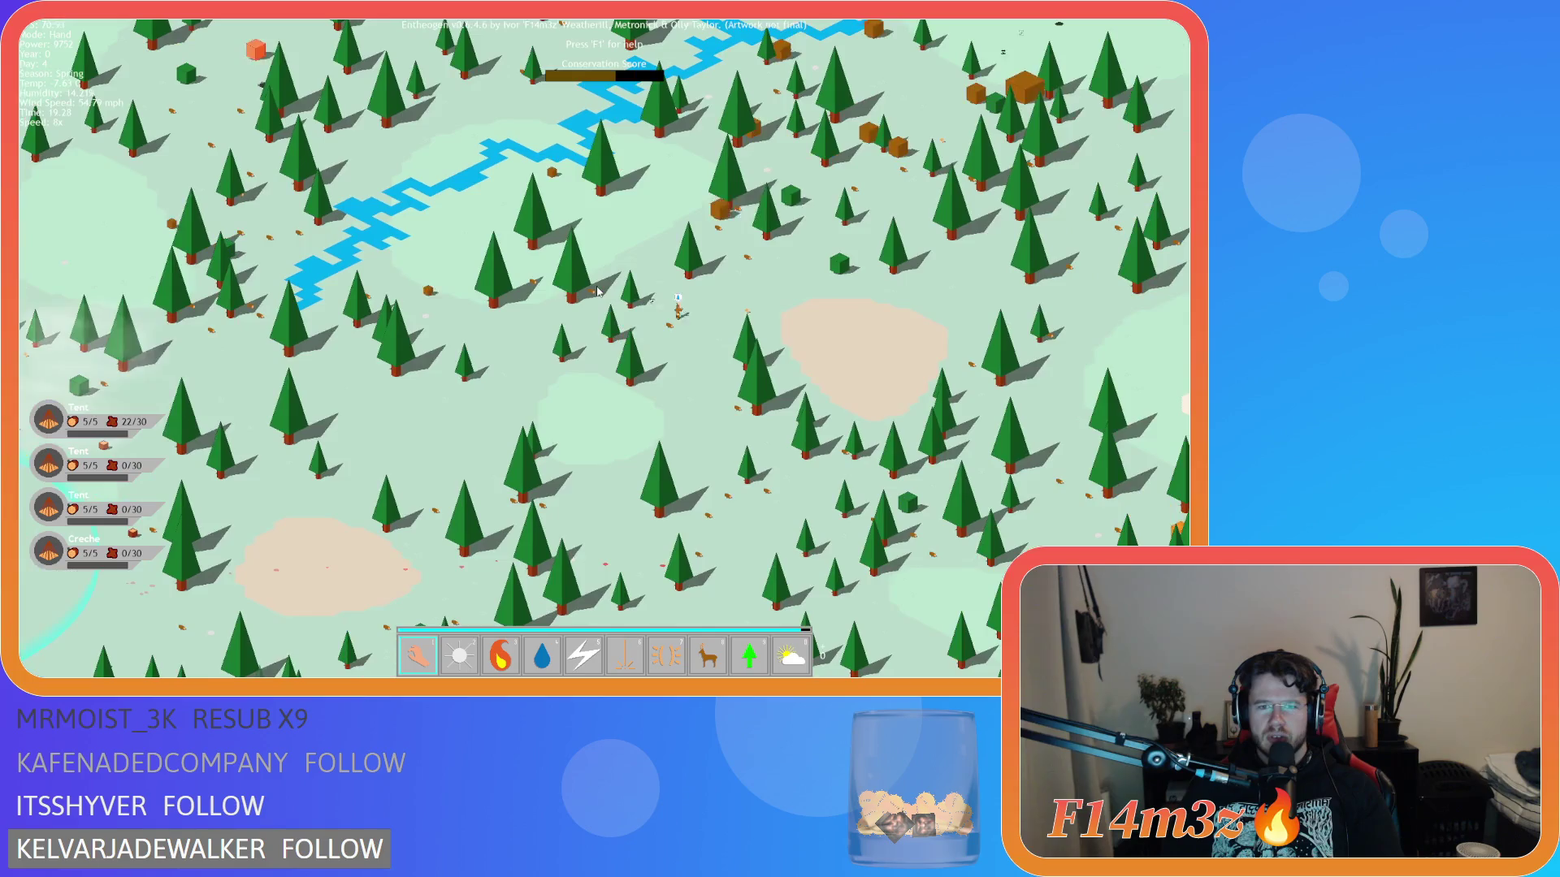
key("d")
scroll(575, 396, "up", 5)
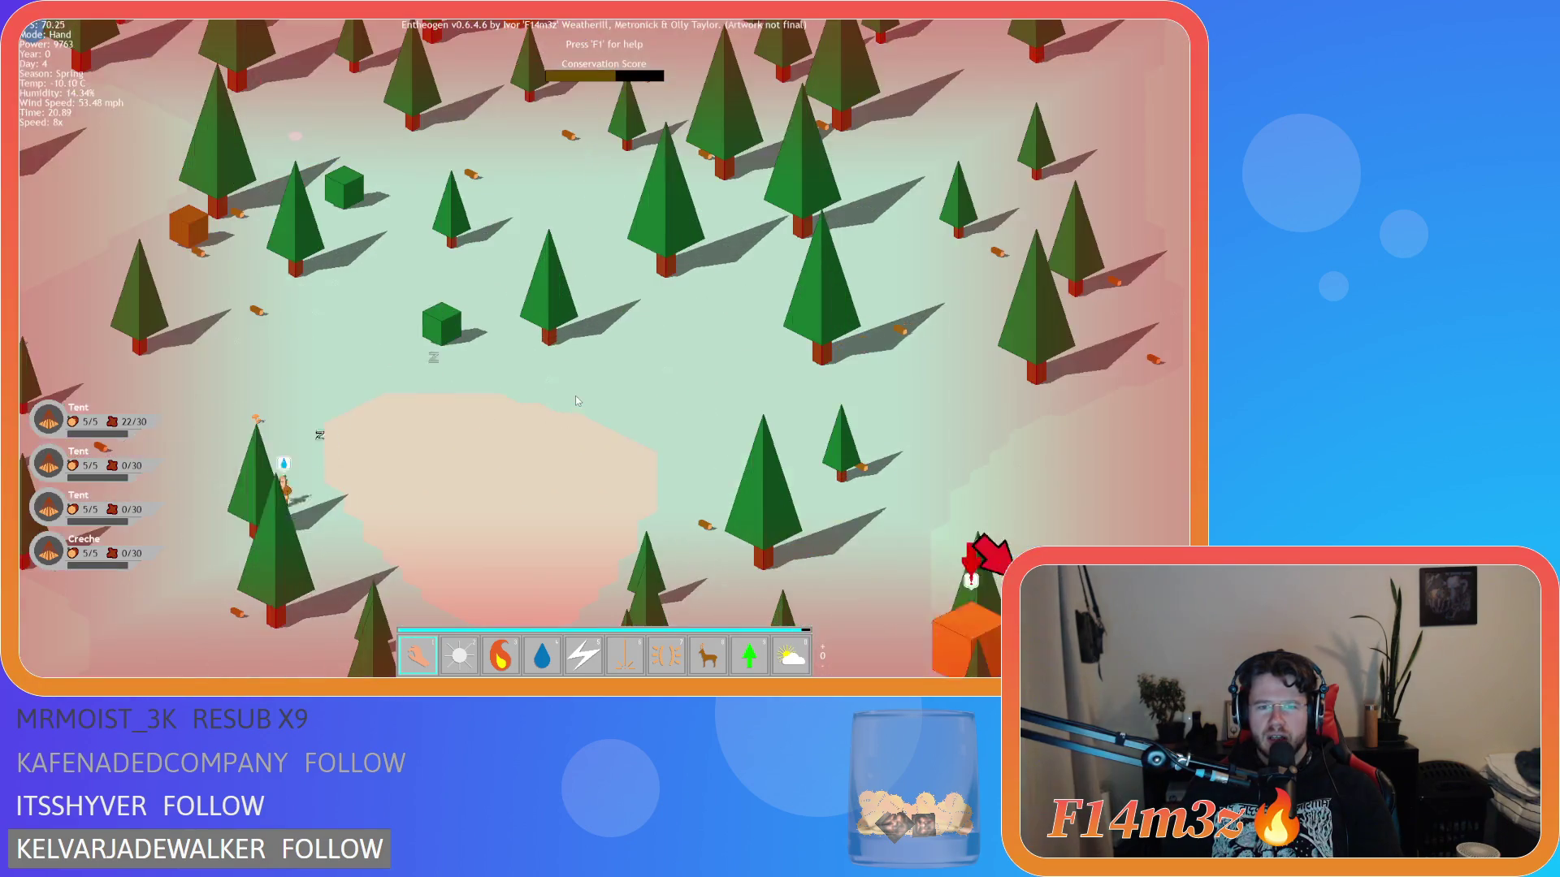
scroll(473, 411, "down", 5)
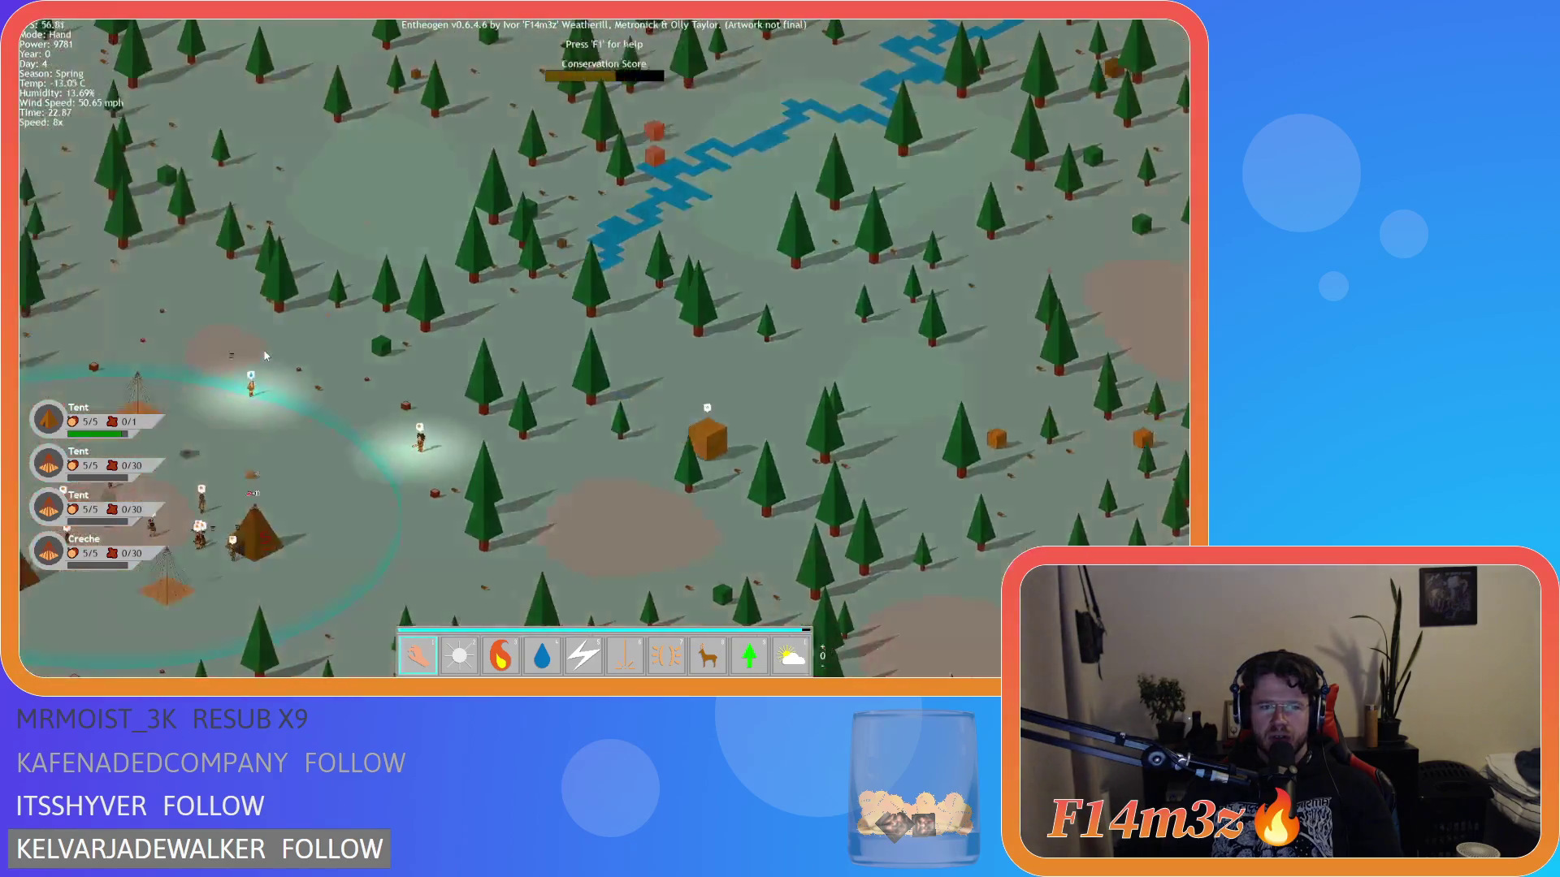
key("a")
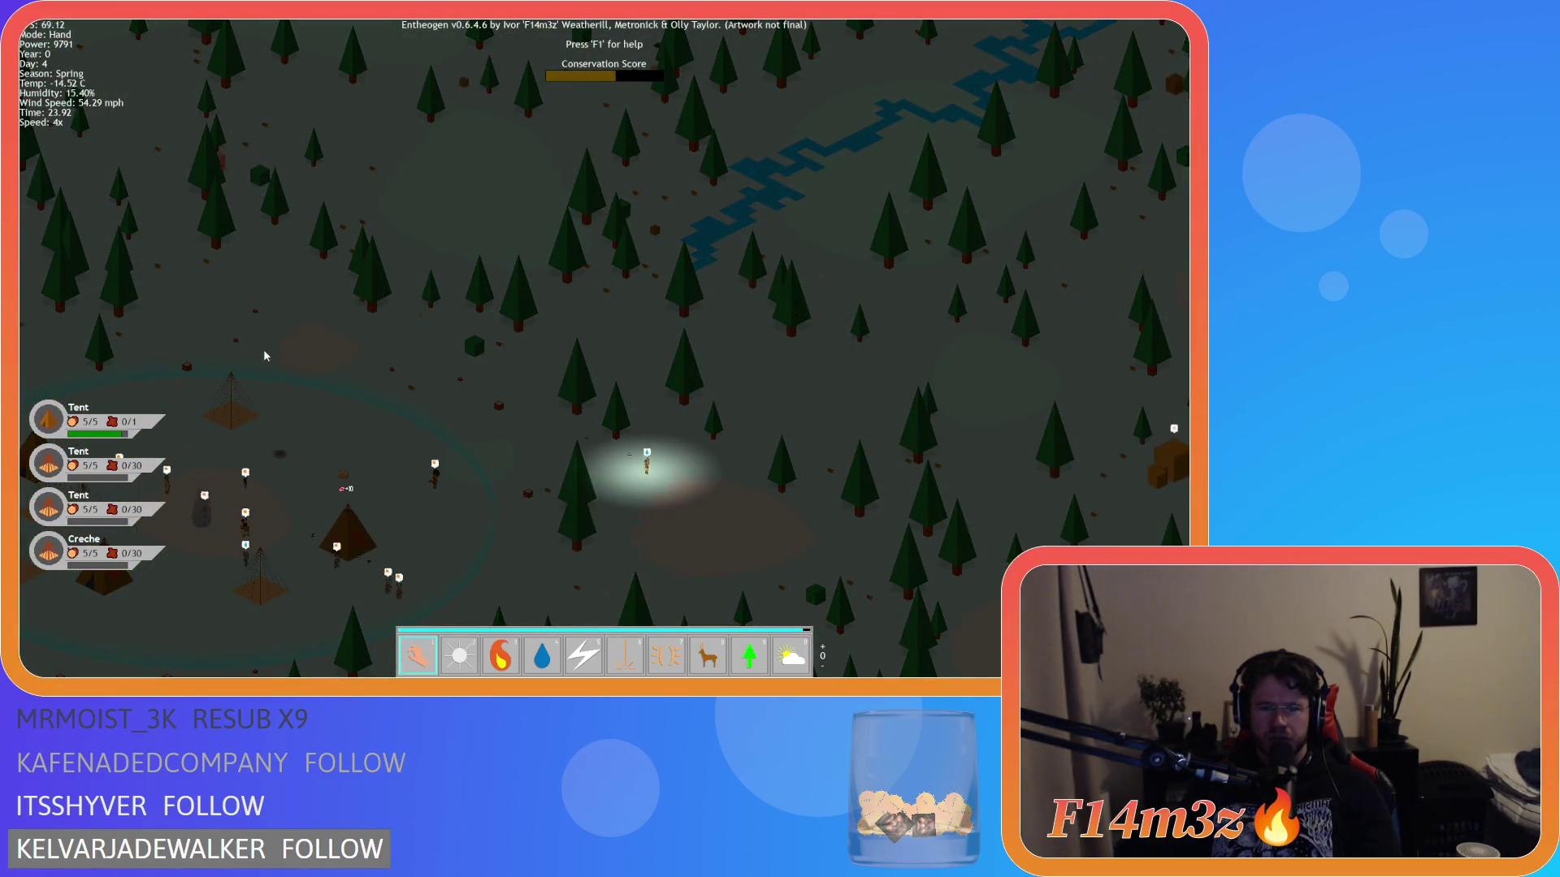
- Inspect the Waterbearer villager in the Tribe panel, then close it
left_click(702, 471)
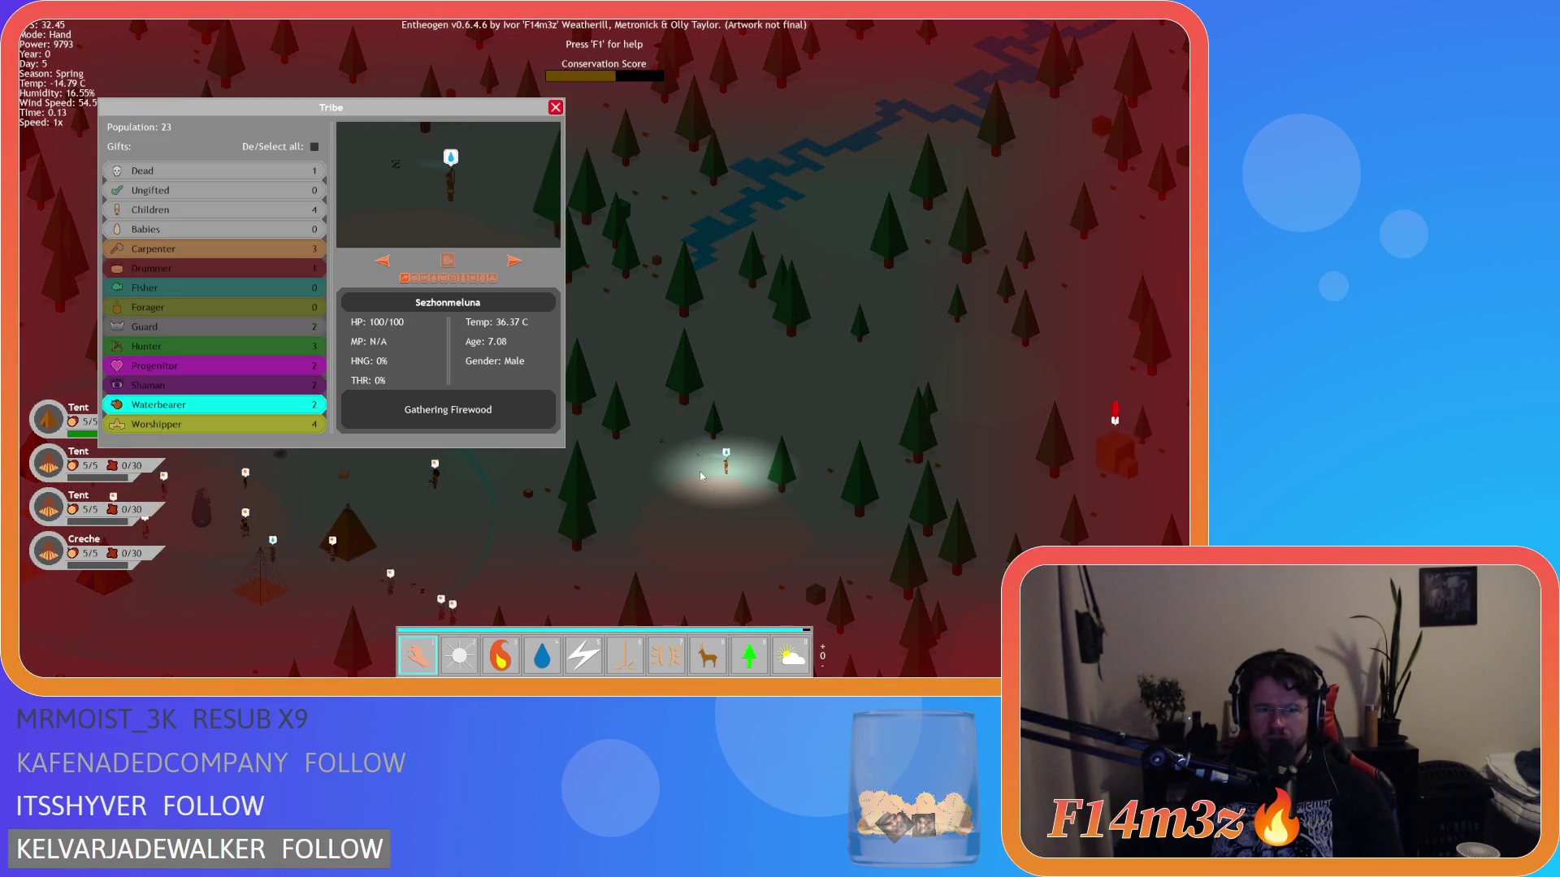
key("s")
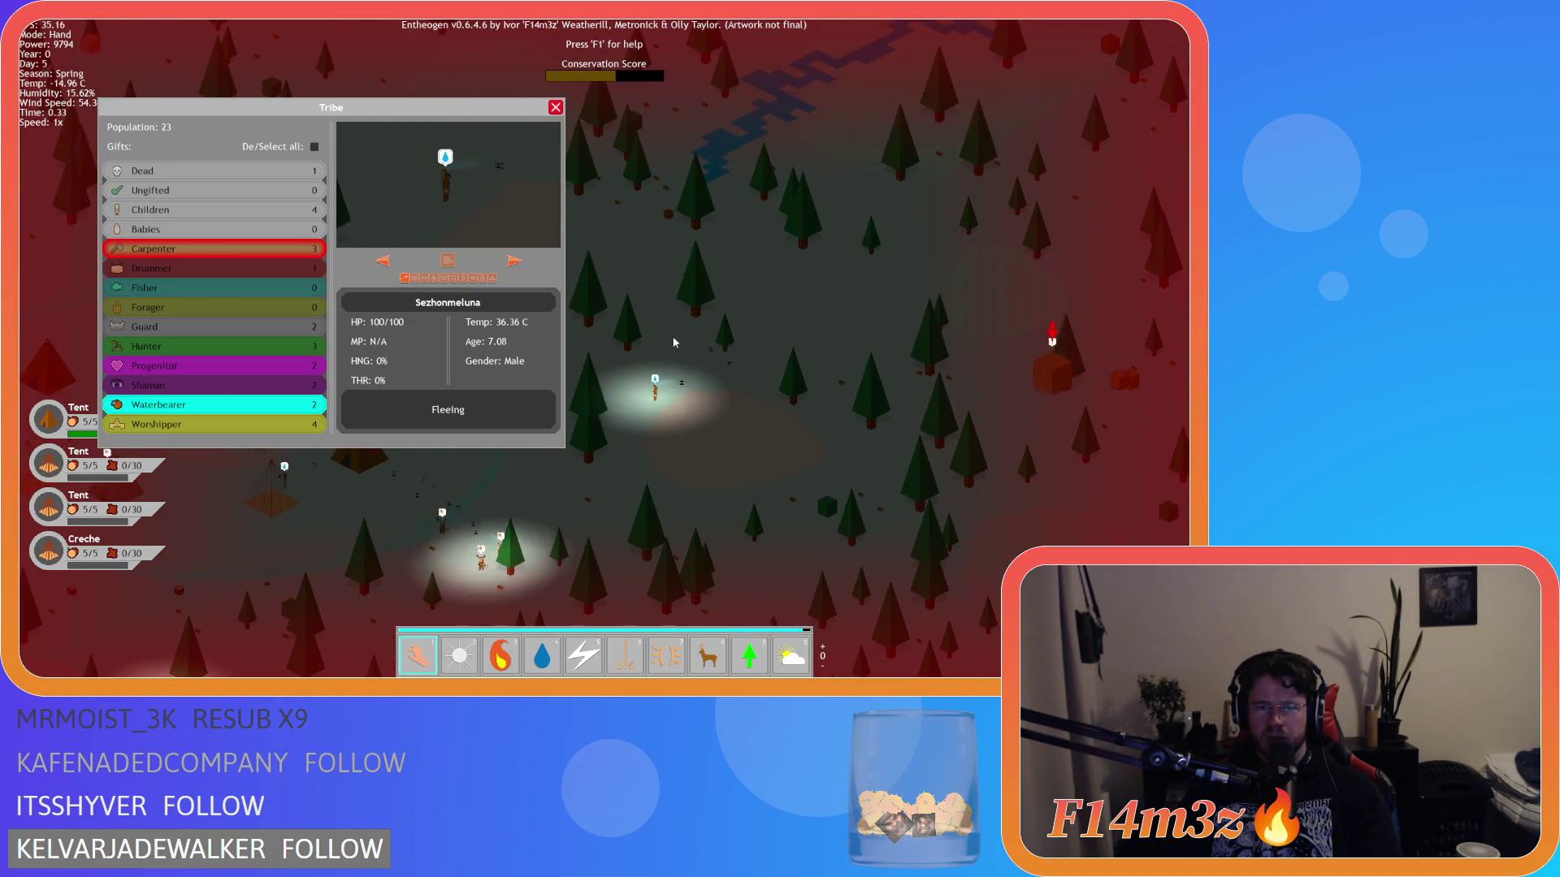
left_click(556, 107)
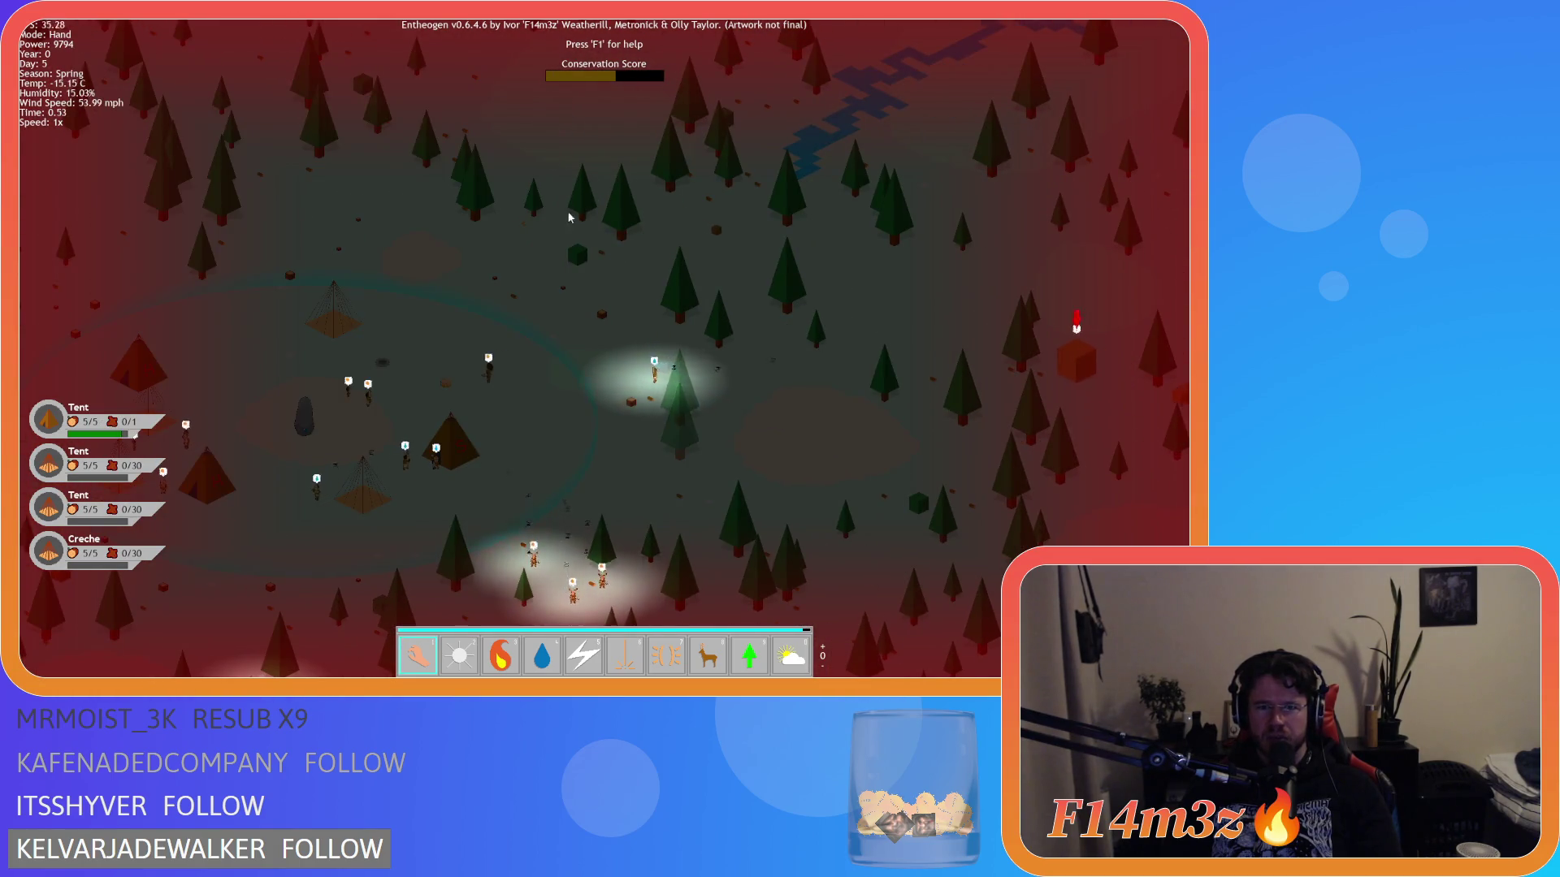
scroll(578, 281, "up", 5)
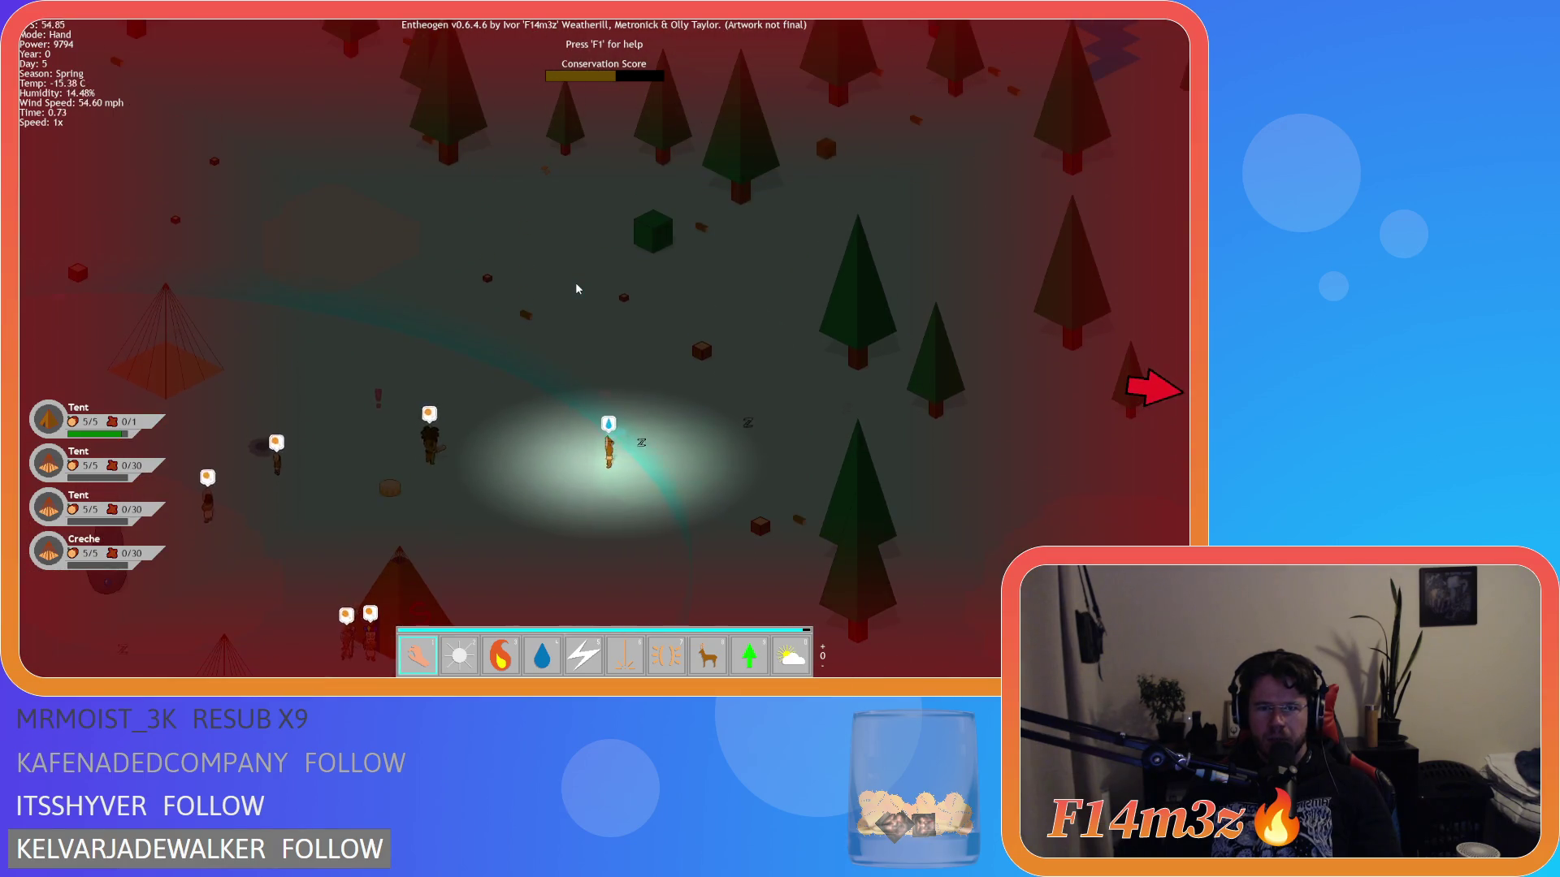
scroll(576, 289, "down", 5)
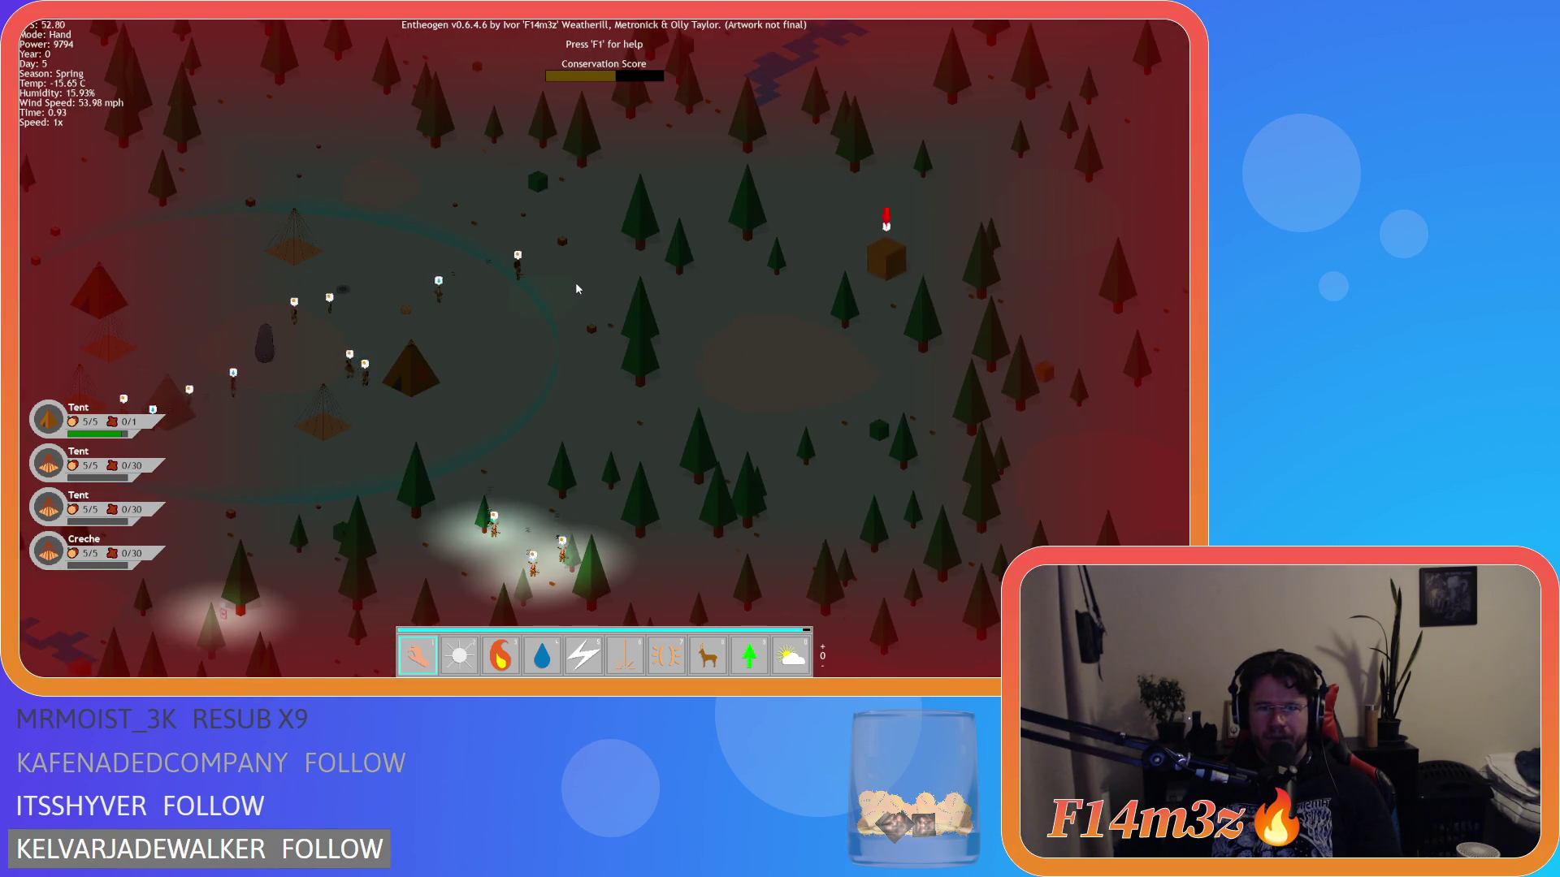
scroll(570, 290, "up", 5)
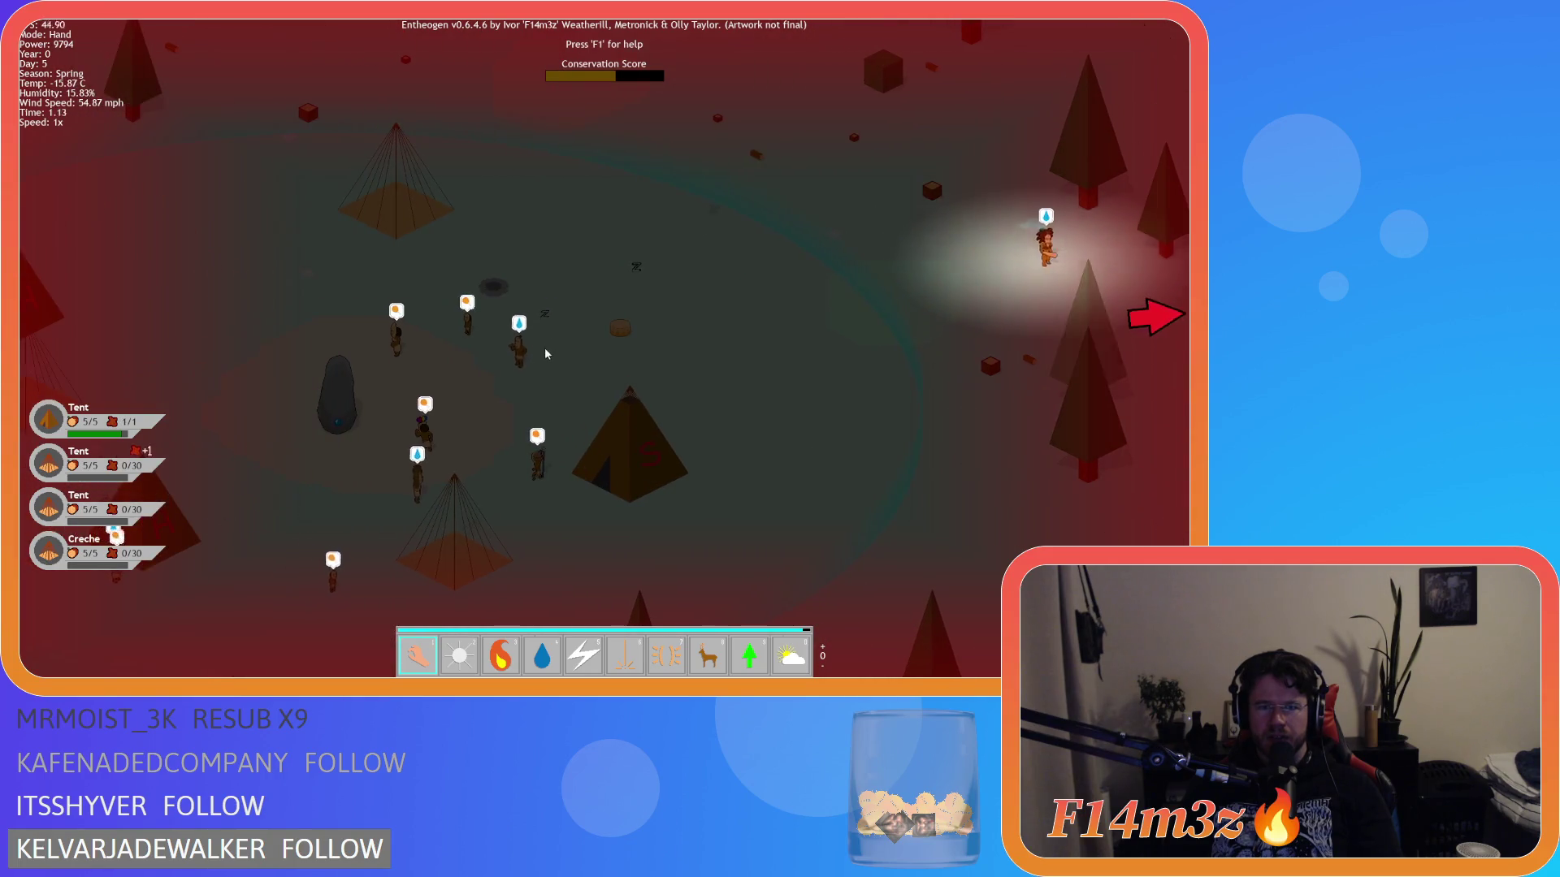
- Pan across the camp toward the villagers and briefly check another villager's tribe overview
key("a")
key("s")
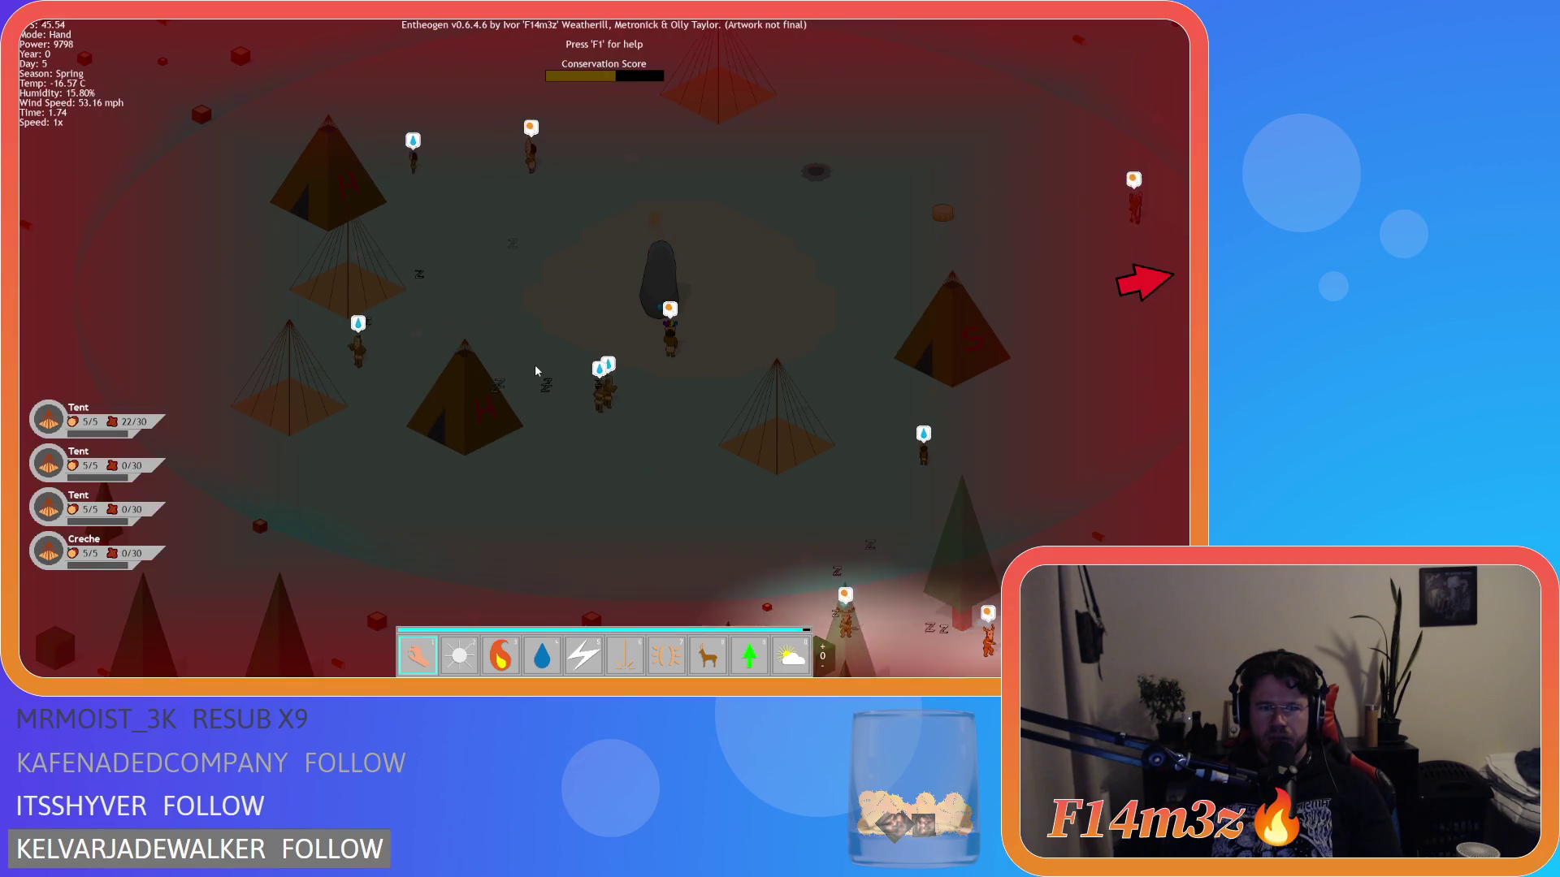
key("a")
key("s")
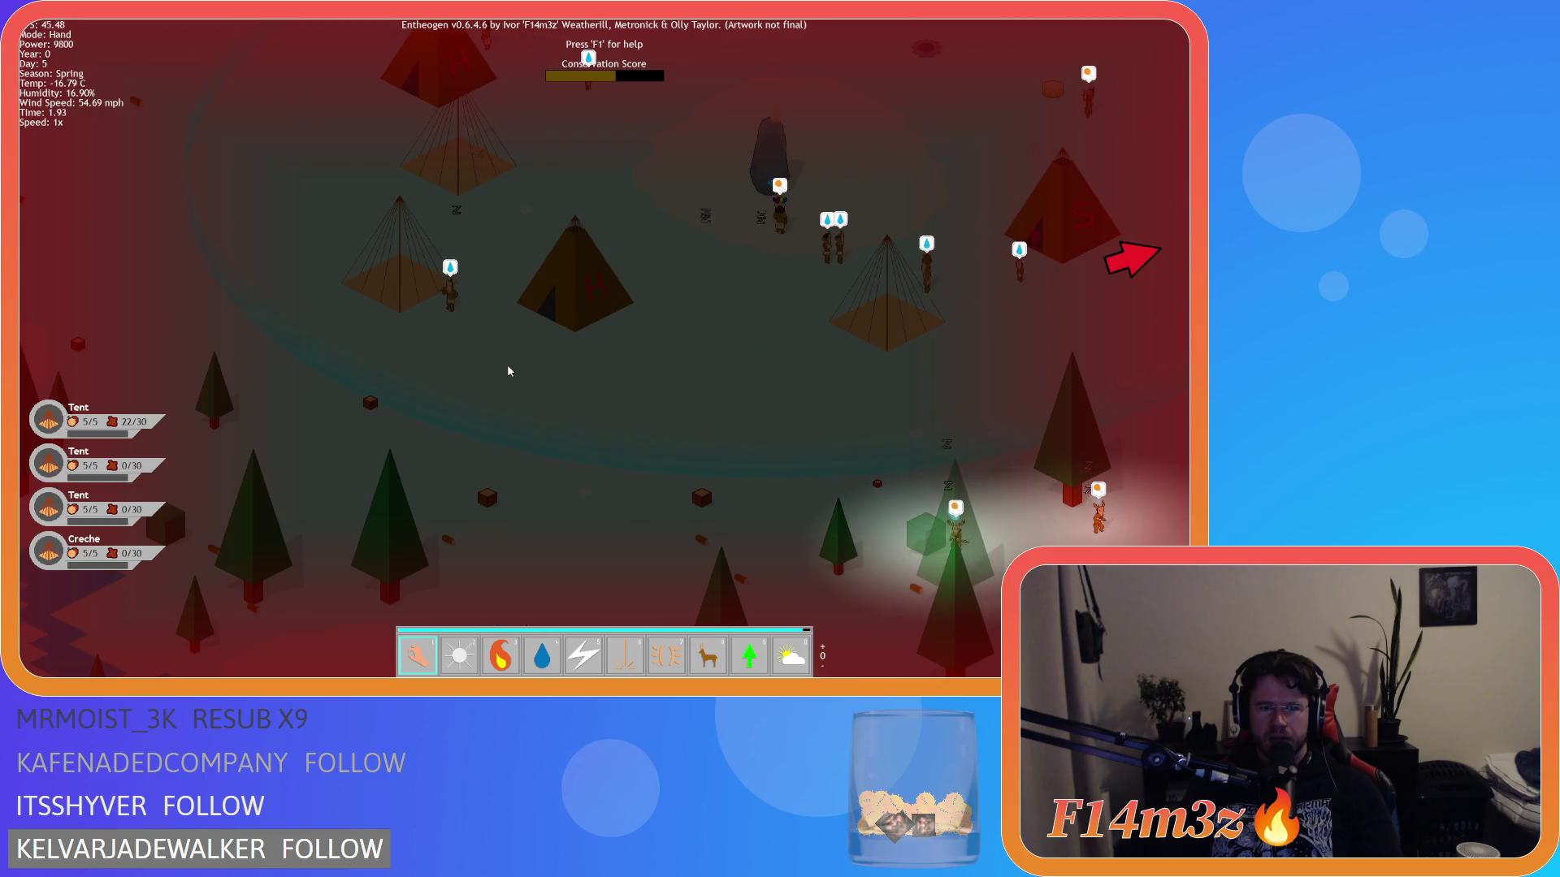
key("a")
key("s")
left_click(504, 216)
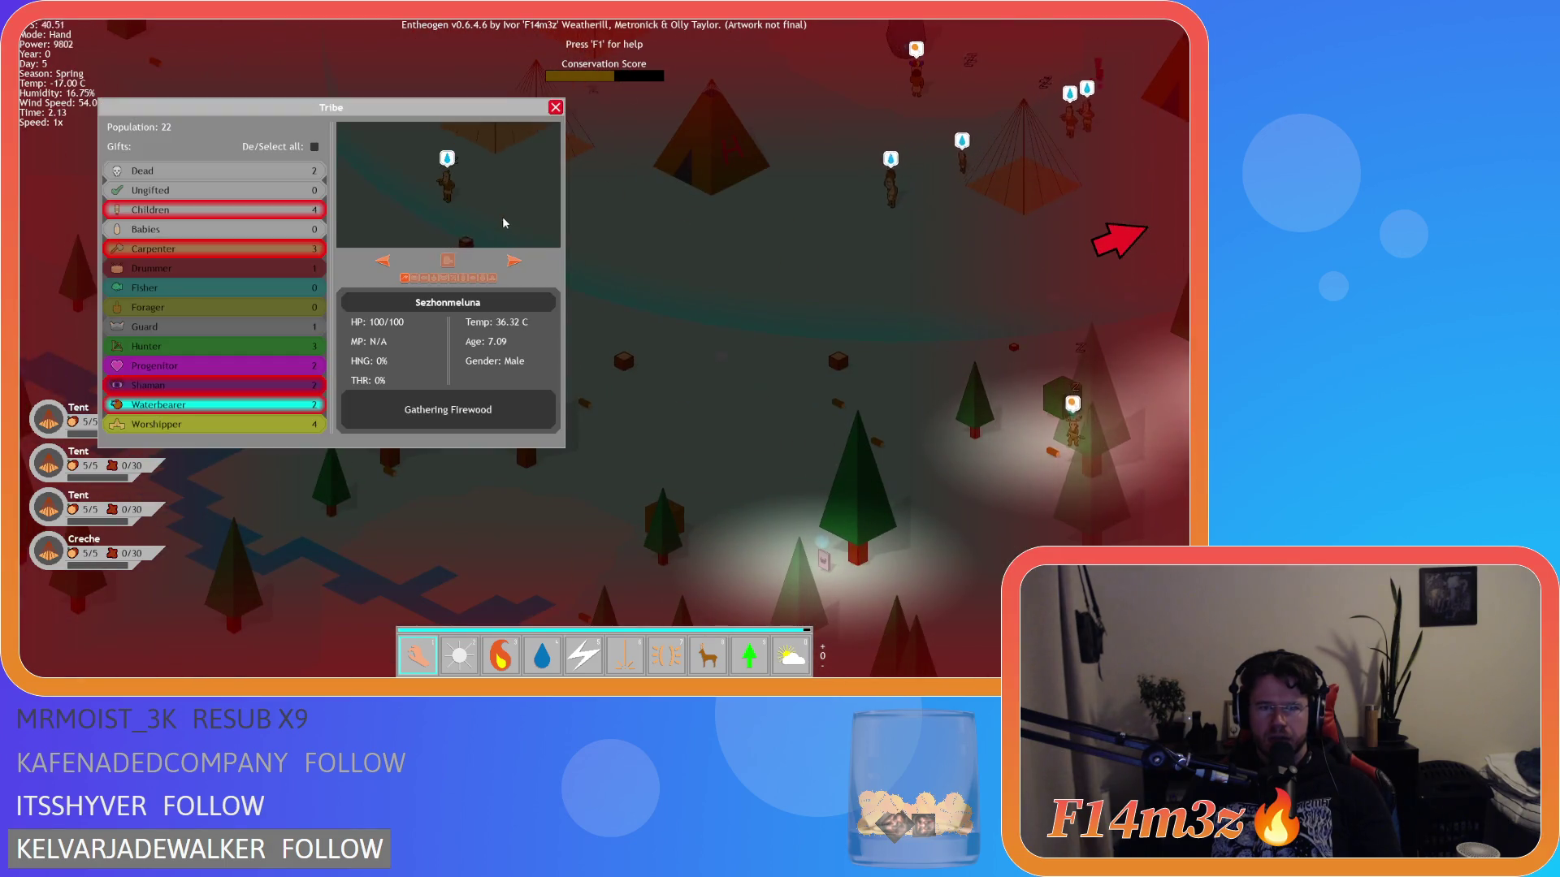
left_click(532, 183)
key("w")
key("a")
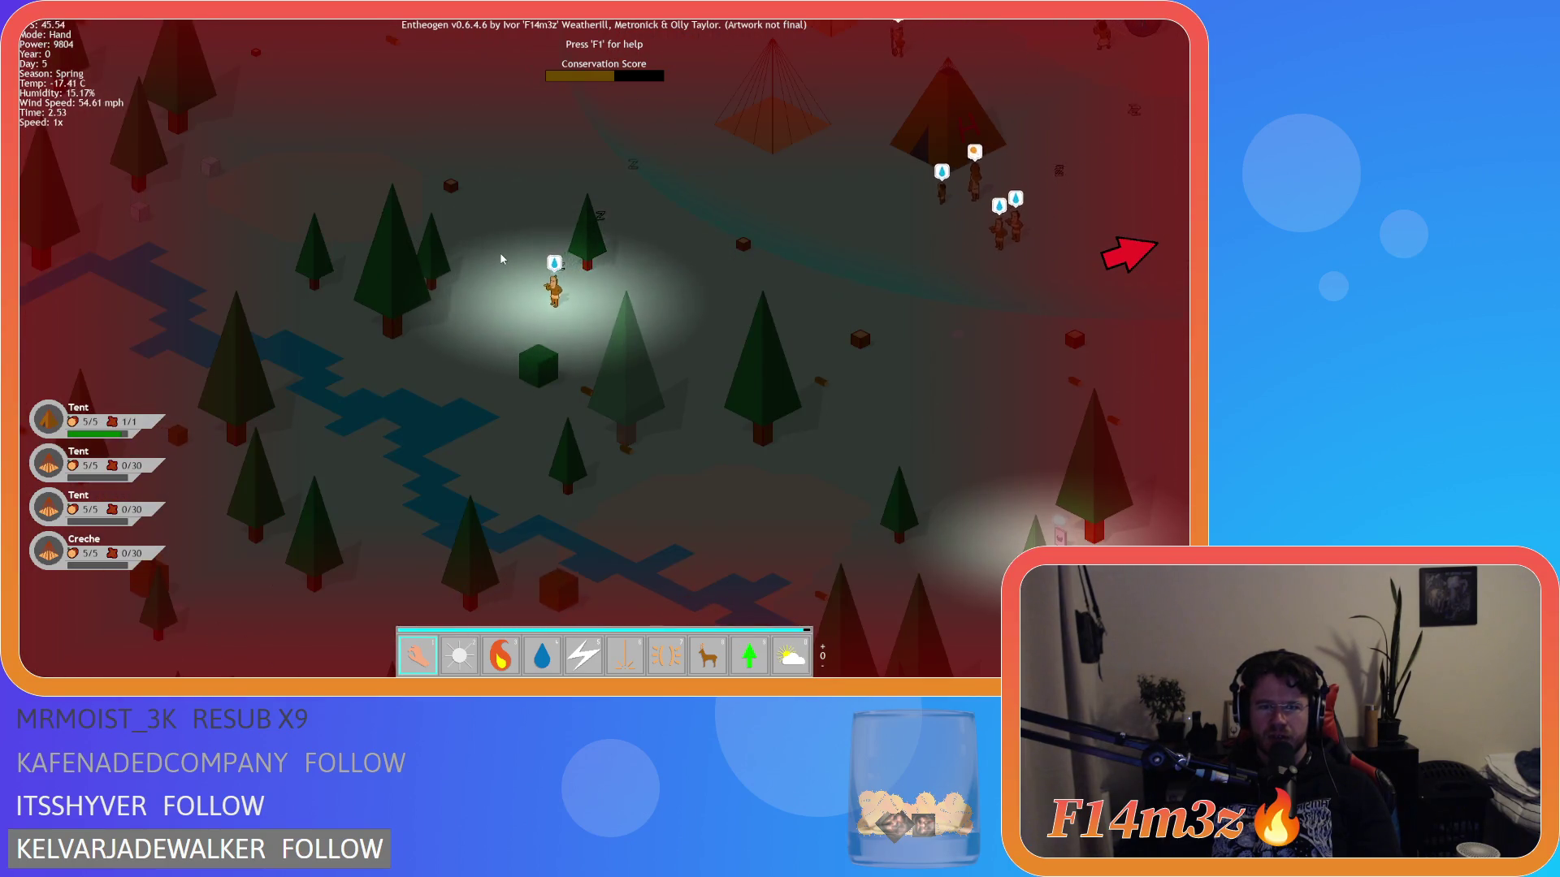
- Recheck the waterbearer villager's tribe overview, then pan around and past the camp
left_click(460, 345)
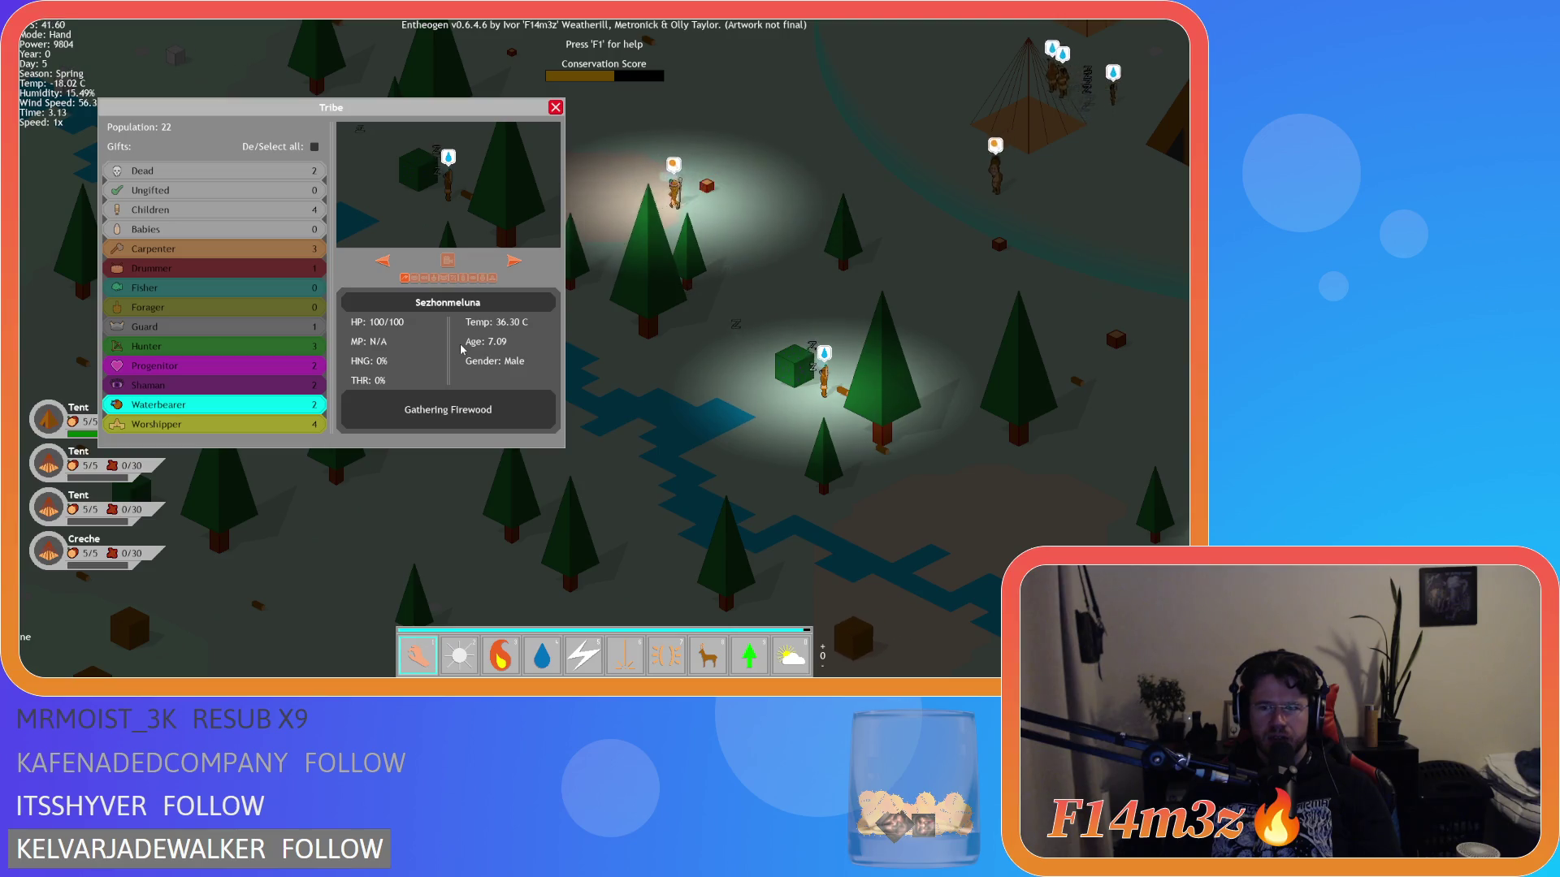
key("d")
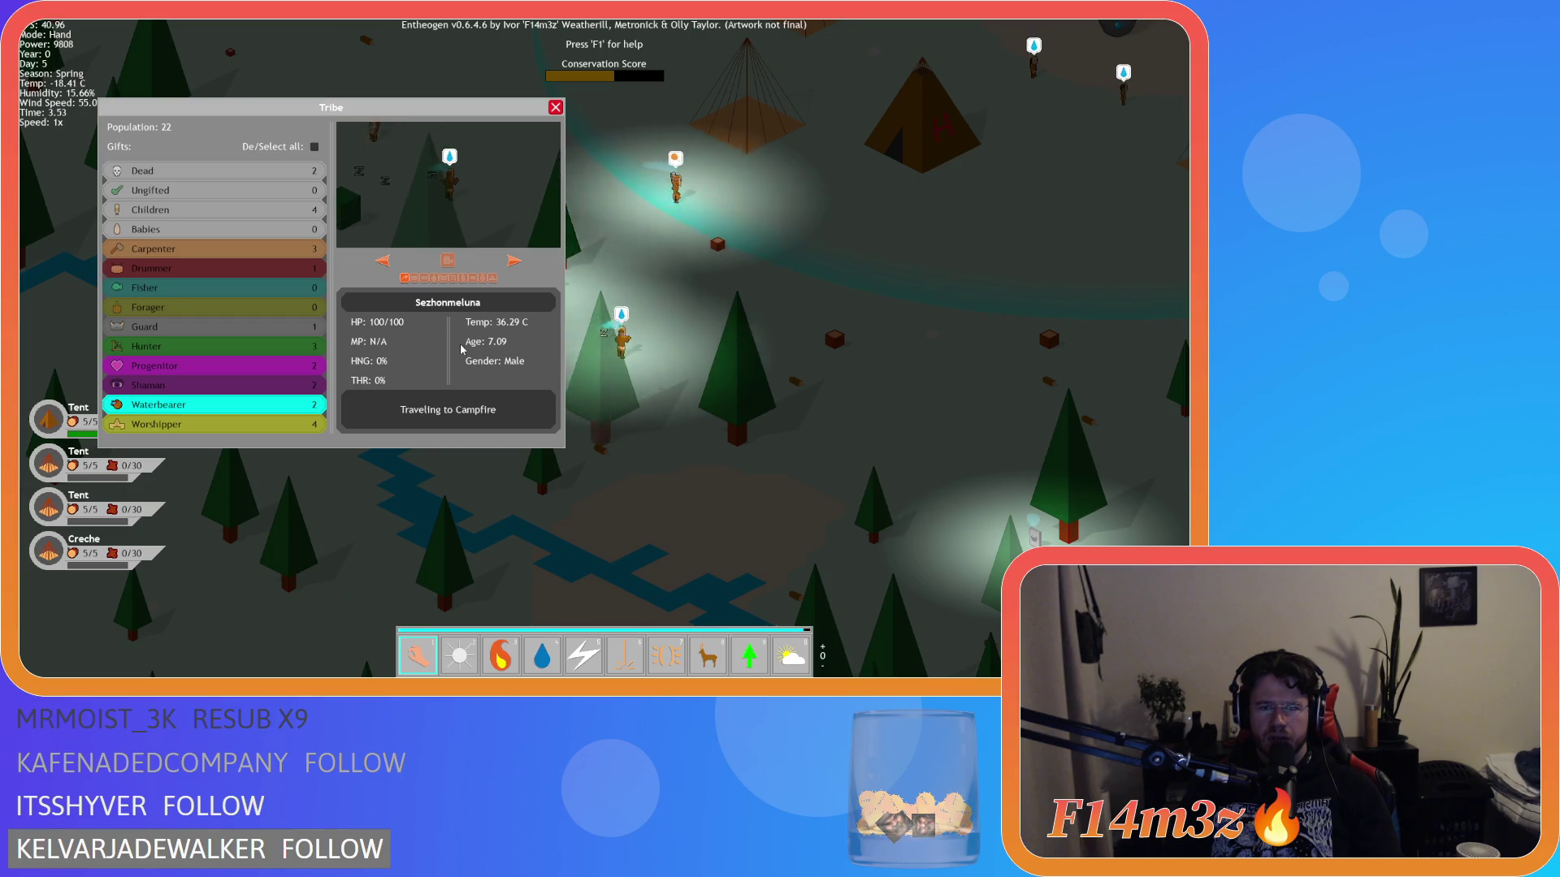
left_click(556, 110)
key("w")
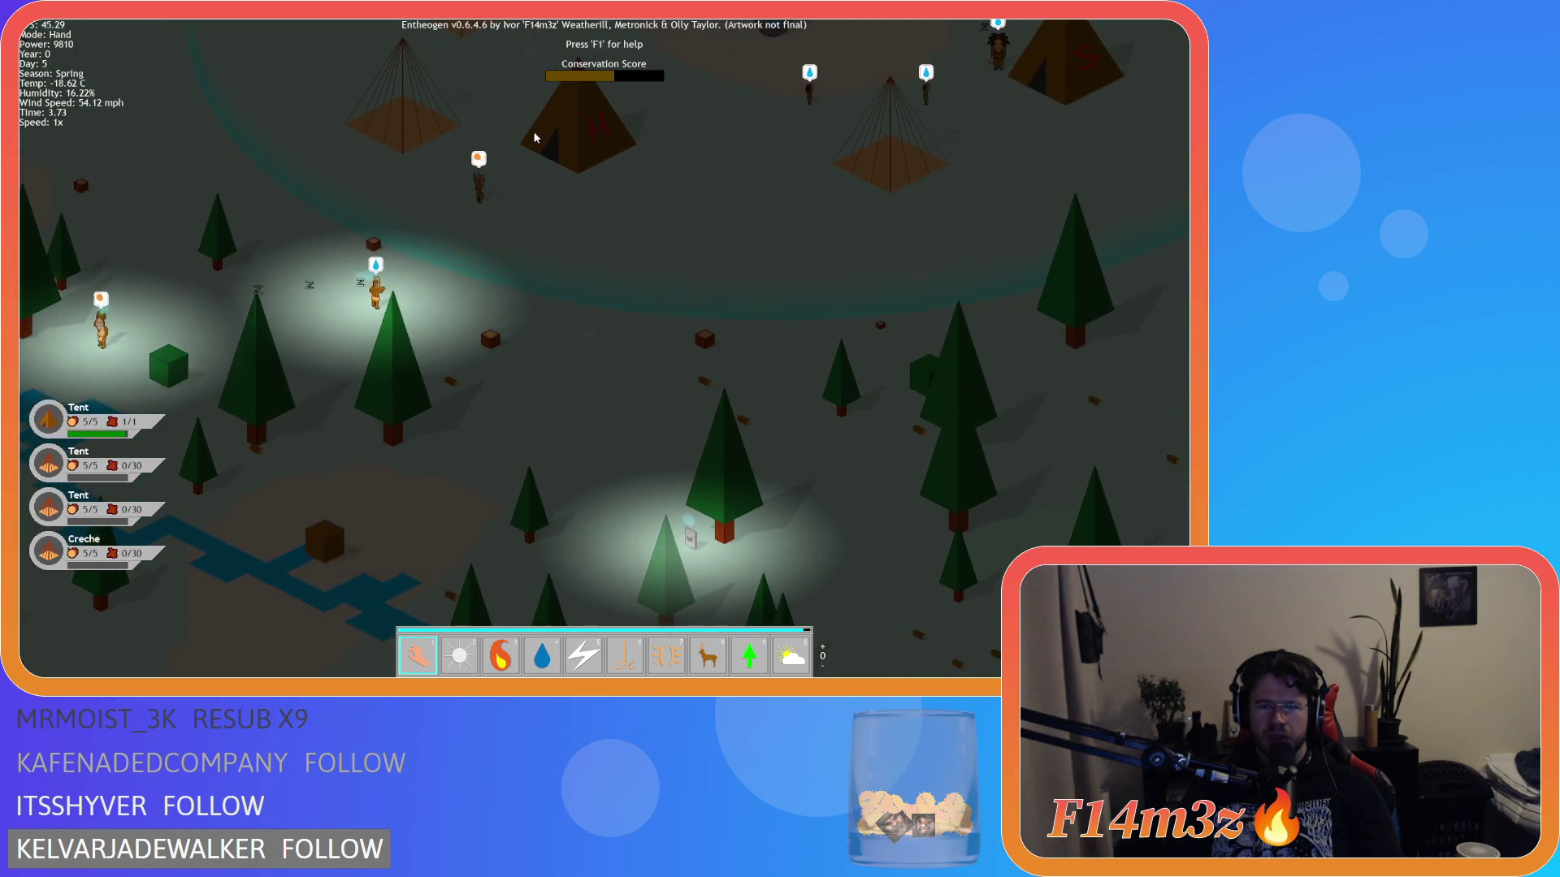
key("s")
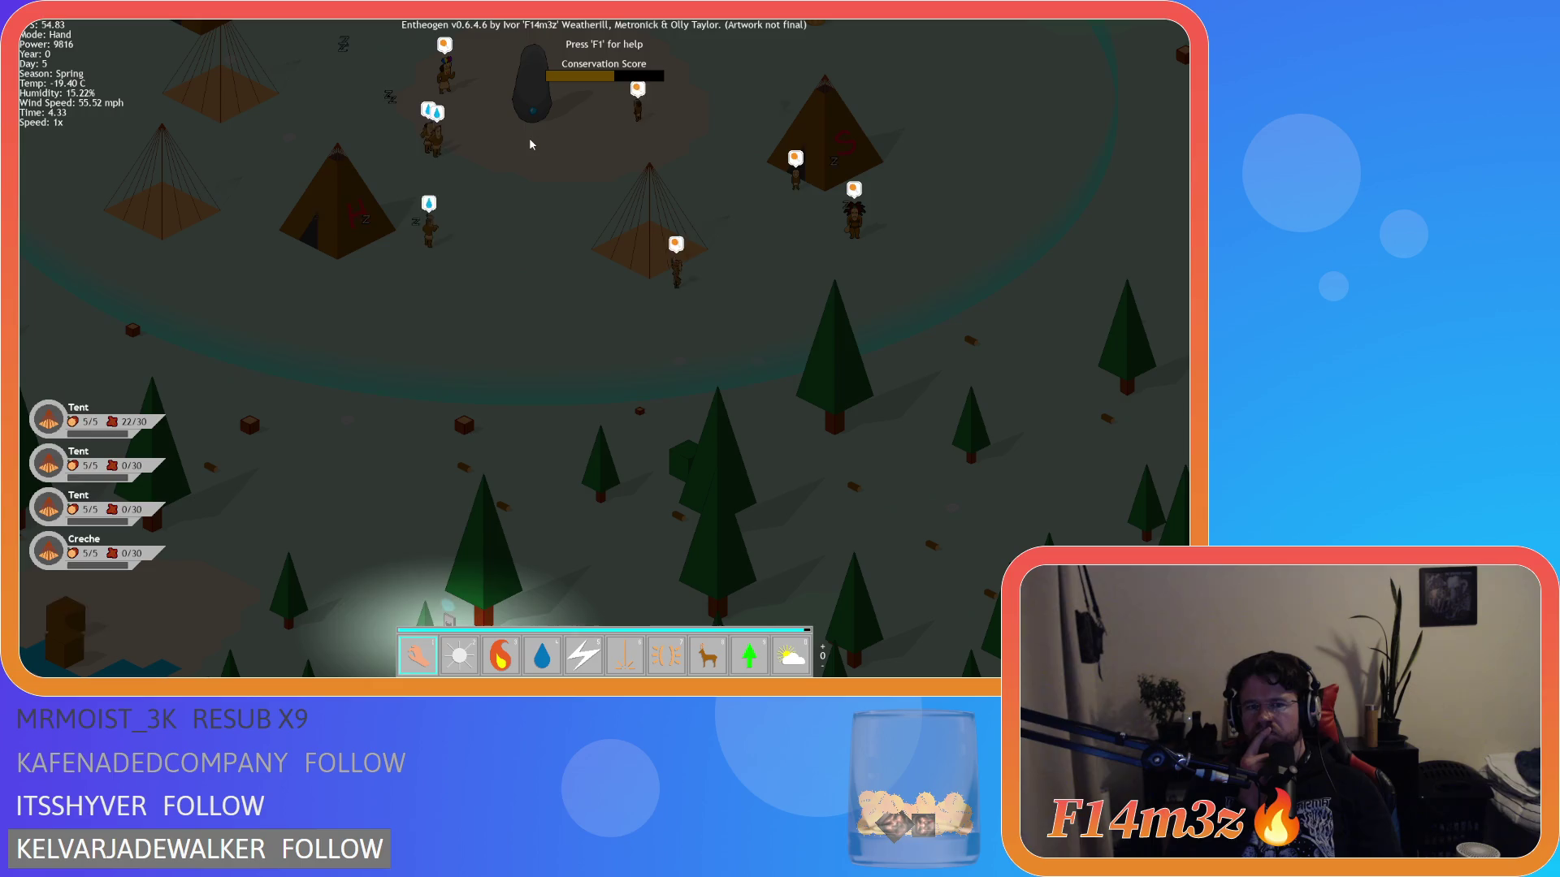
key("d")
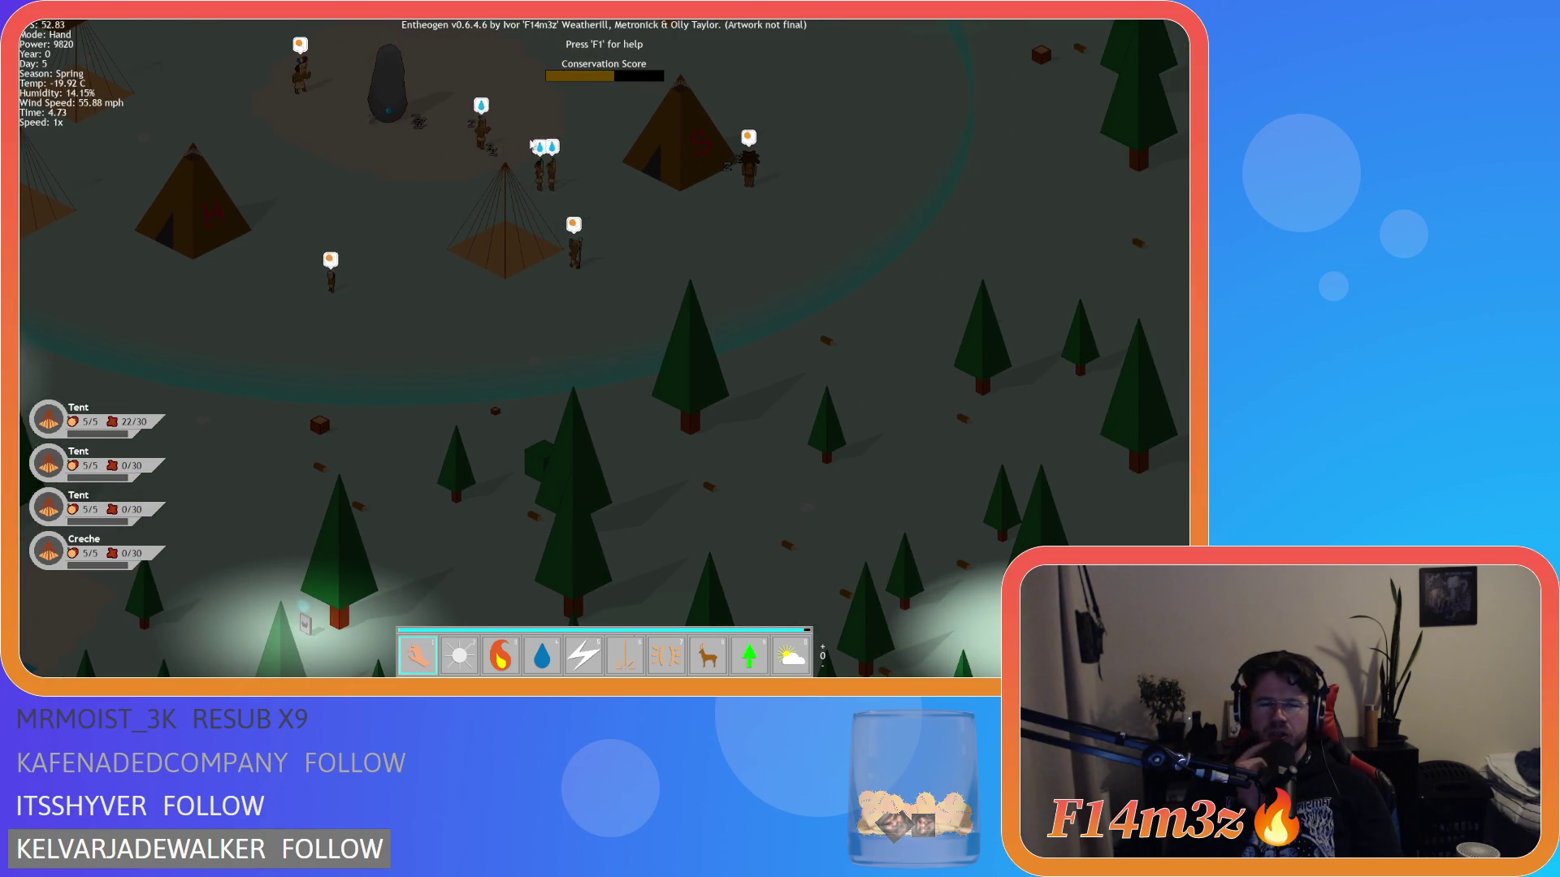
key("w")
key("d")
key("w")
key("d")
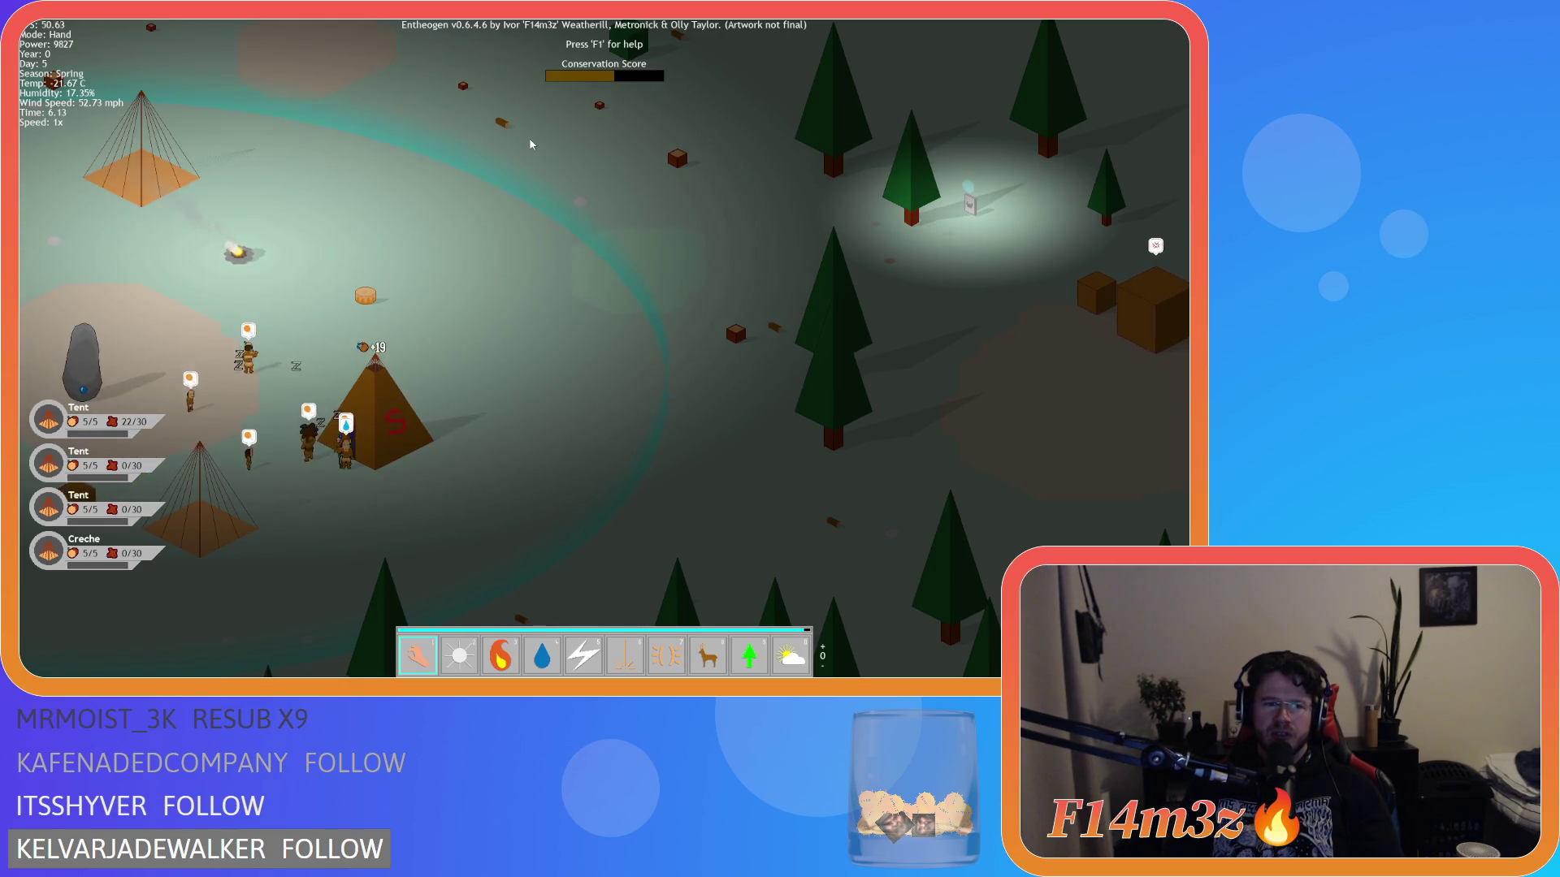
- Pan around the camp and over the nearby forest beyond it
key("a")
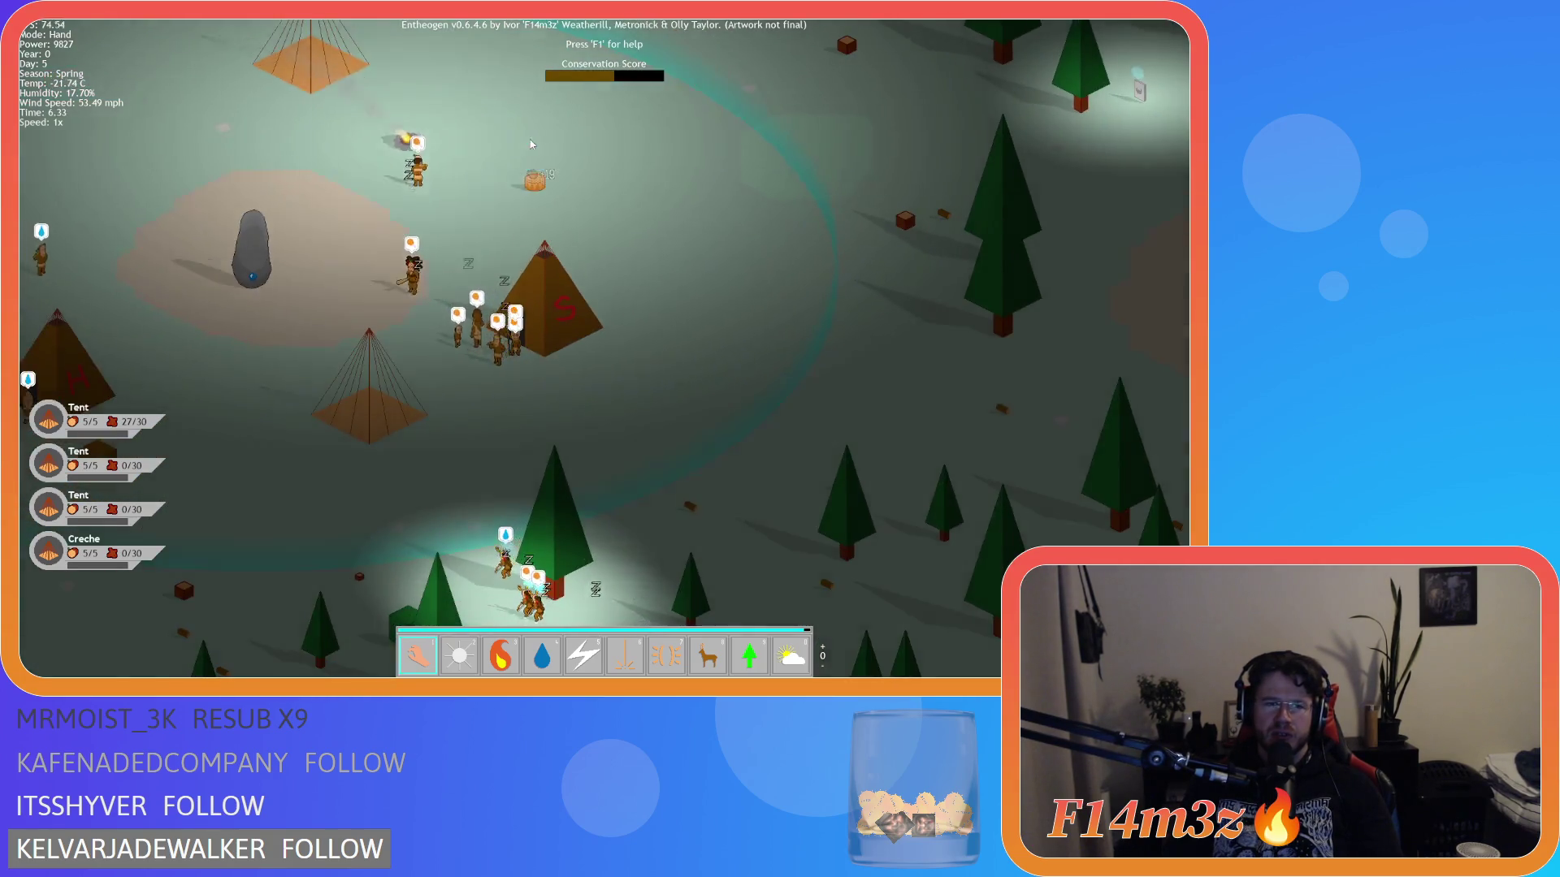
key("d")
key("w")
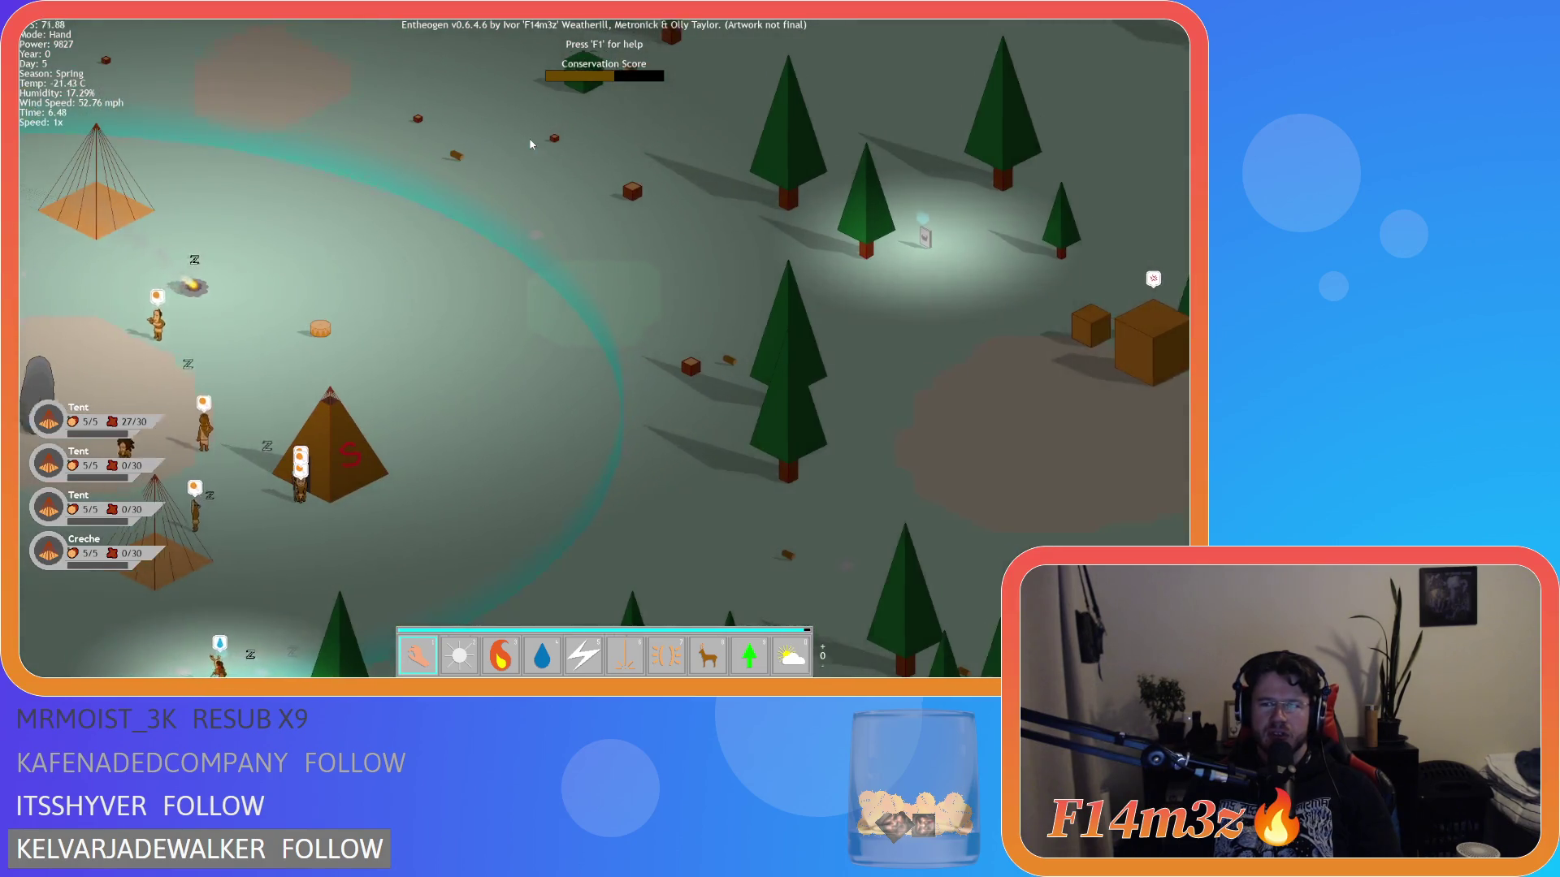
key("s")
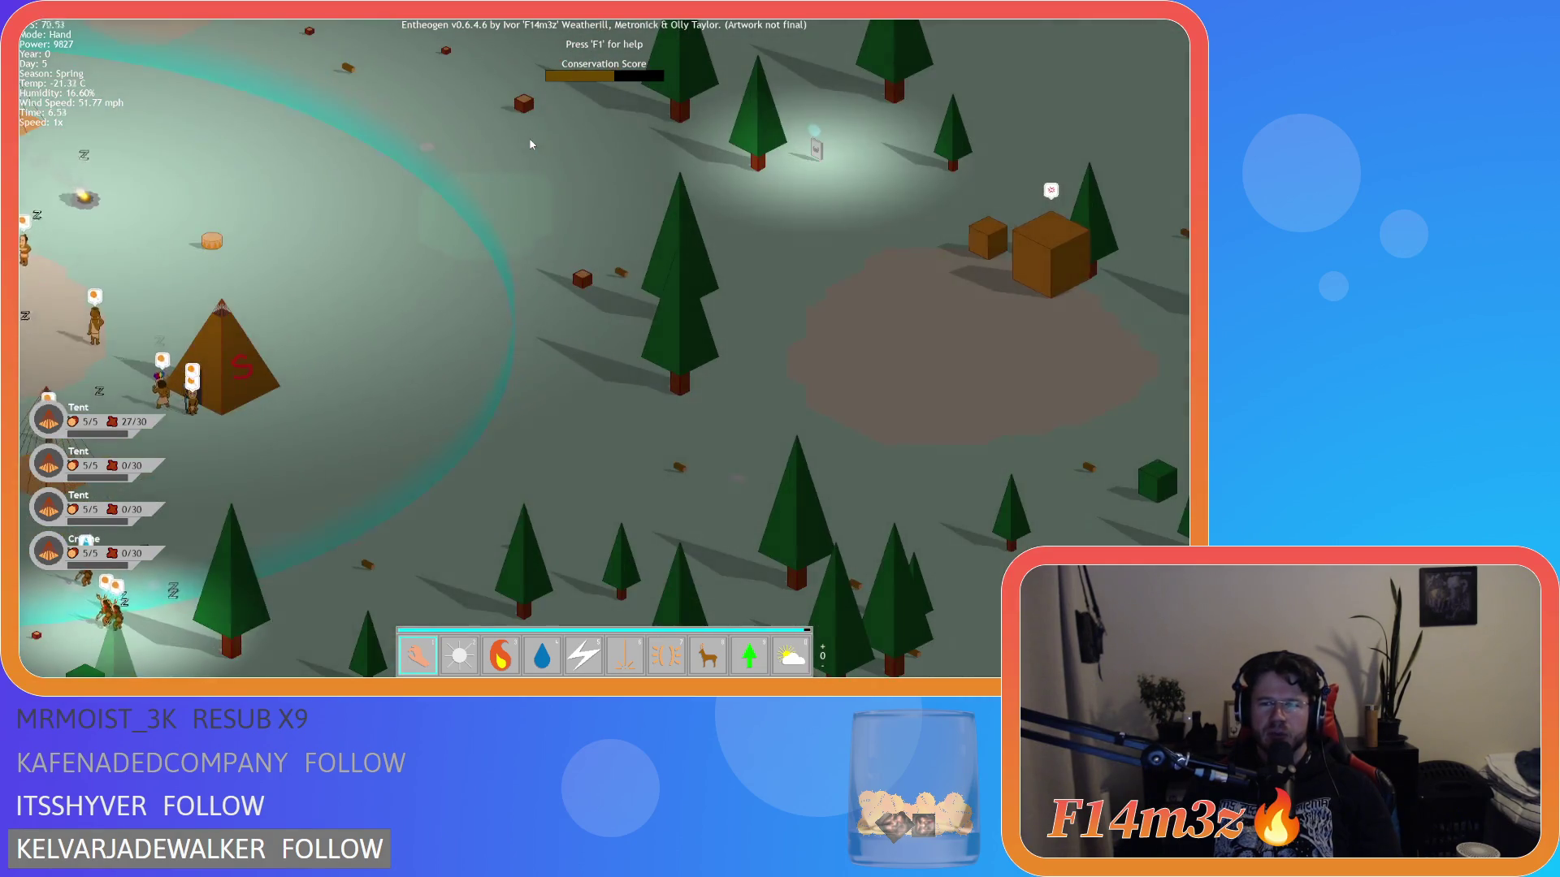
key("a")
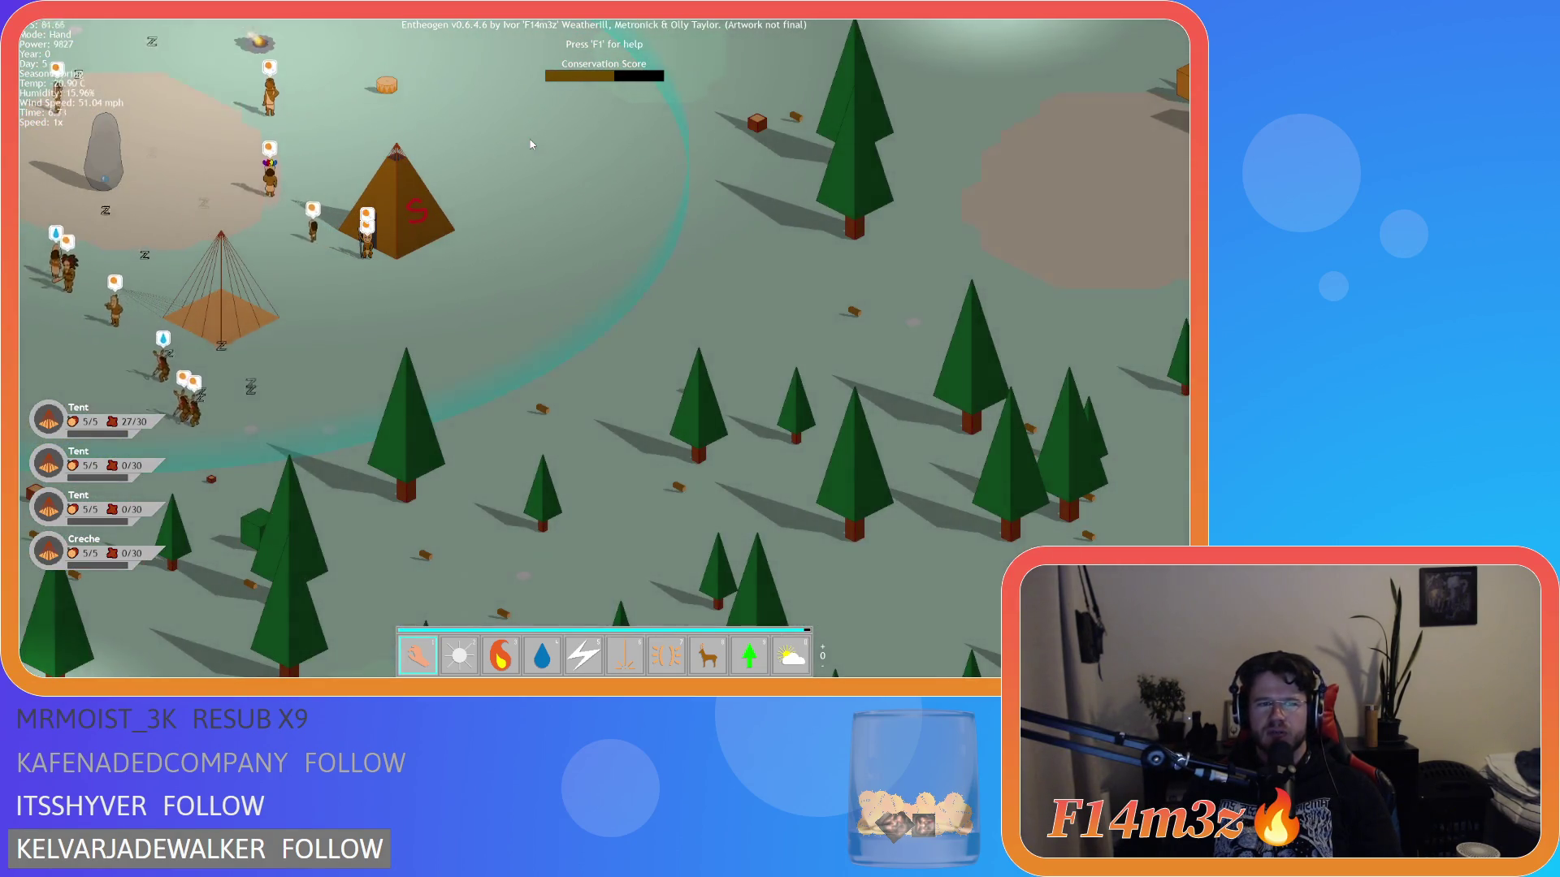
key("w")
key("a")
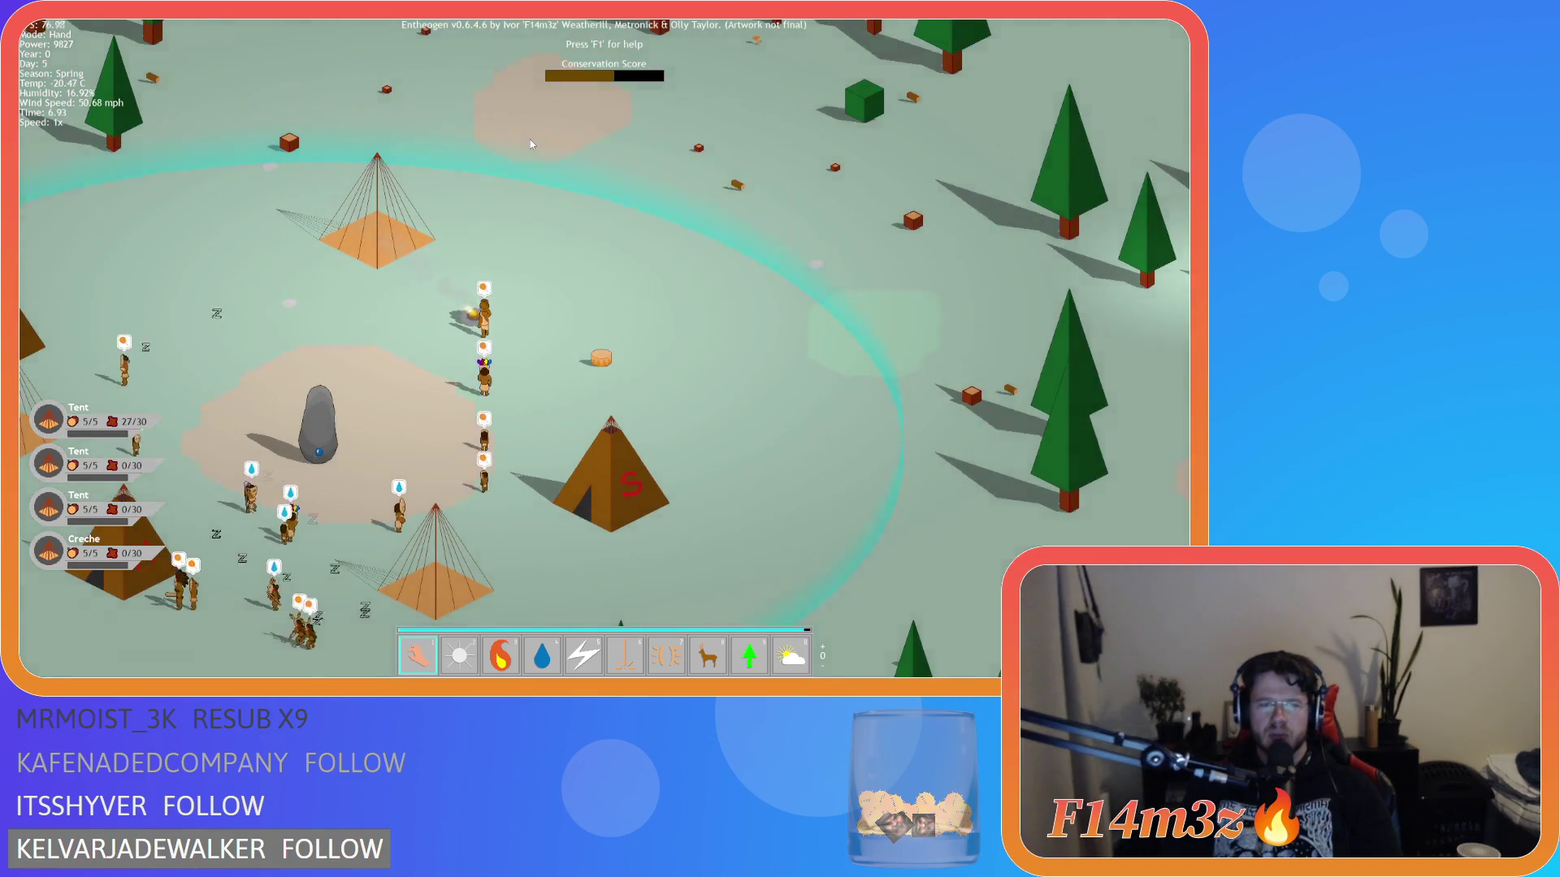
key("w")
key("d")
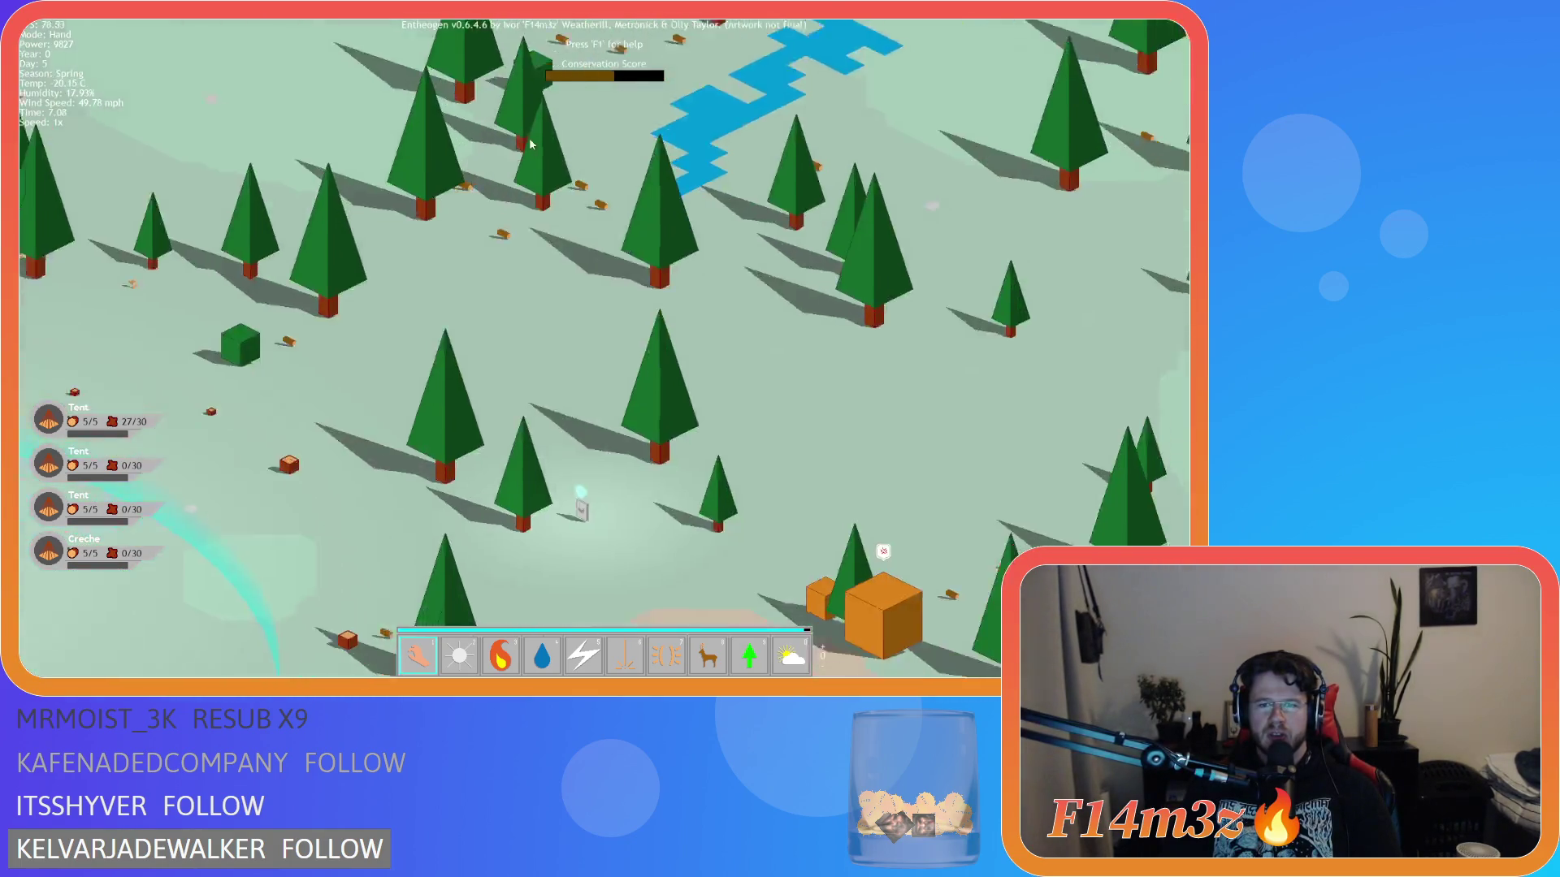
- Re-centre the tents and standing stone, then pan back out over the forest
key("s")
key("d")
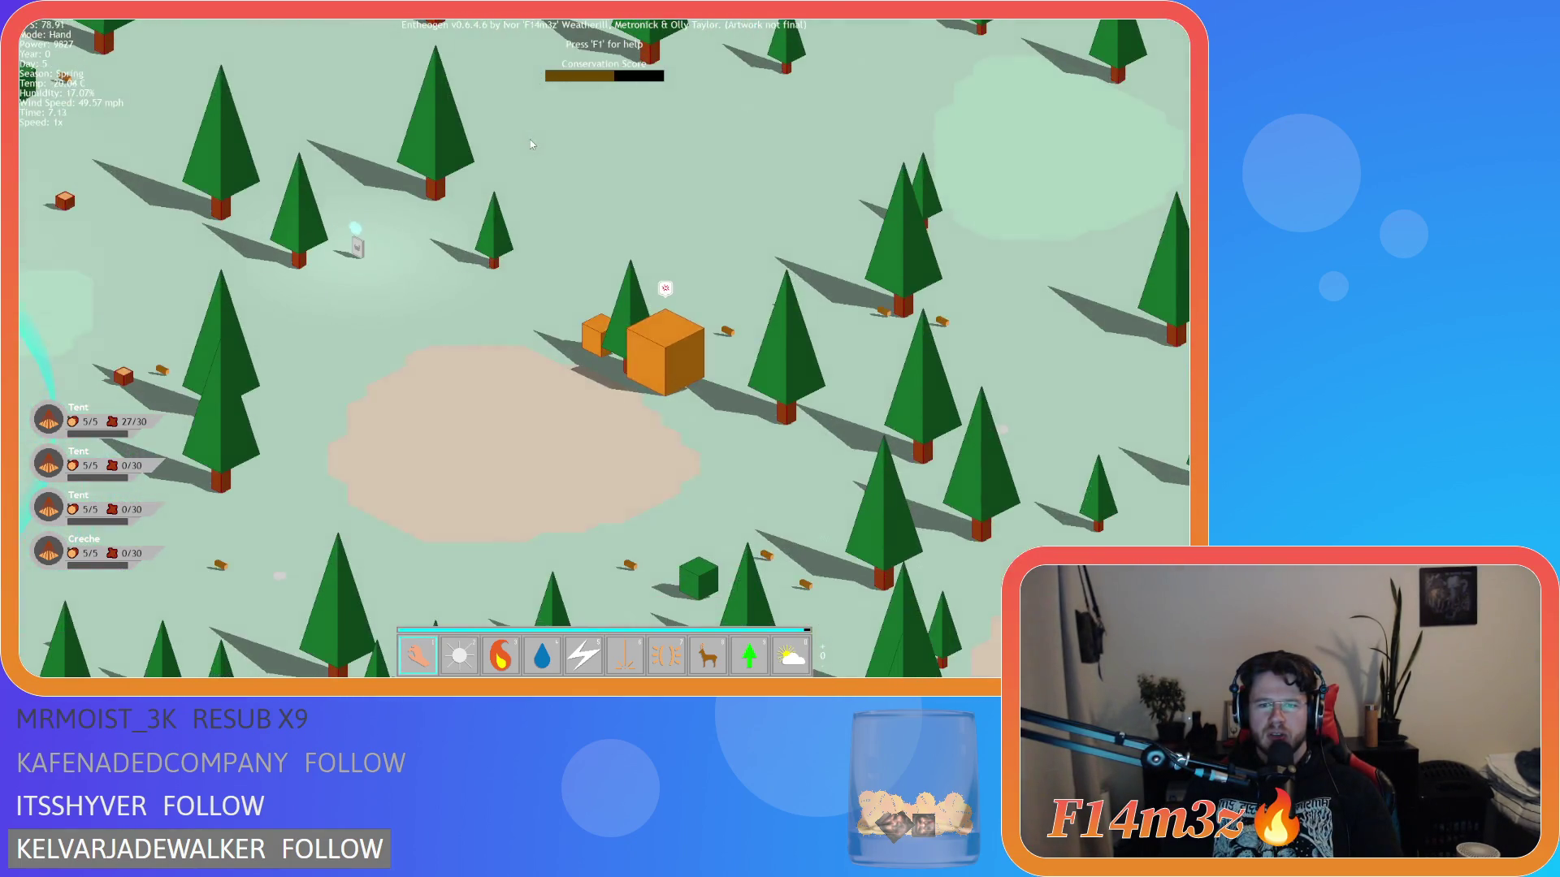
key("a")
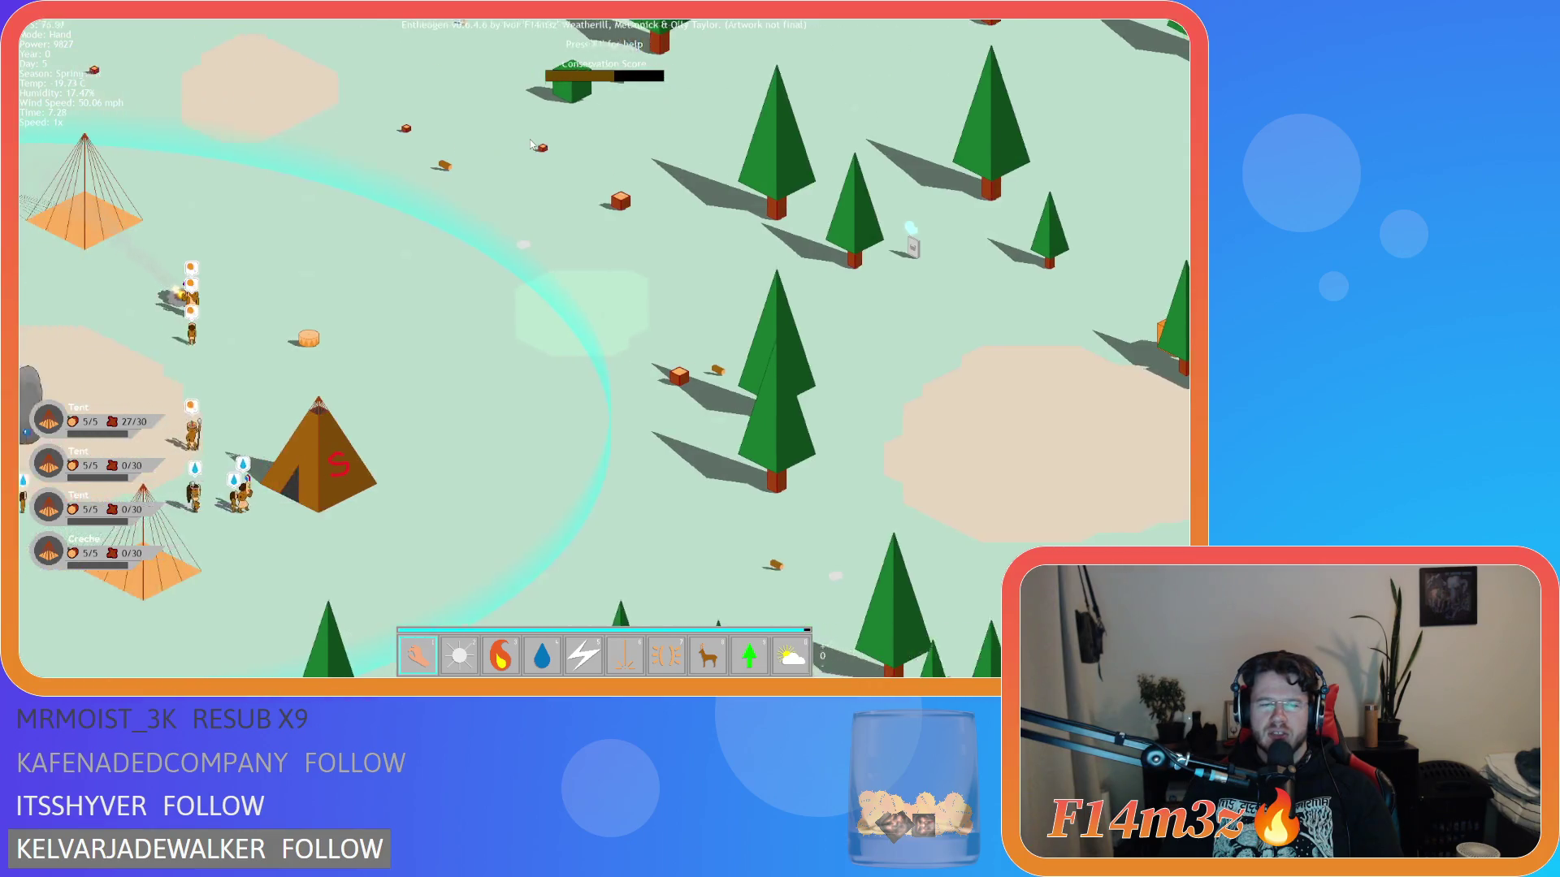
key("a")
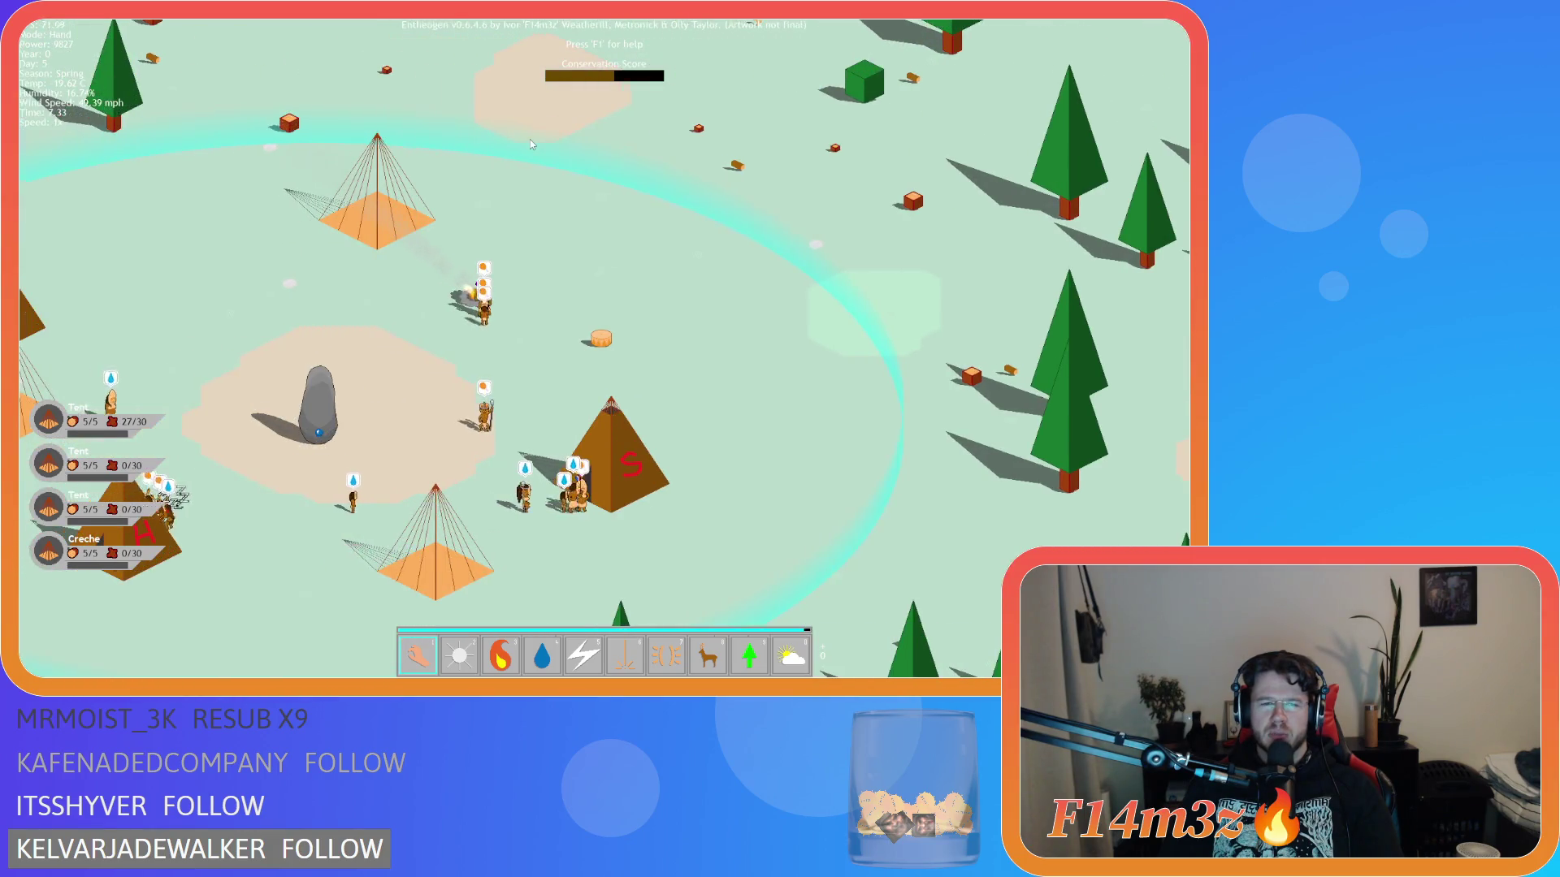
key("d")
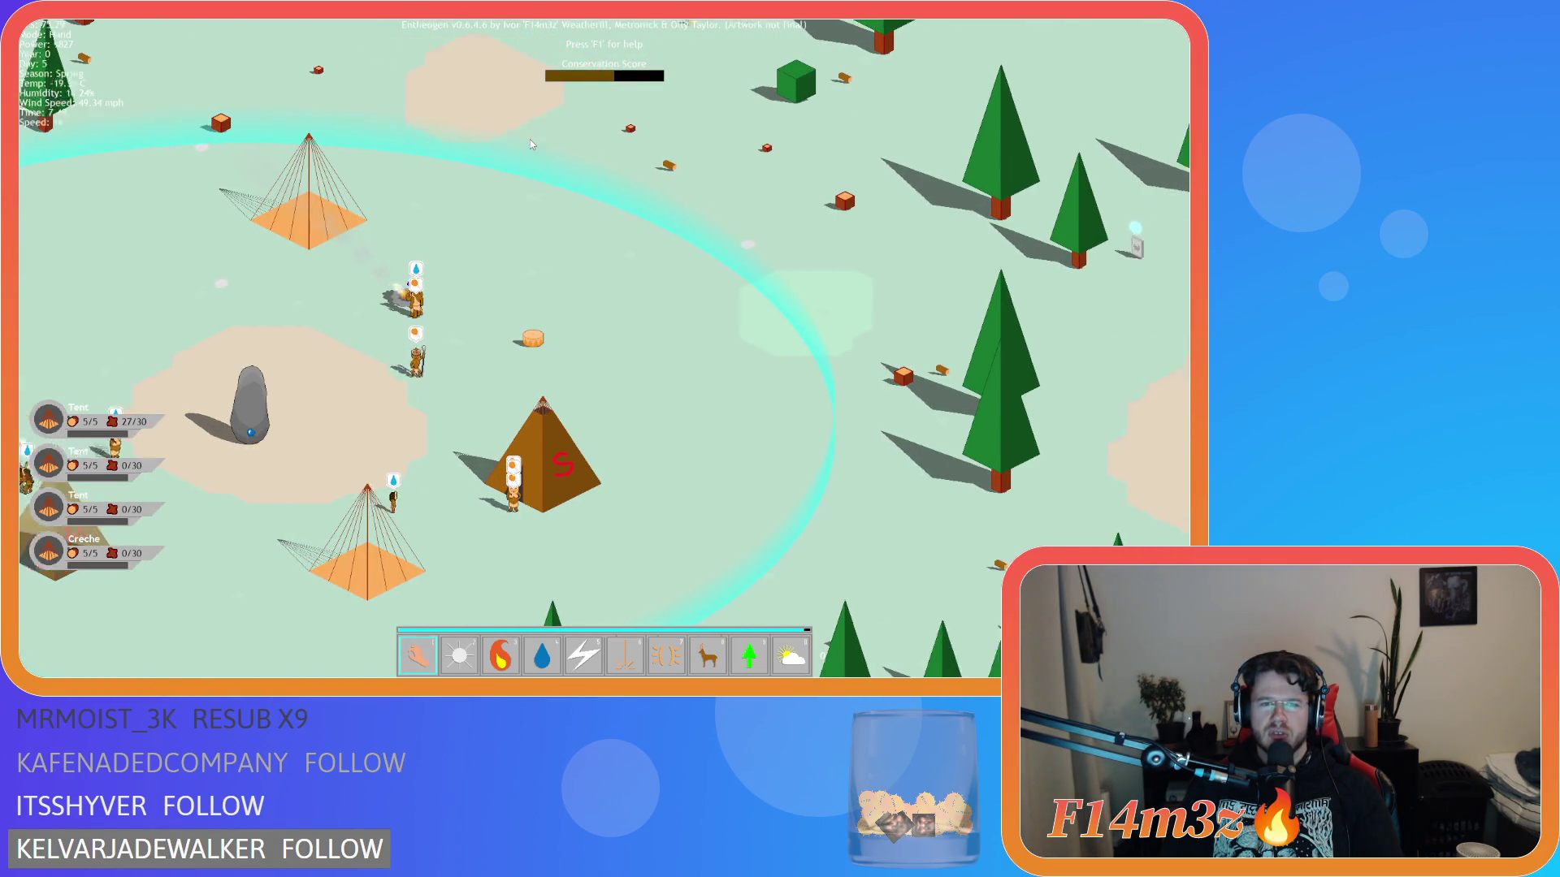
key("d")
key("s")
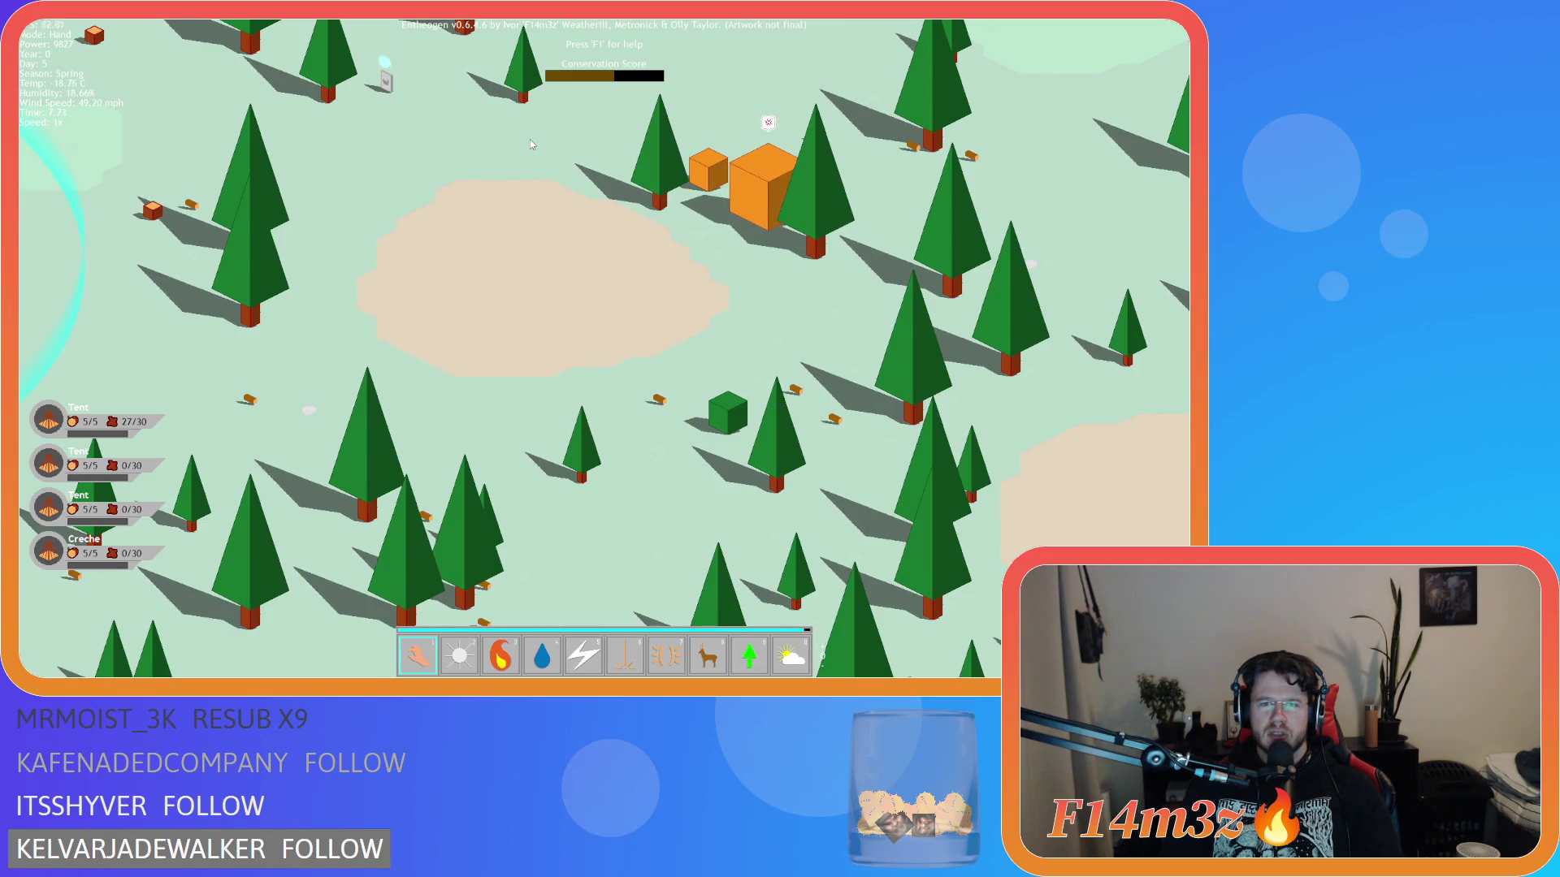
key("a")
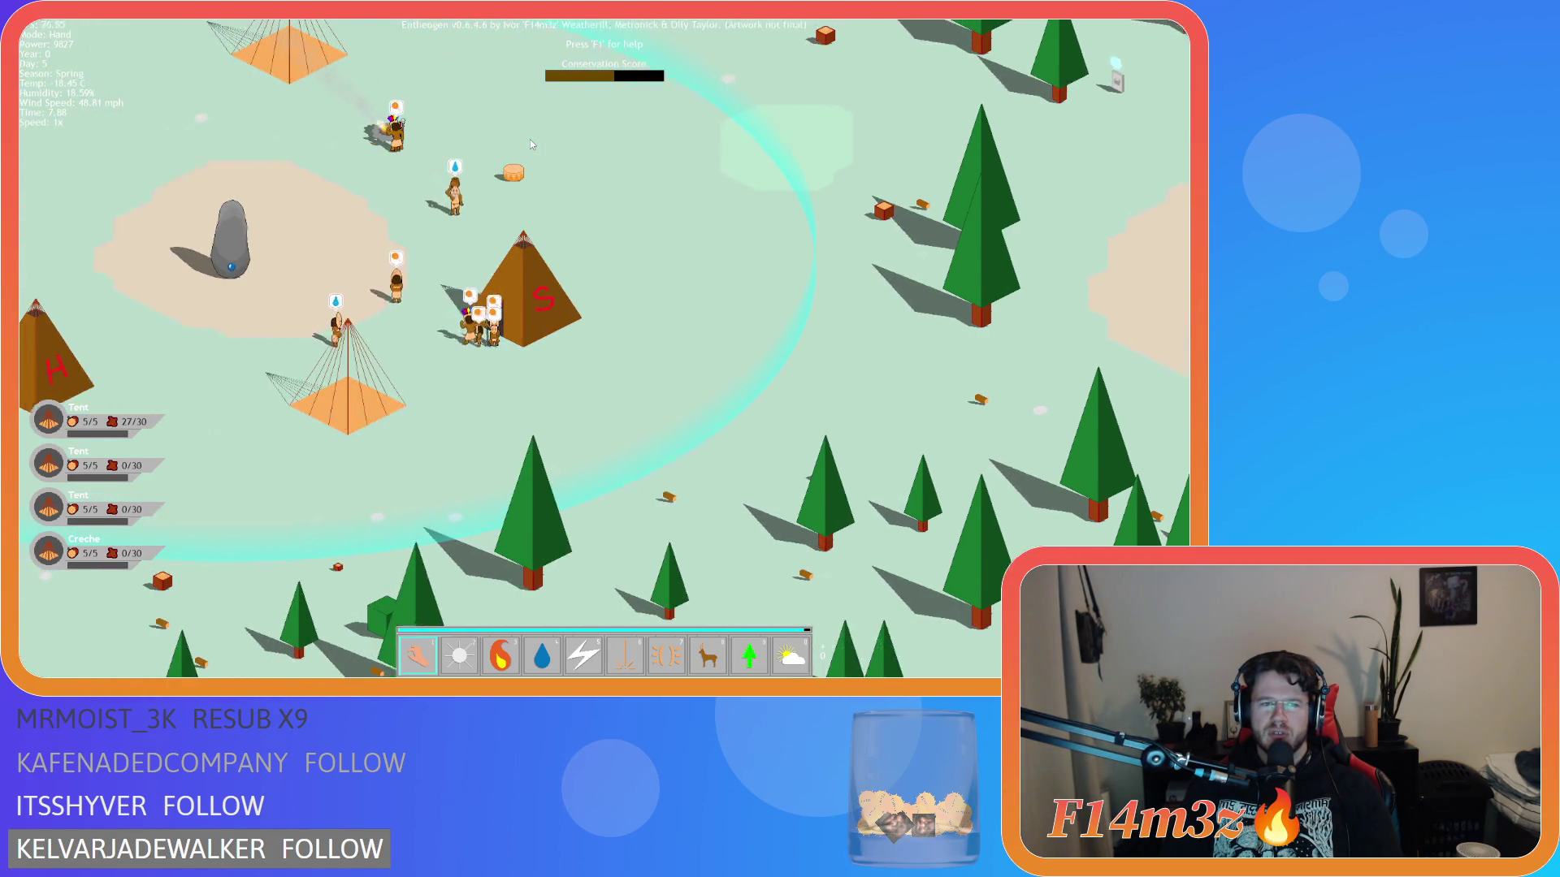
key("w")
key("a")
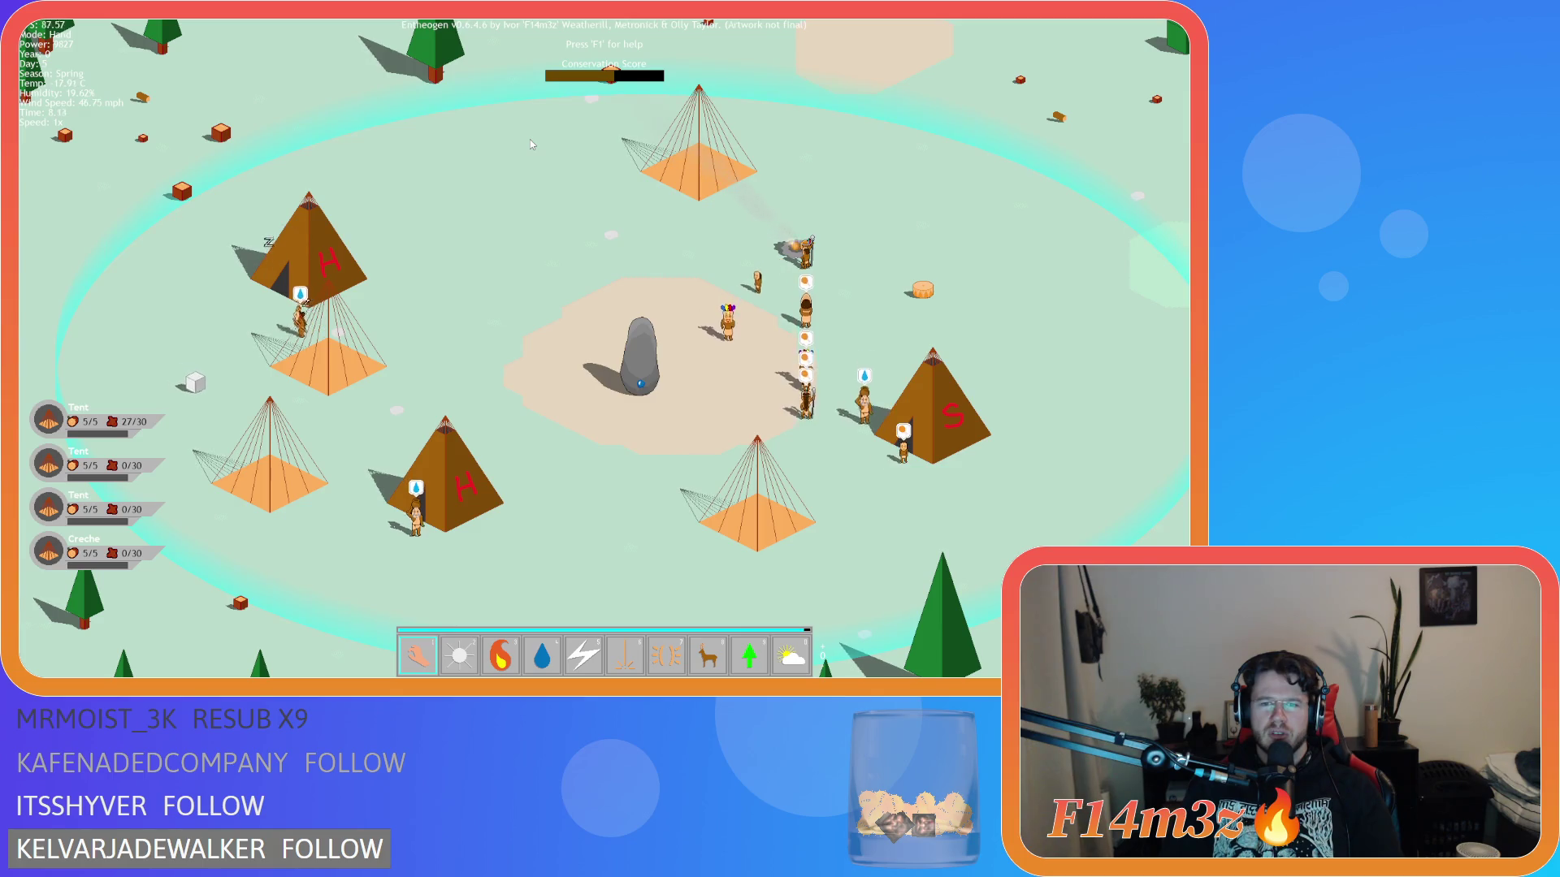
key("s")
scroll(530, 138, "down", 5)
- Zoom and pan across the forest toward the river and back to the camp
key("d")
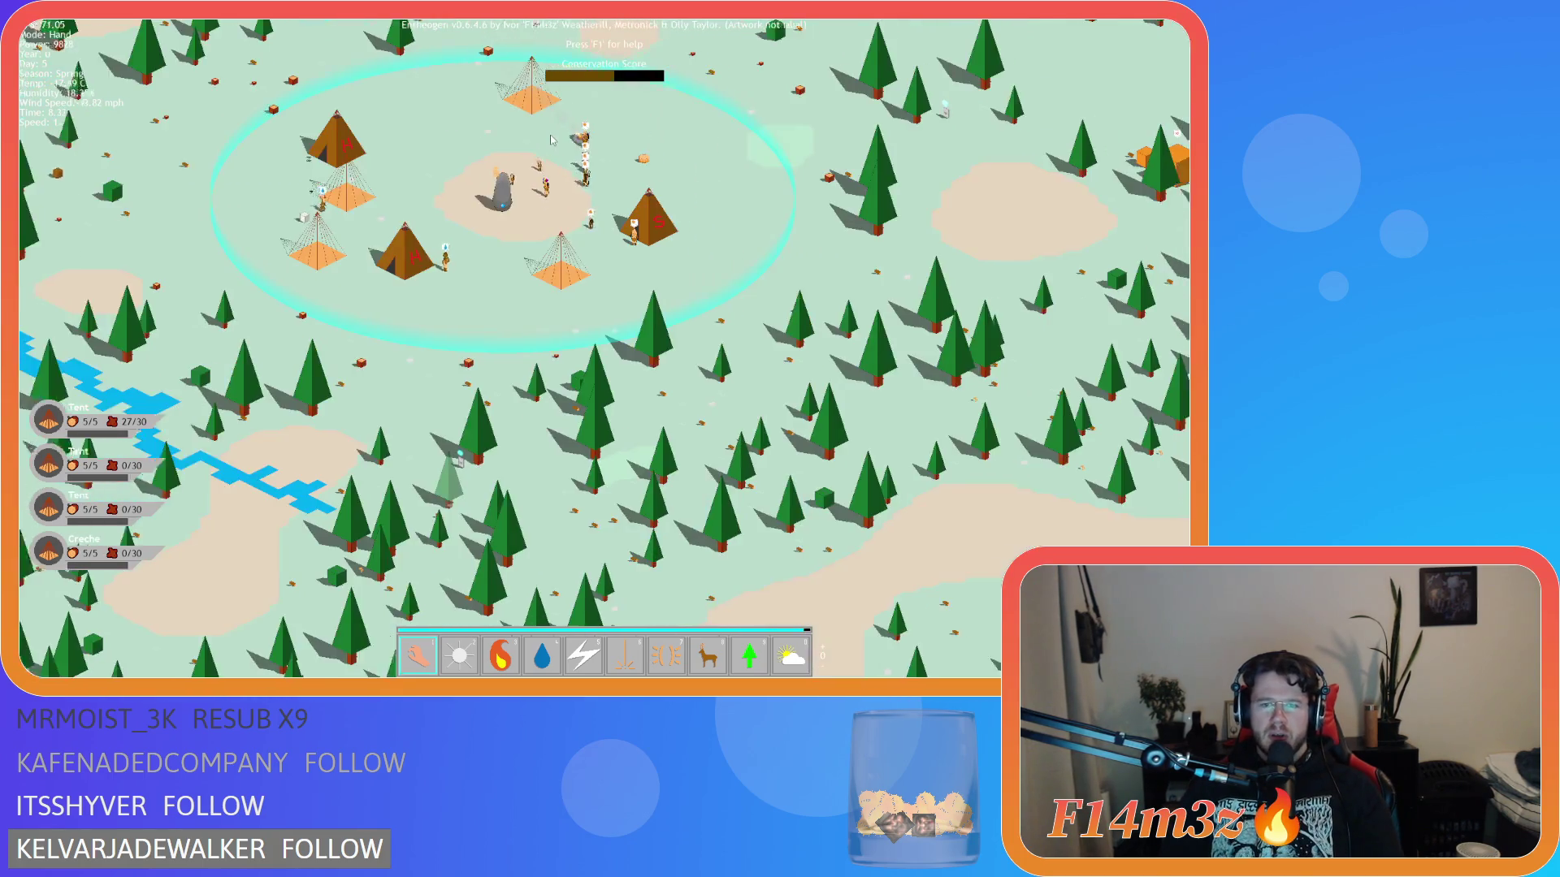
scroll(551, 141, "down", 5)
scroll(488, 244, "up", 5)
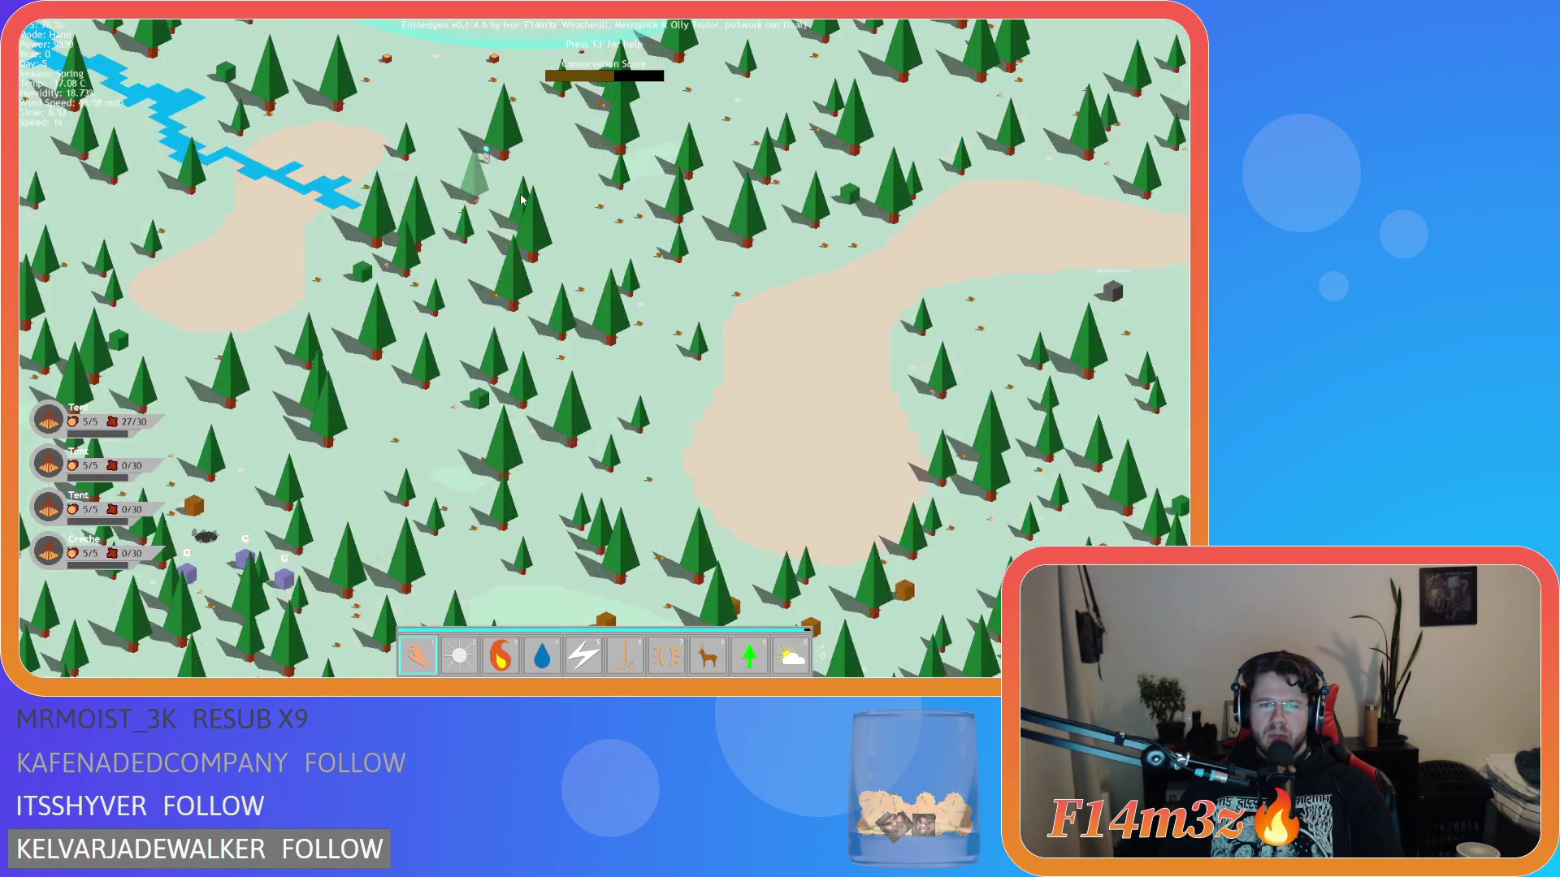
key("s")
key("a")
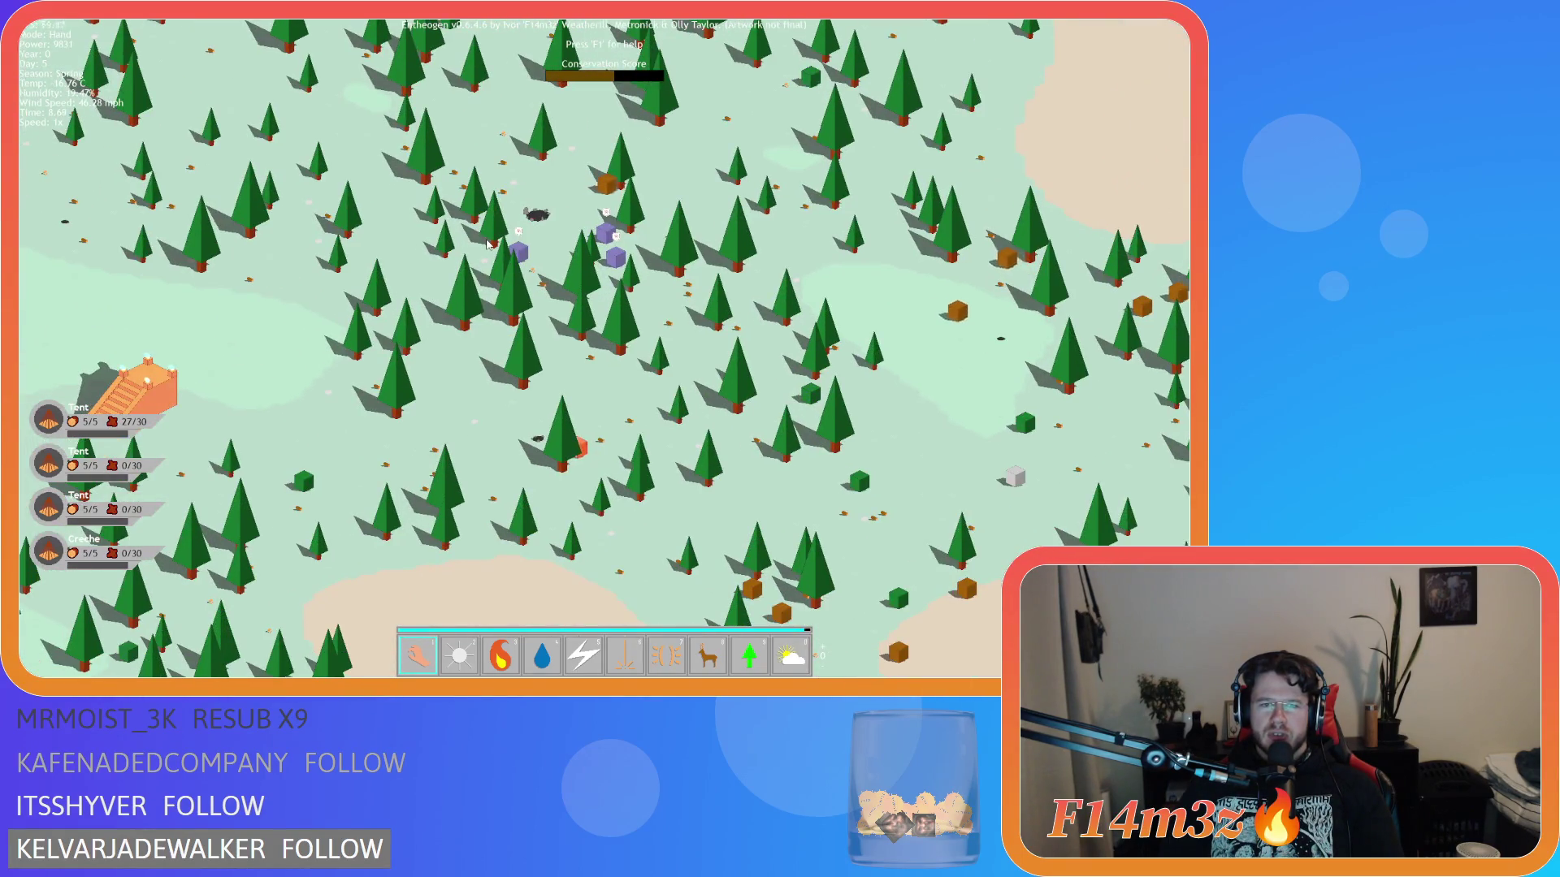
scroll(487, 243, "down", 2)
key("w")
scroll(471, 268, "up", 8)
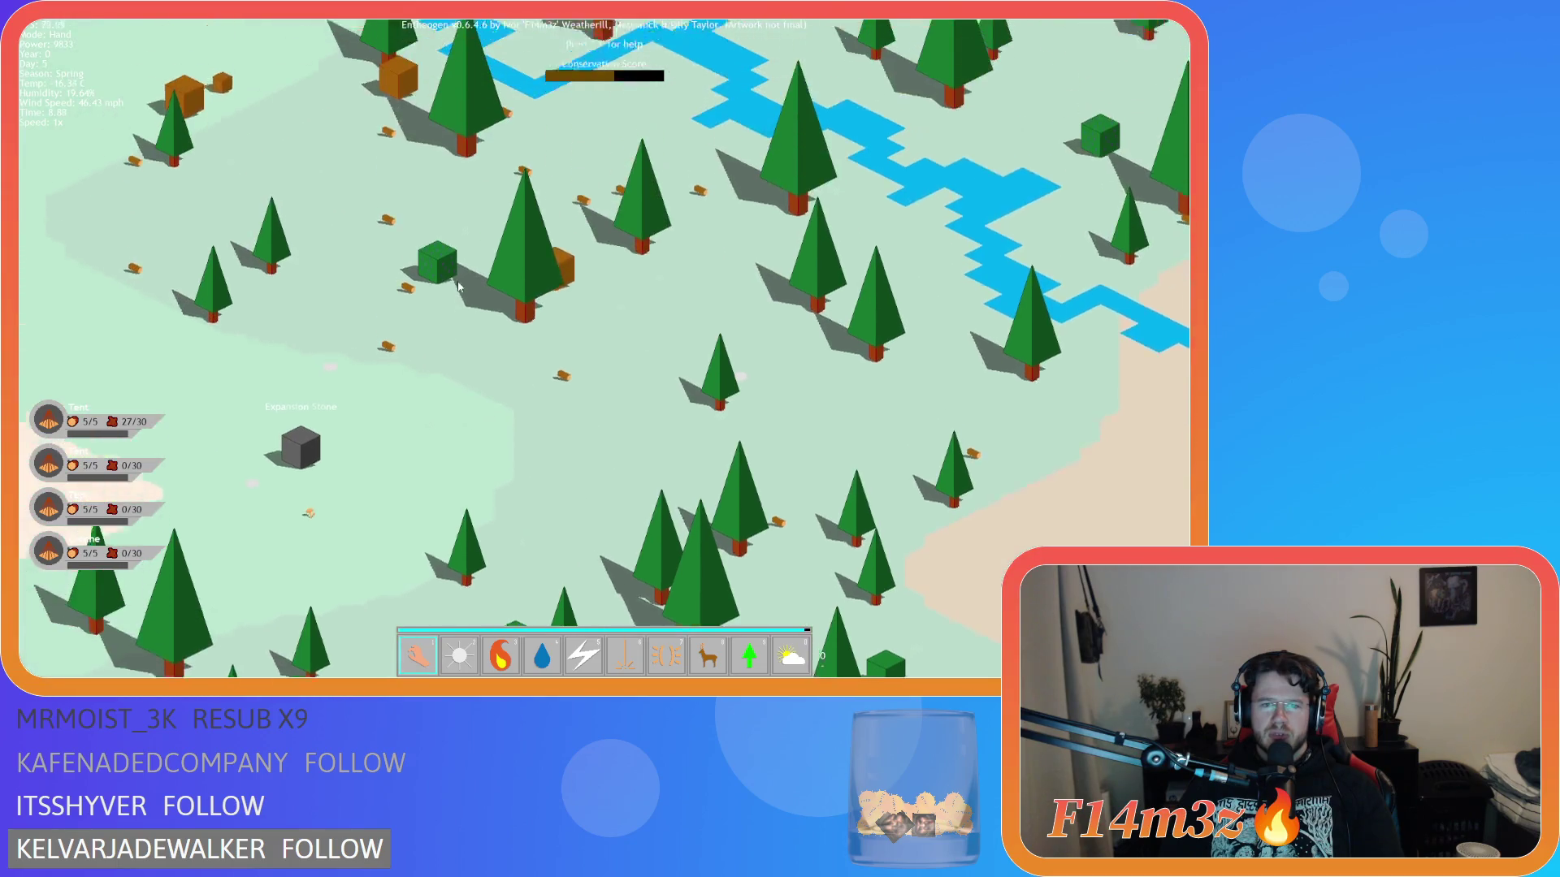
scroll(459, 286, "down", 3)
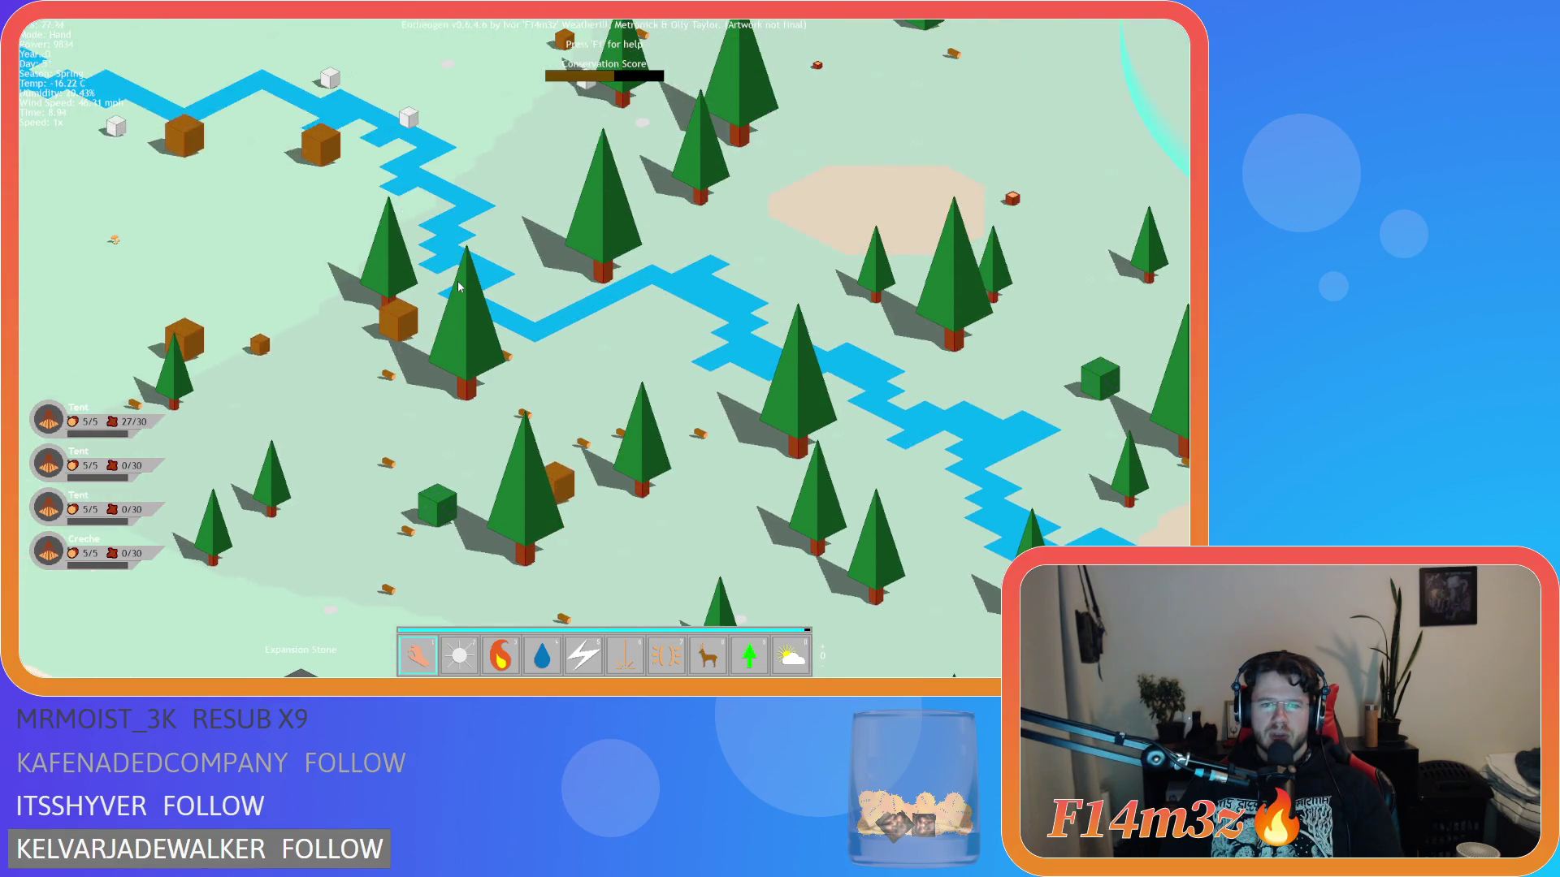
key("d")
scroll(459, 286, "up", 2)
scroll(459, 286, "up", 2)
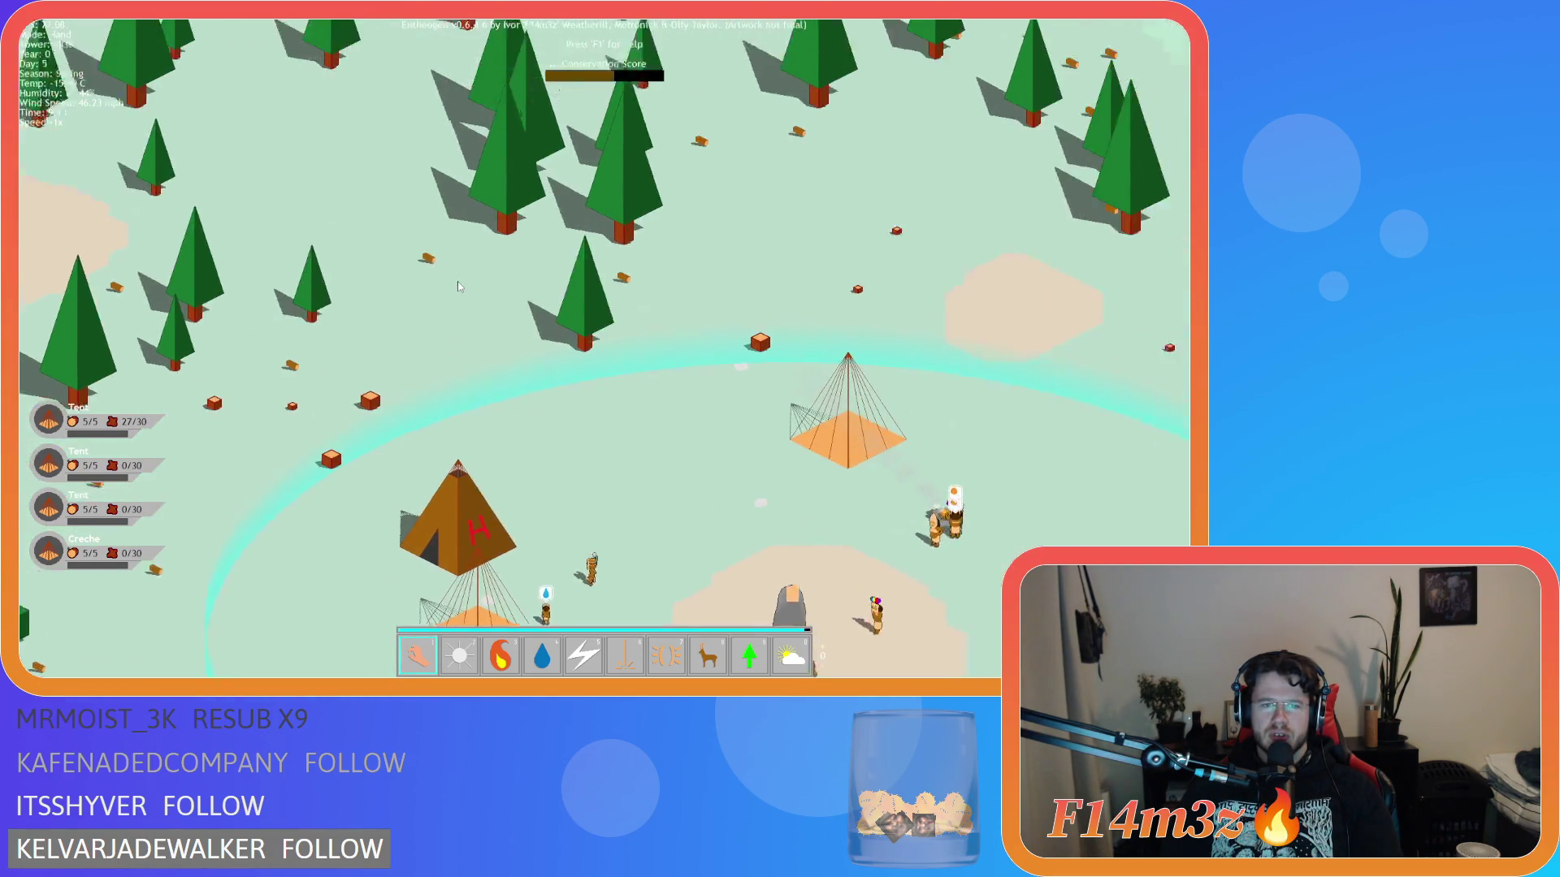
scroll(459, 285, "down", 3)
- Survey the river and lakes, then quit the playtest with Escape and Y
key("d")
scroll(459, 286, "up", 4)
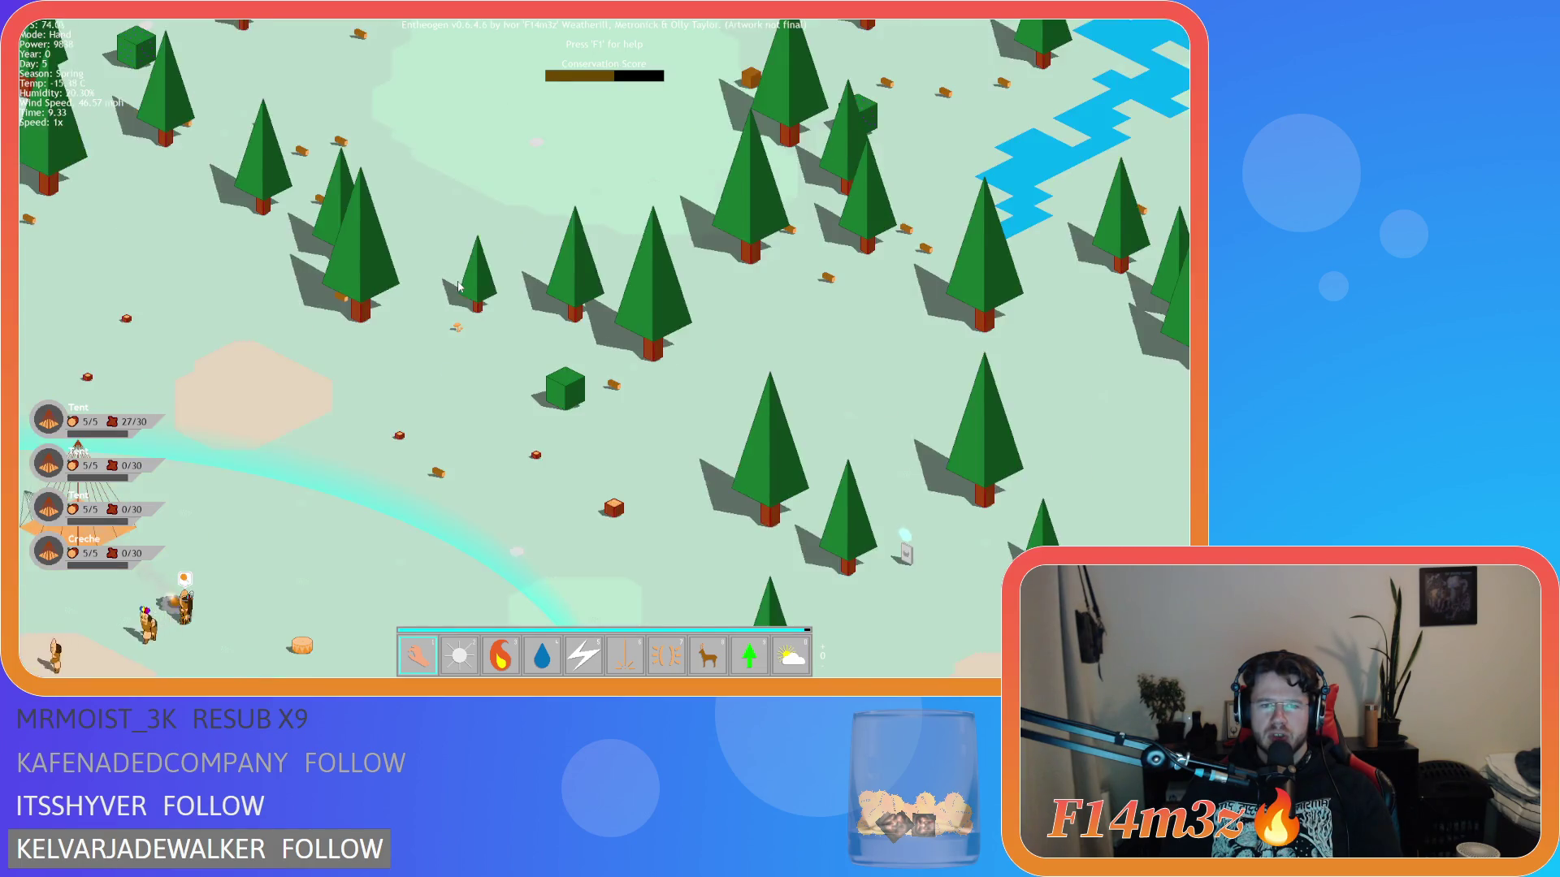
scroll(459, 286, "down", 3)
key("w")
scroll(459, 286, "up", 2)
scroll(459, 286, "down", 3)
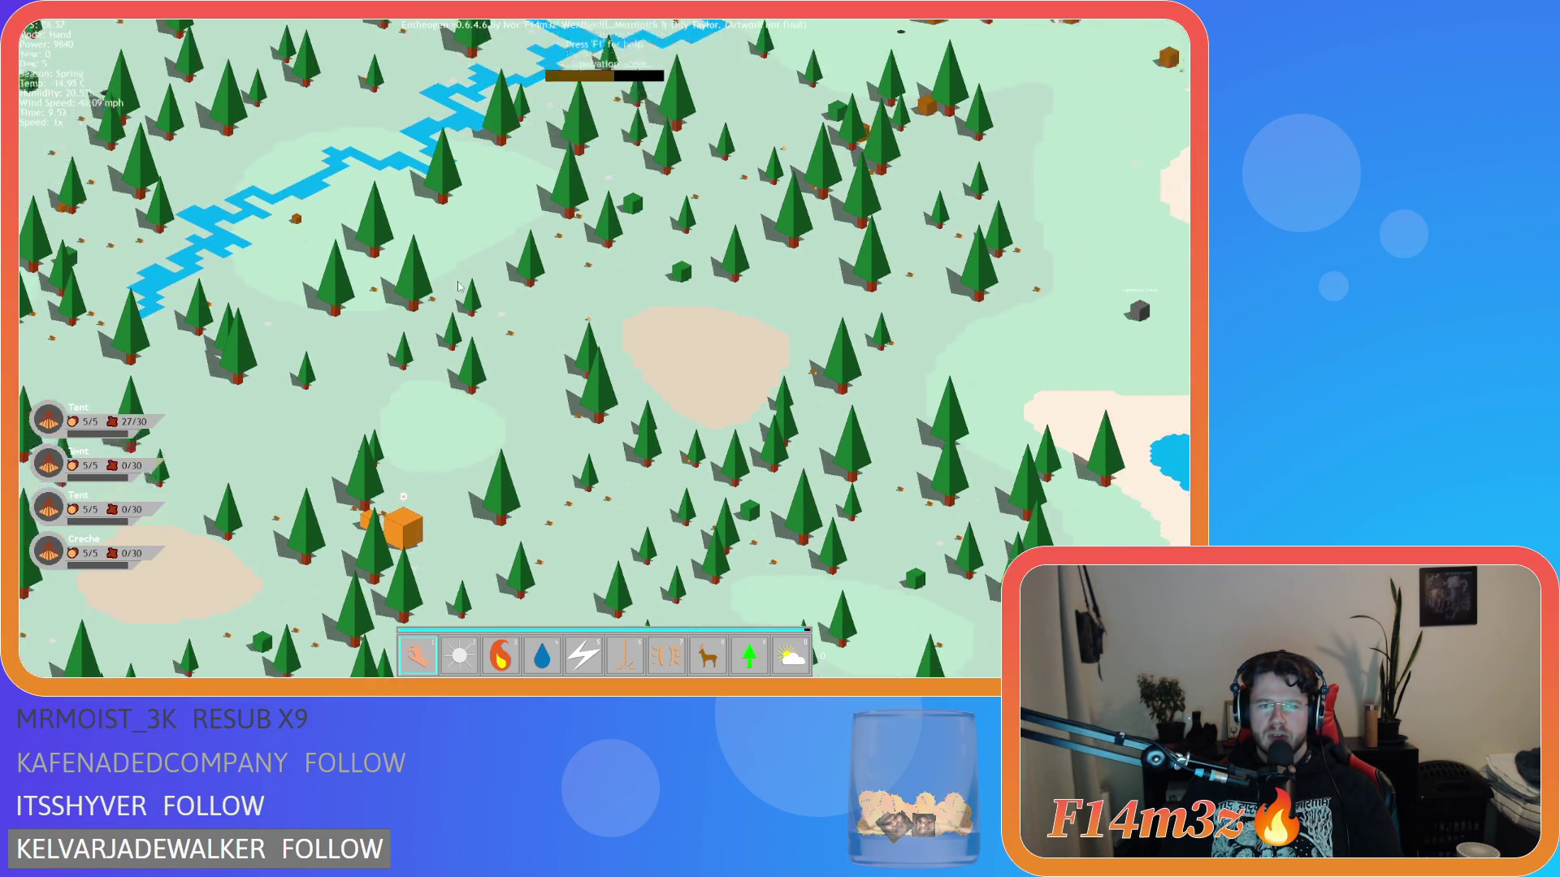
scroll(459, 286, "up", 3)
scroll(459, 286, "down", 2)
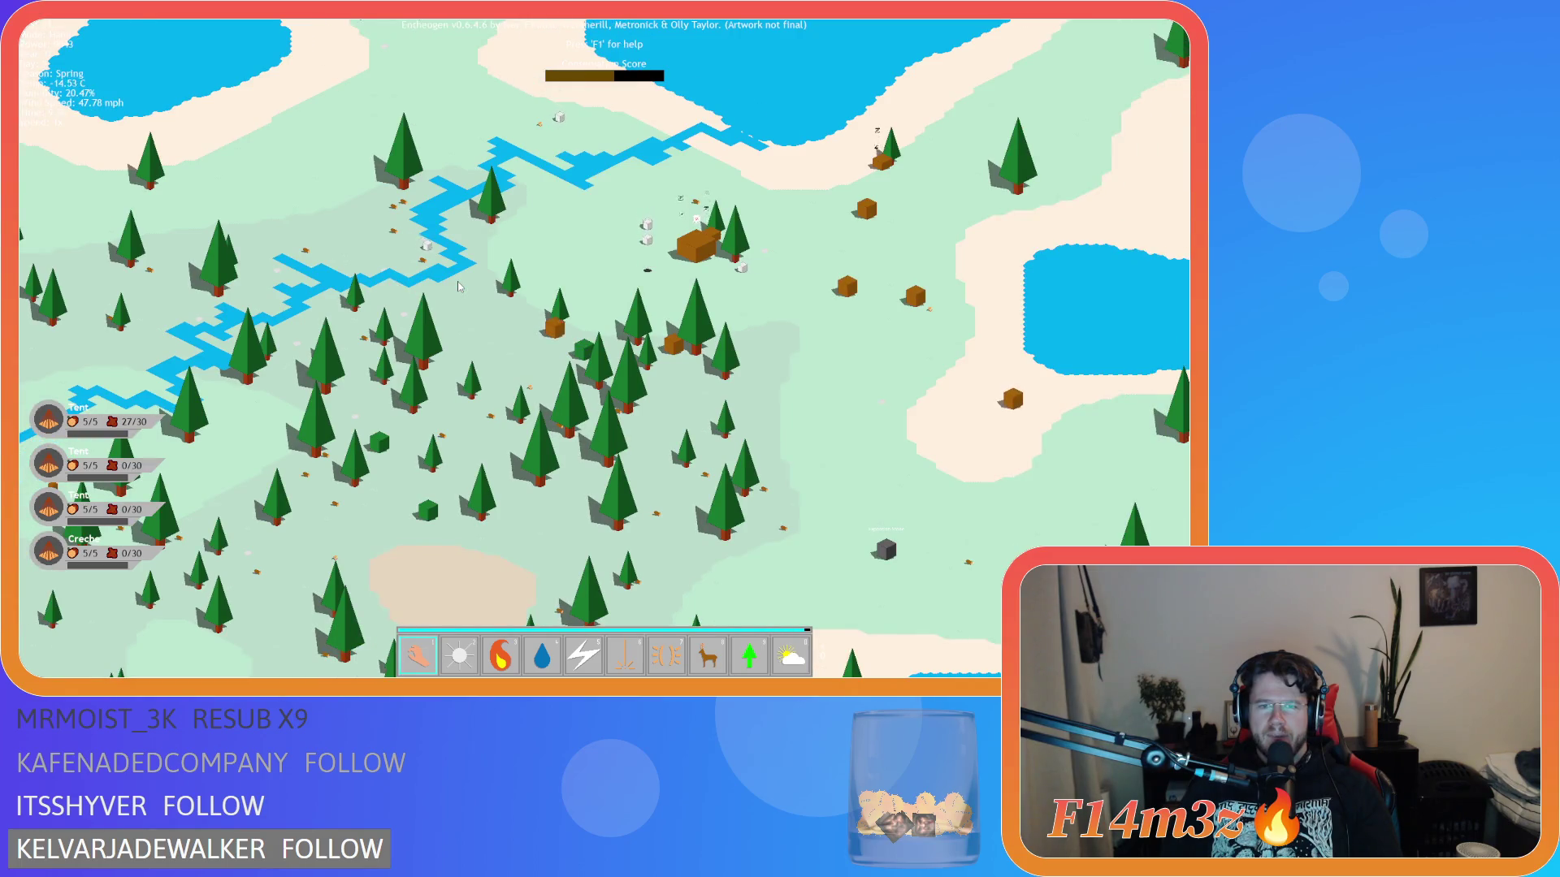
scroll(459, 286, "up", 4)
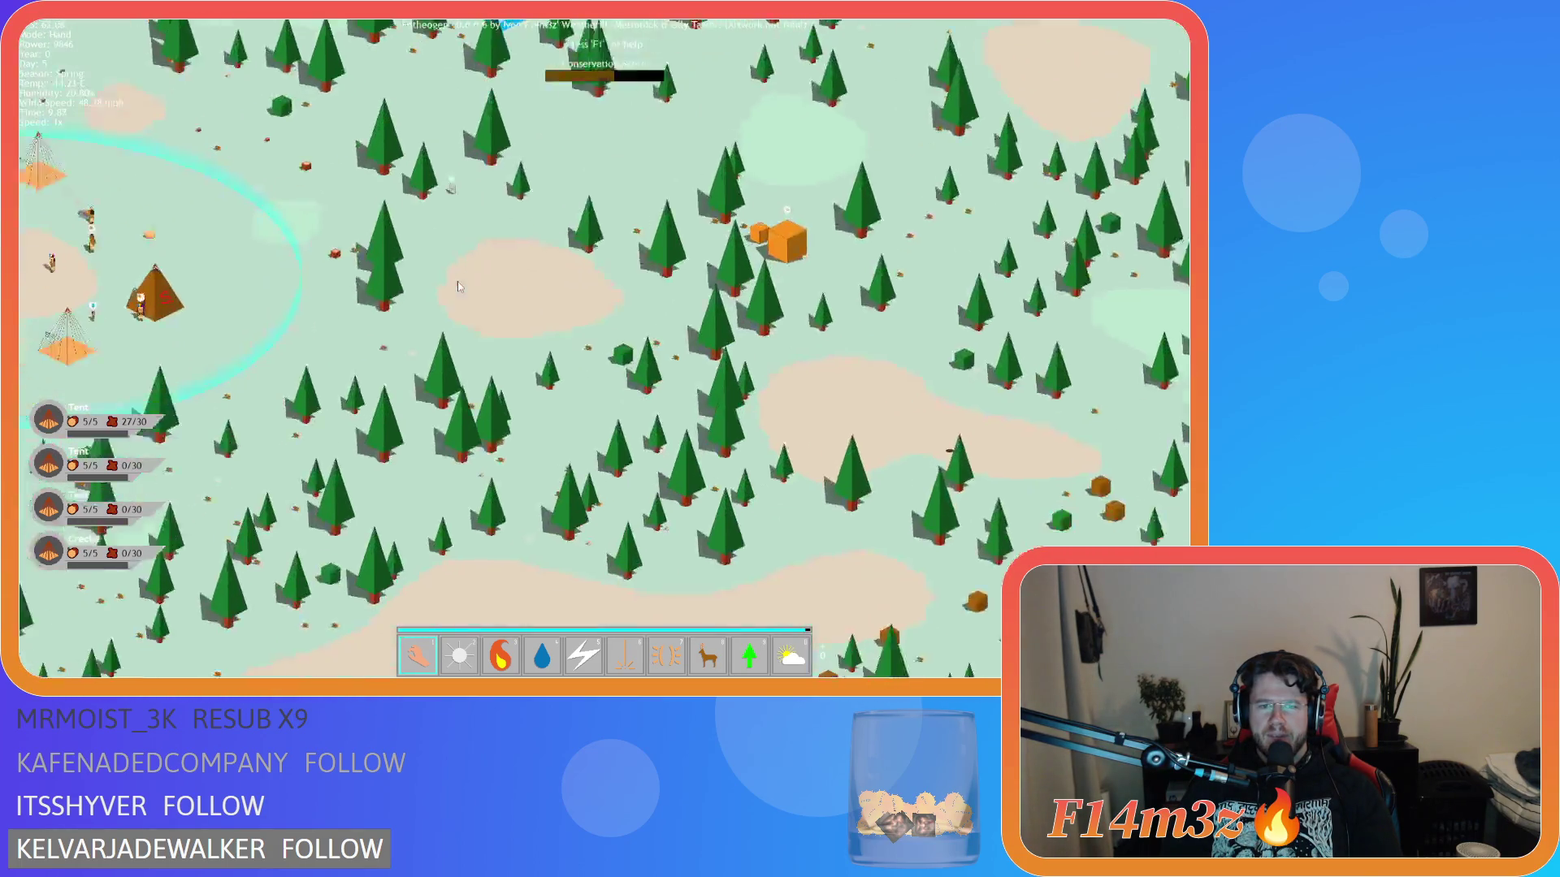
scroll(459, 286, "down", 3)
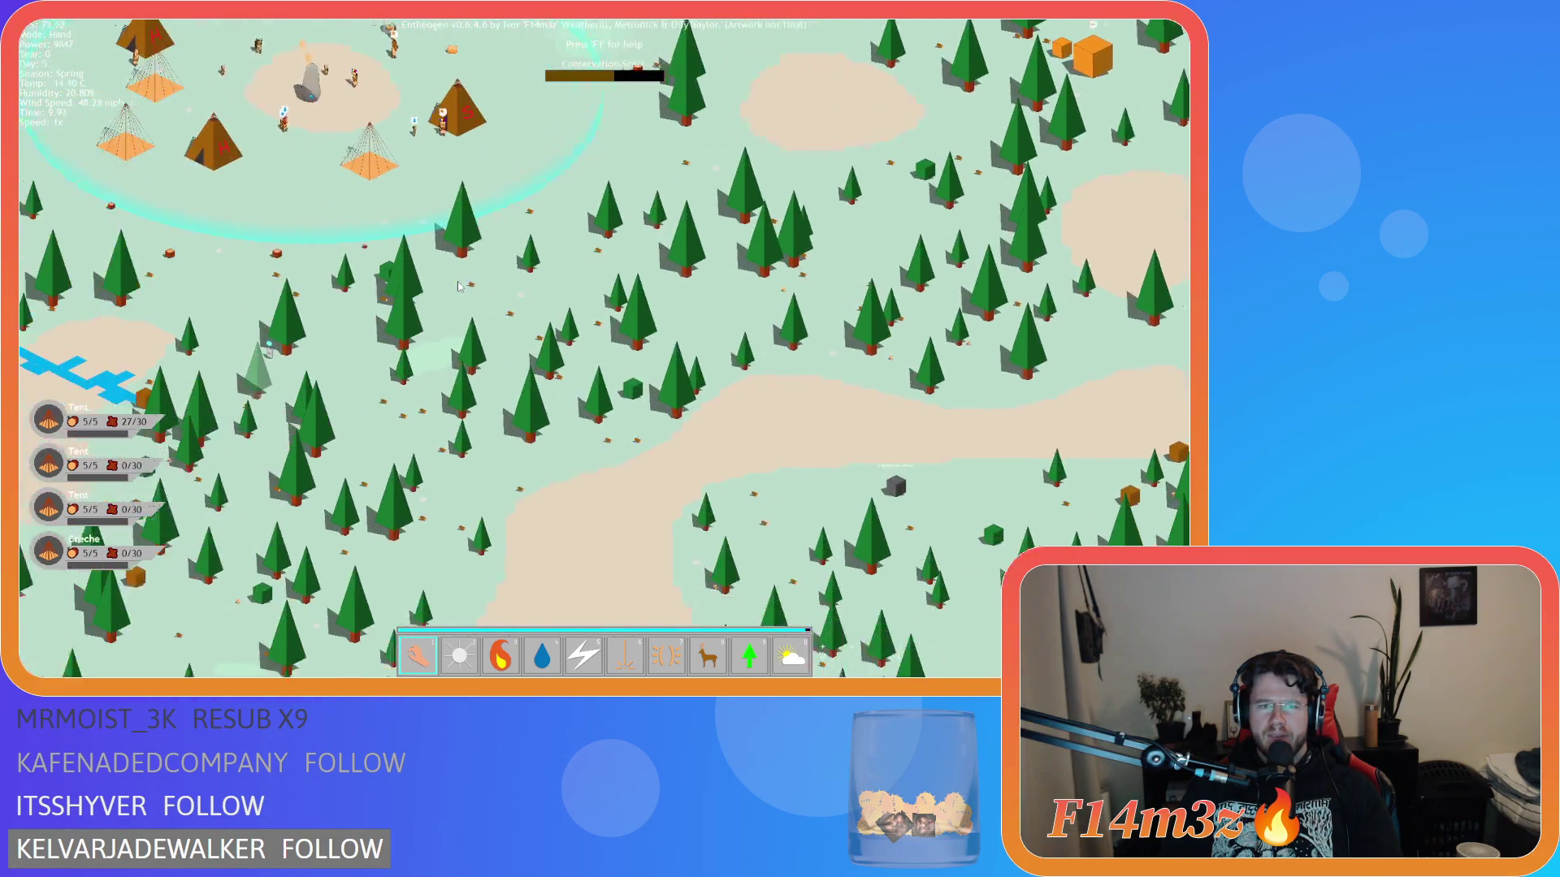
scroll(459, 286, "up", 3)
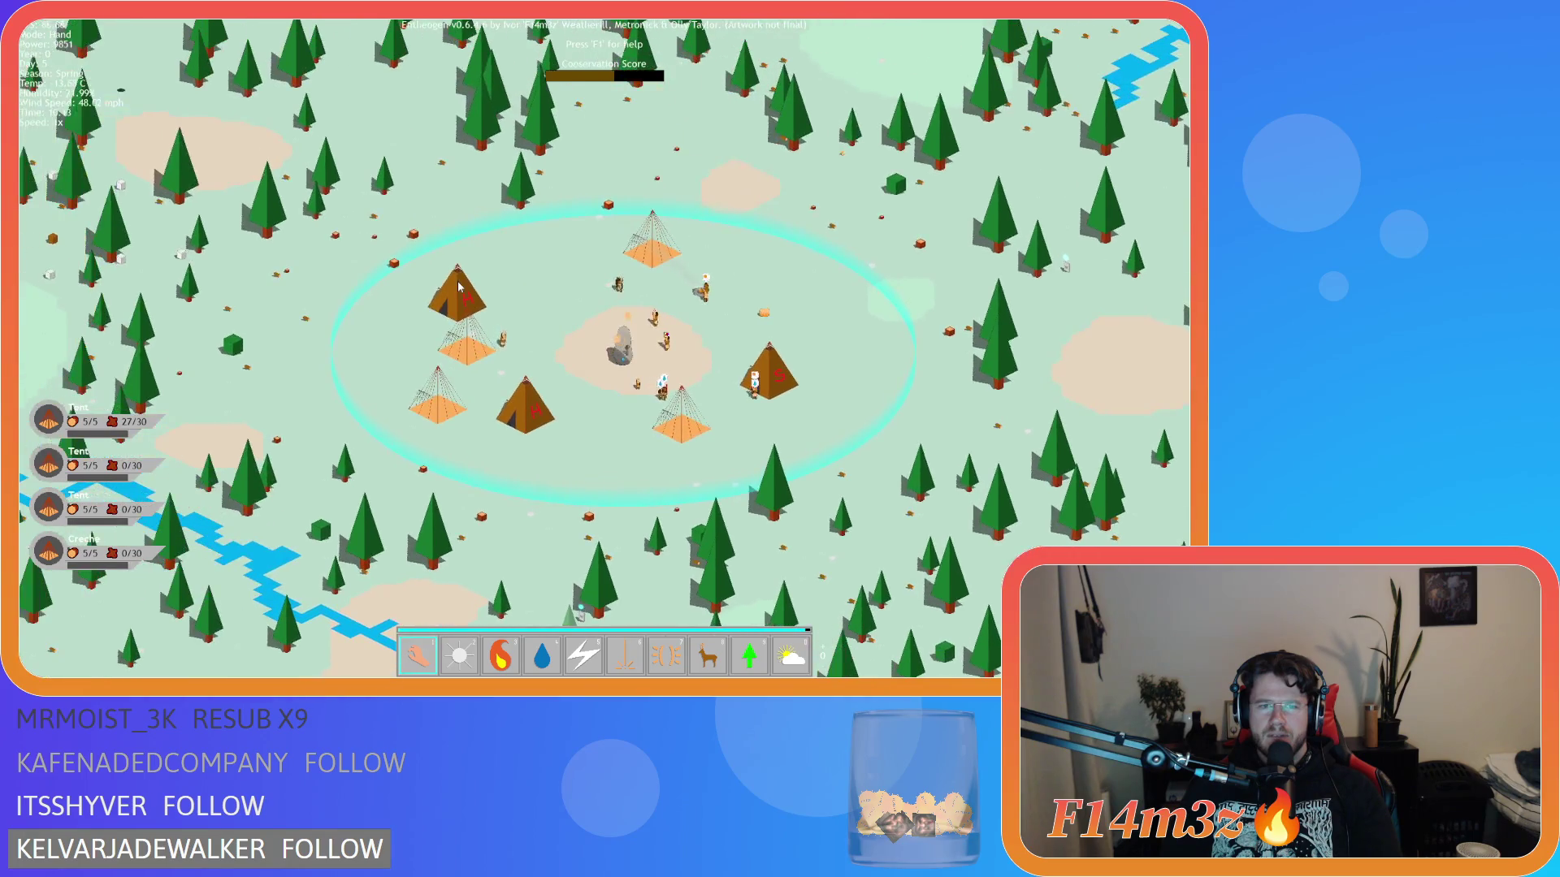
scroll(459, 286, "up", 3)
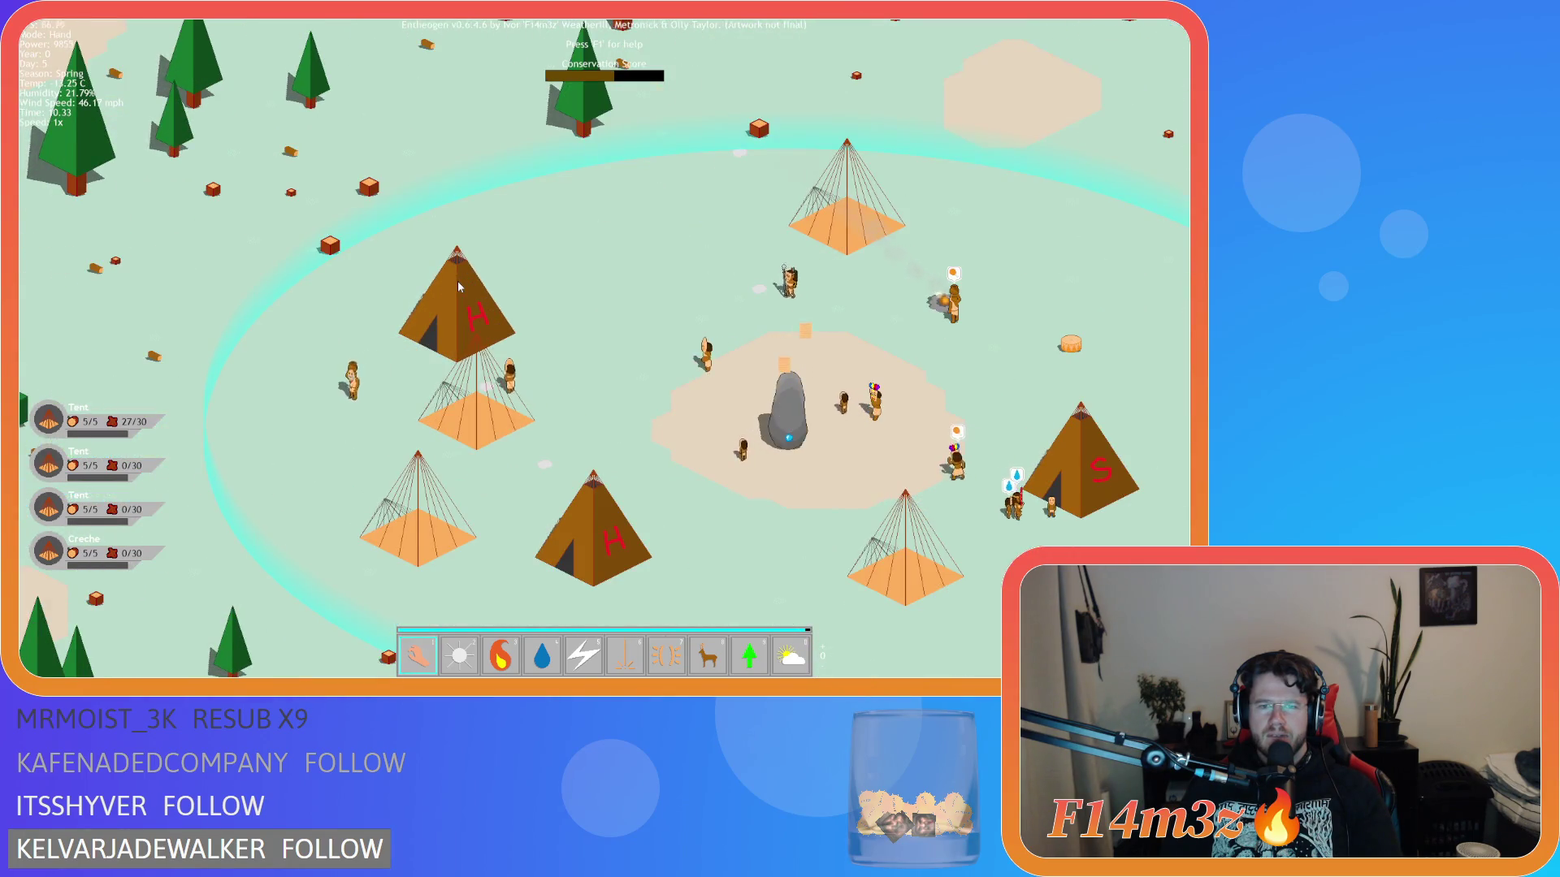
scroll(457, 281, "down", 3)
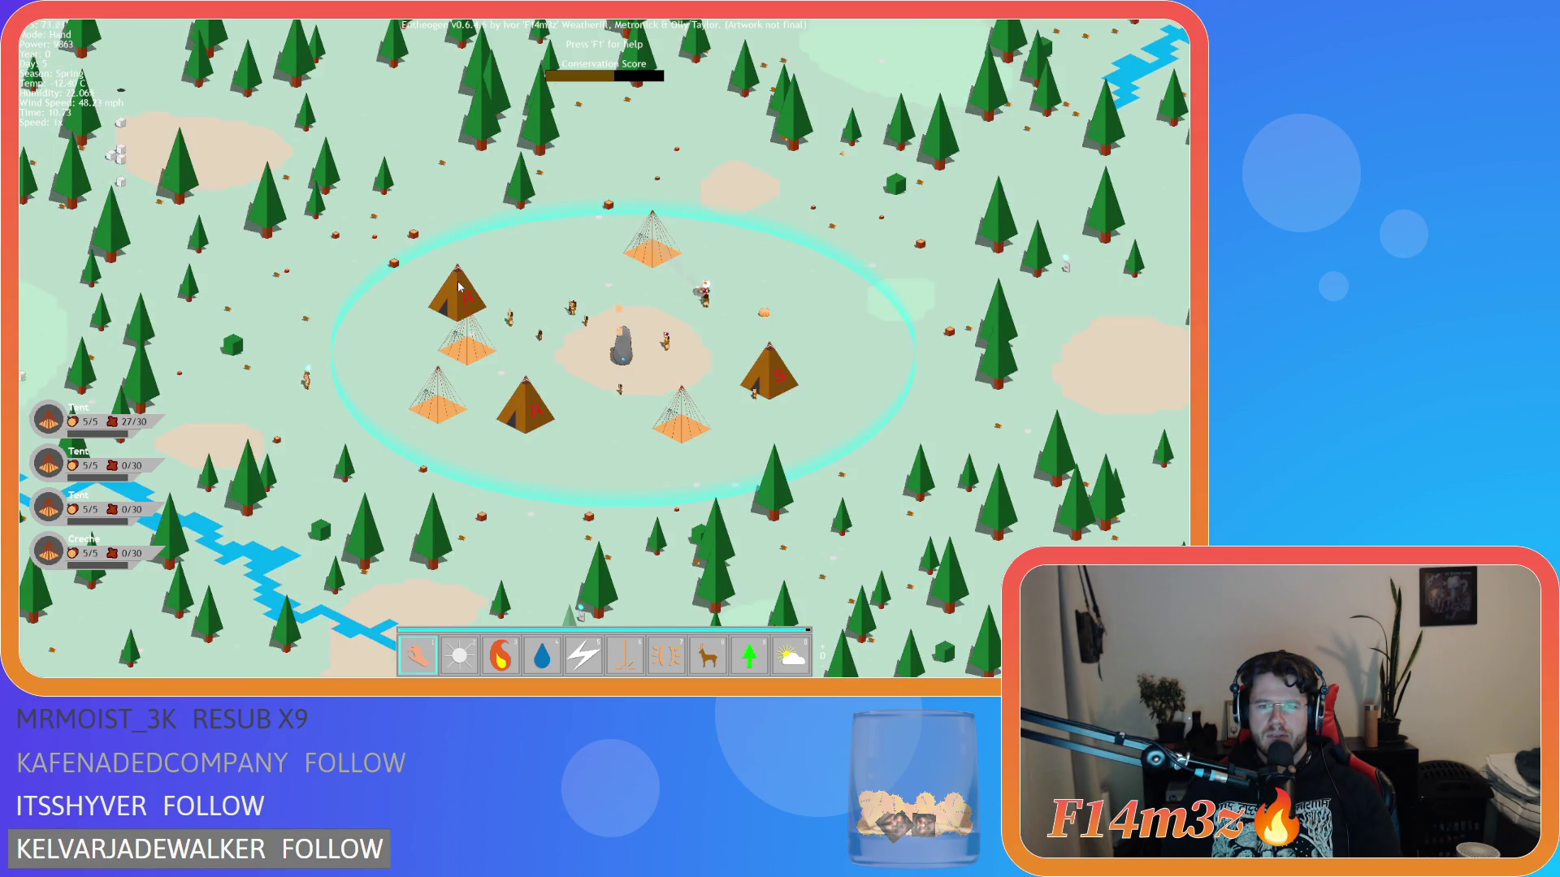
key("Escape")
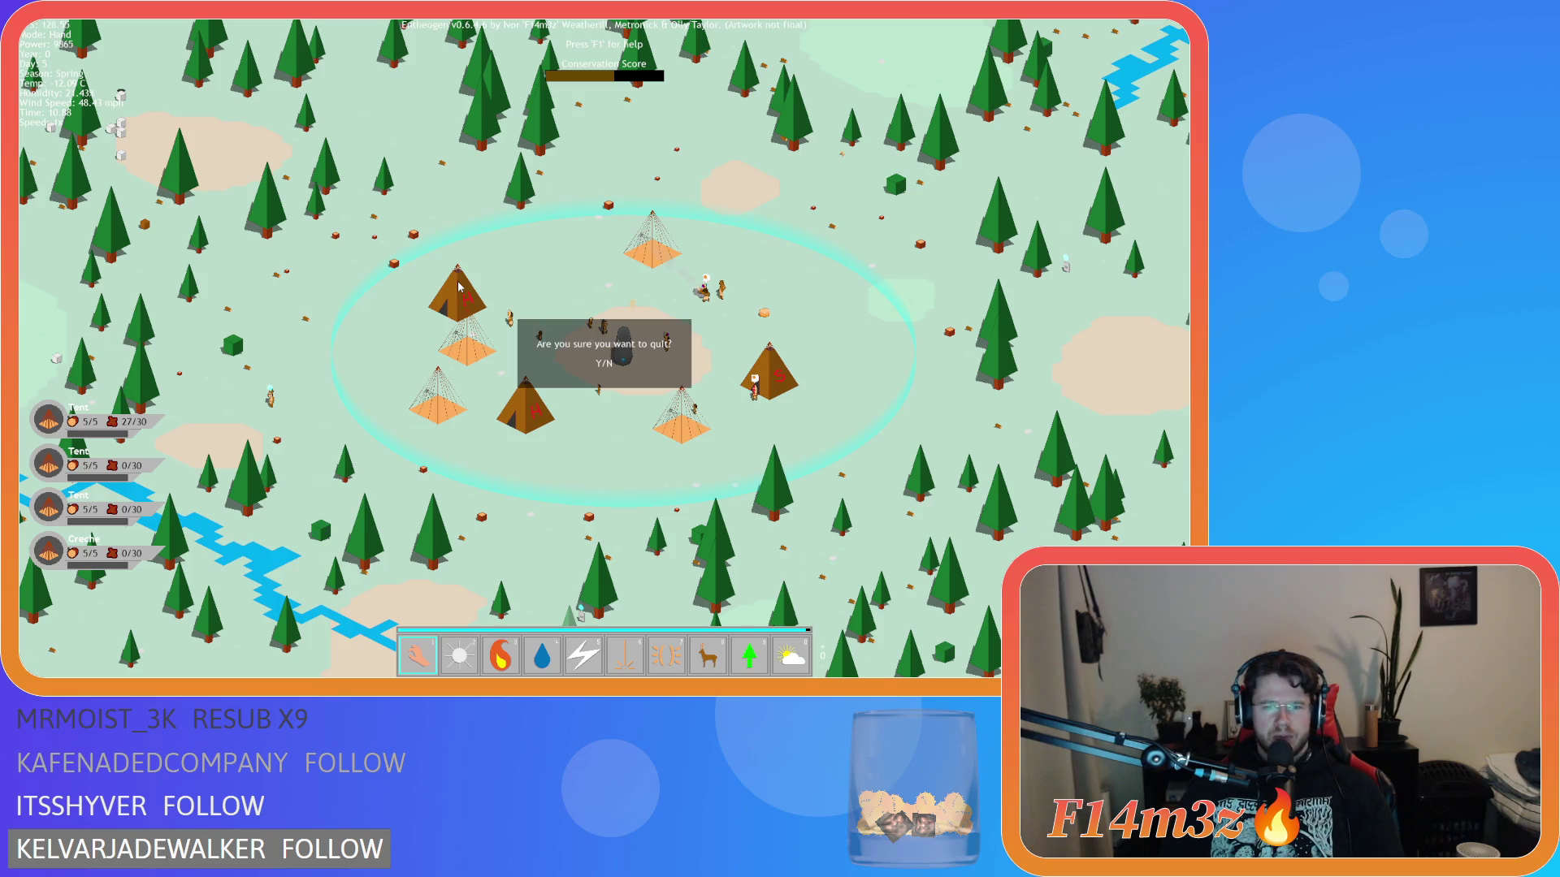
key("y")
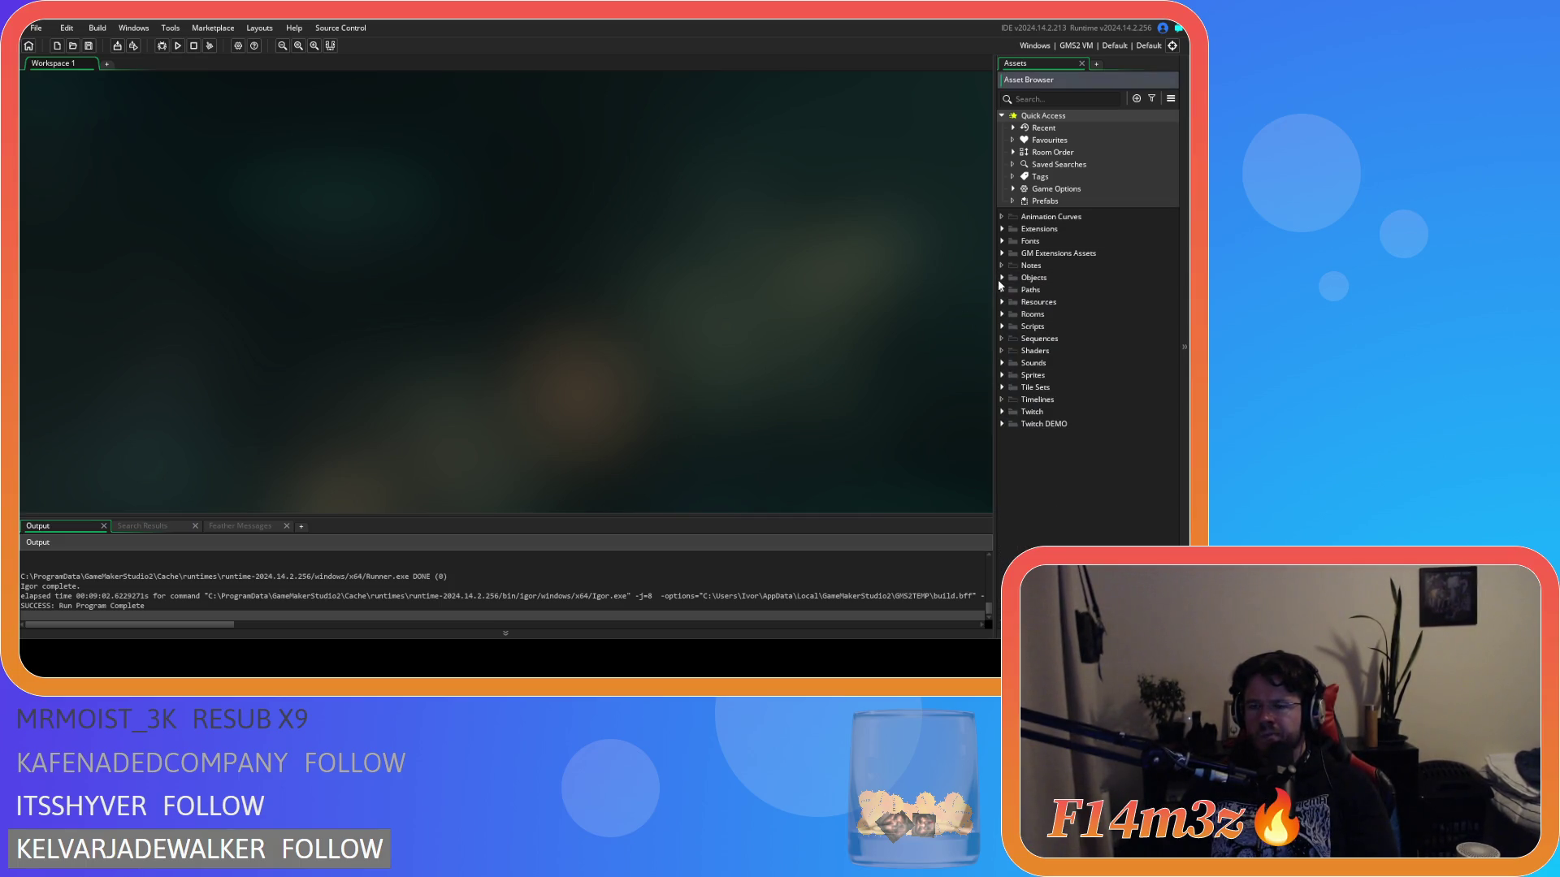
- Open the sc_defineRooms script from the project's Scripts folder
left_click(1001, 326)
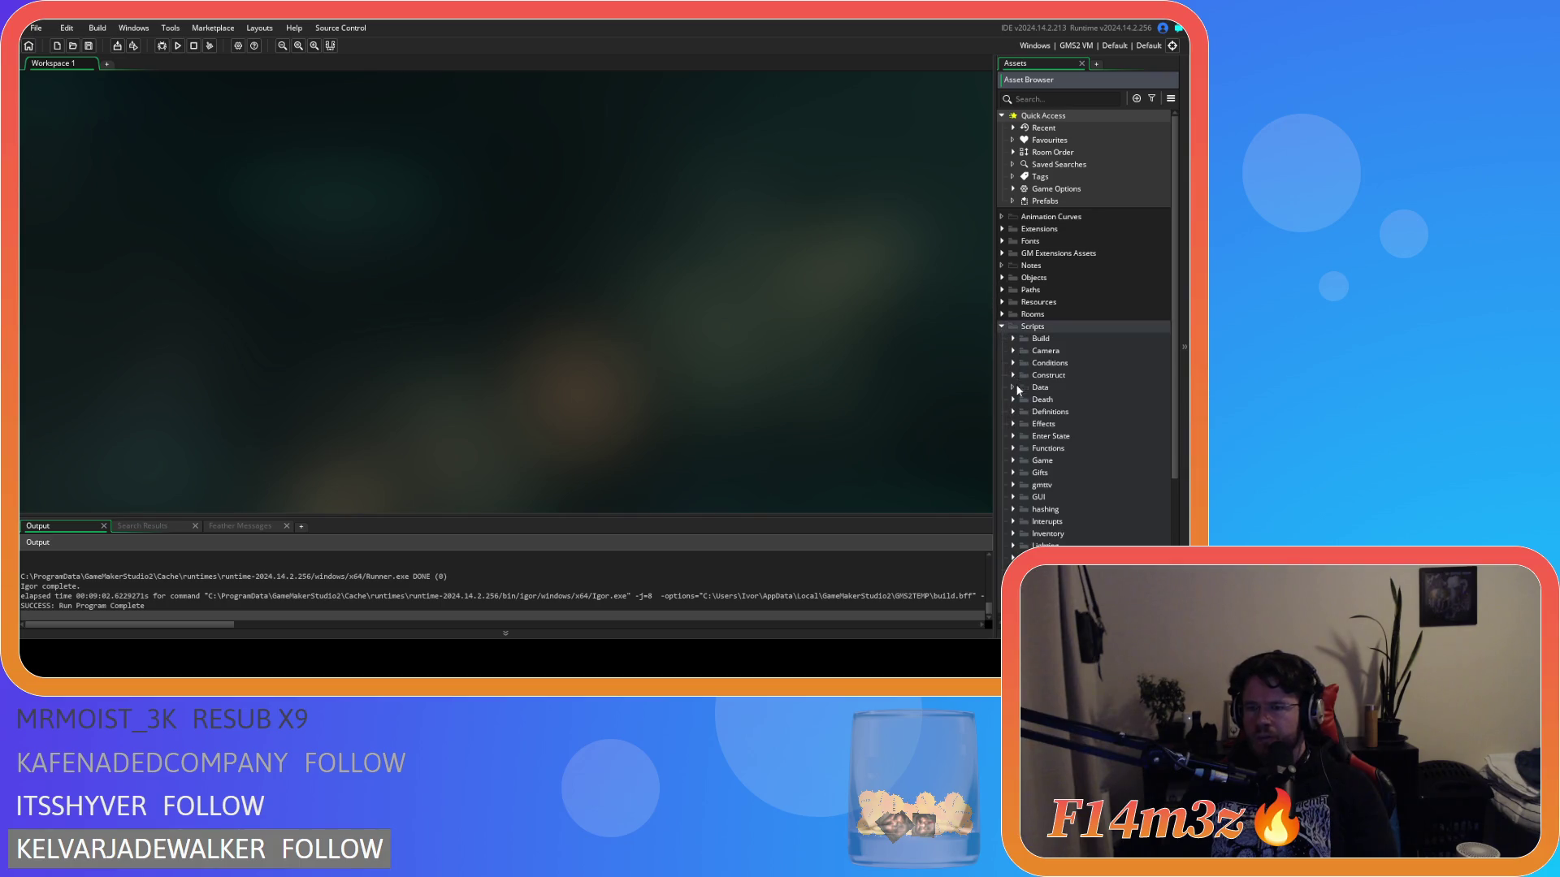
left_click(1013, 412)
double_click(1066, 436)
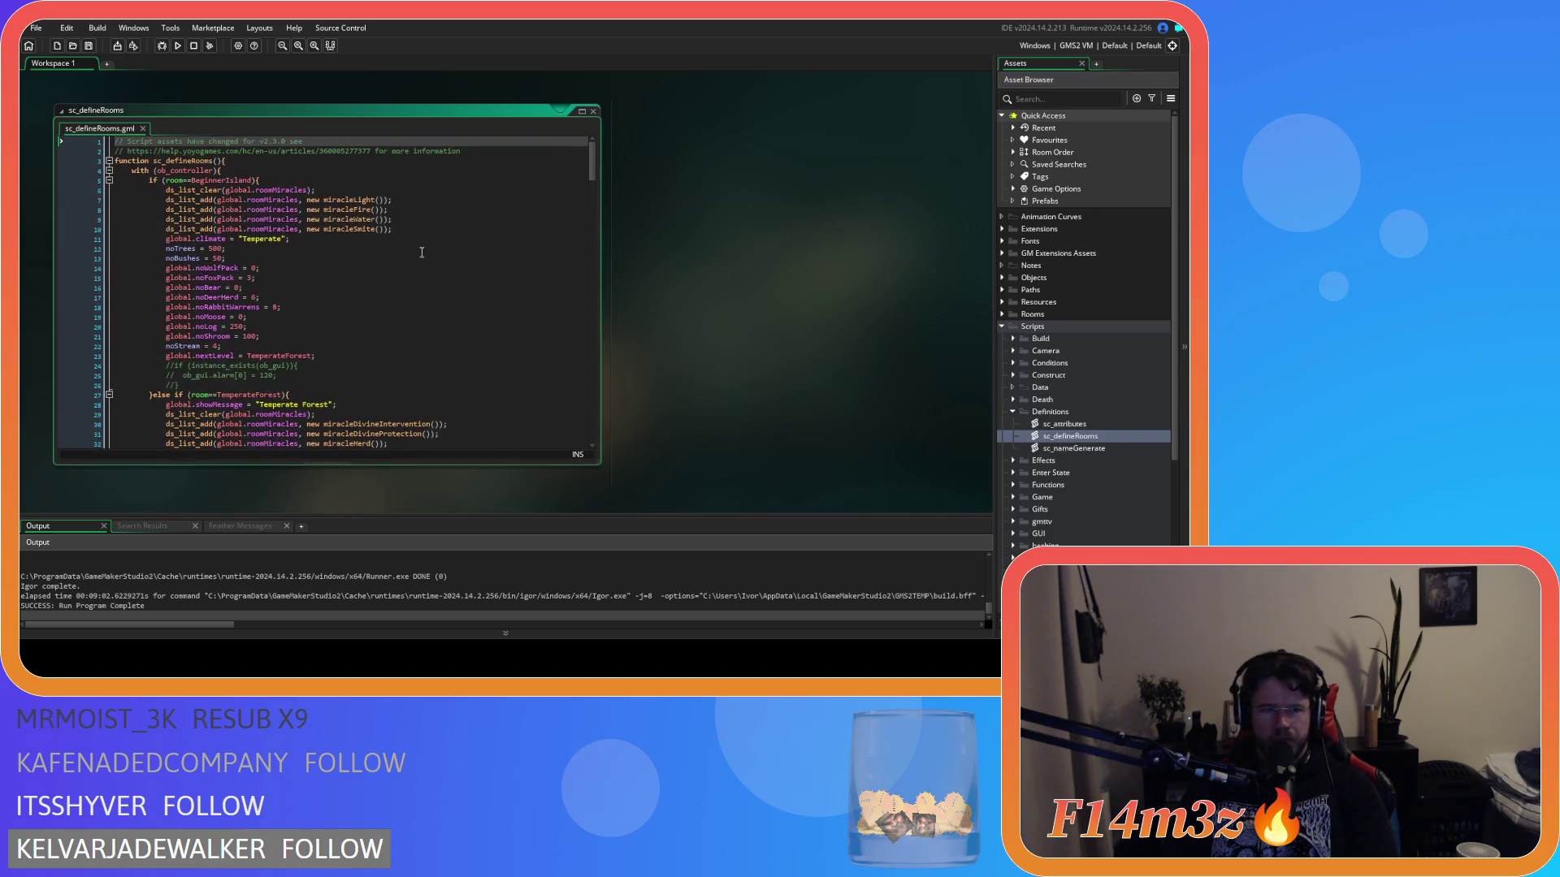
scroll(291, 300, "down", 1)
- Replace the BeginnerIsland global.noLog value of 250 with 100 and save the script
double_click(236, 302)
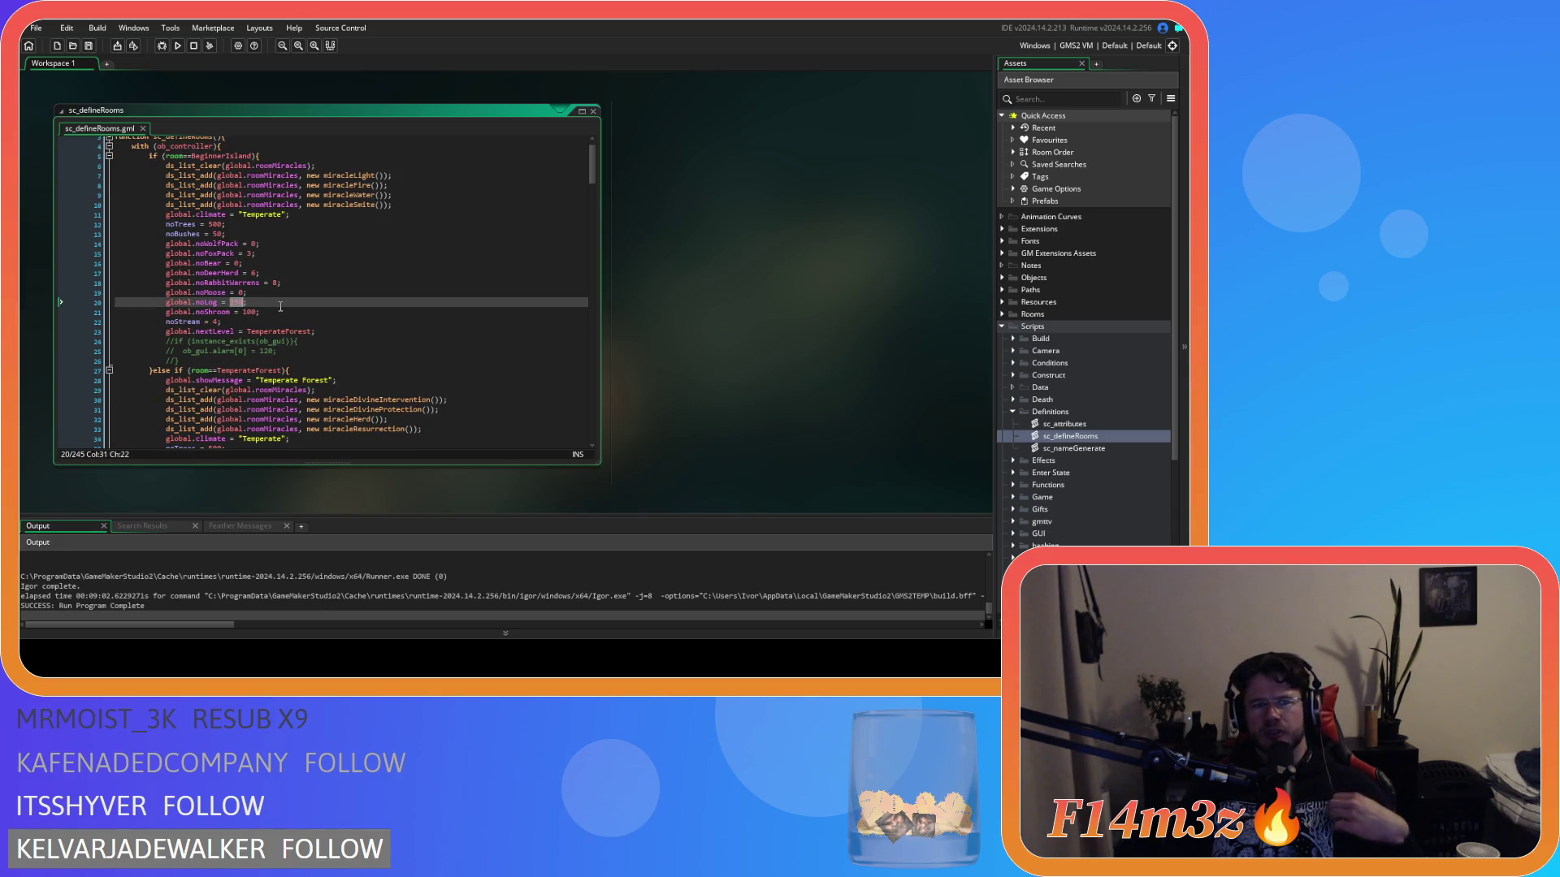
left_click(198, 224)
left_click_drag(247, 302, 210, 303)
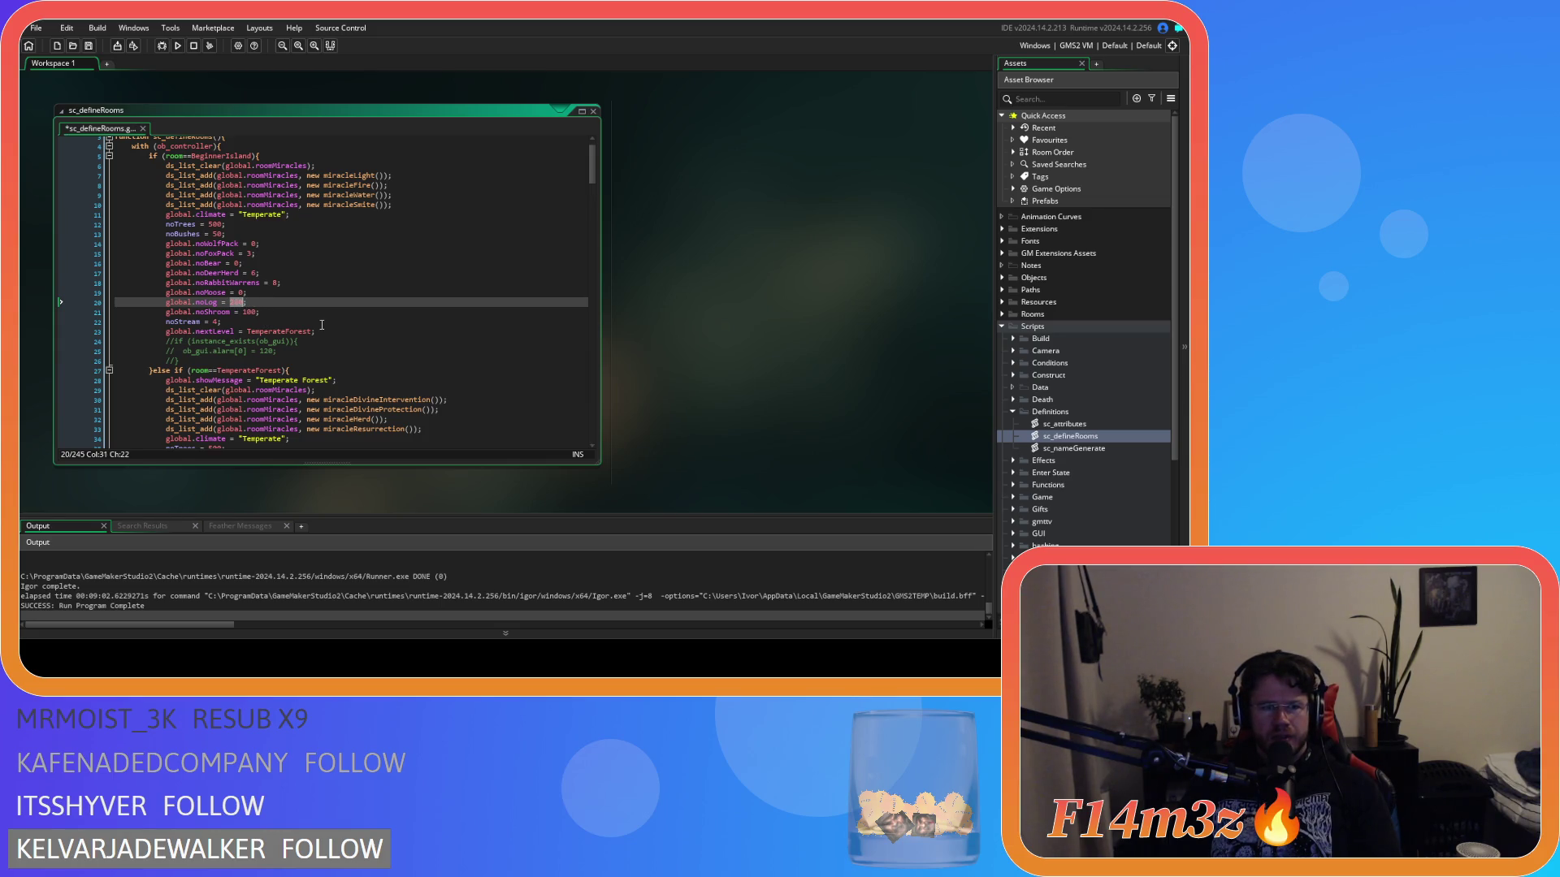
type("100")
key("End")
key("ctrl+s")
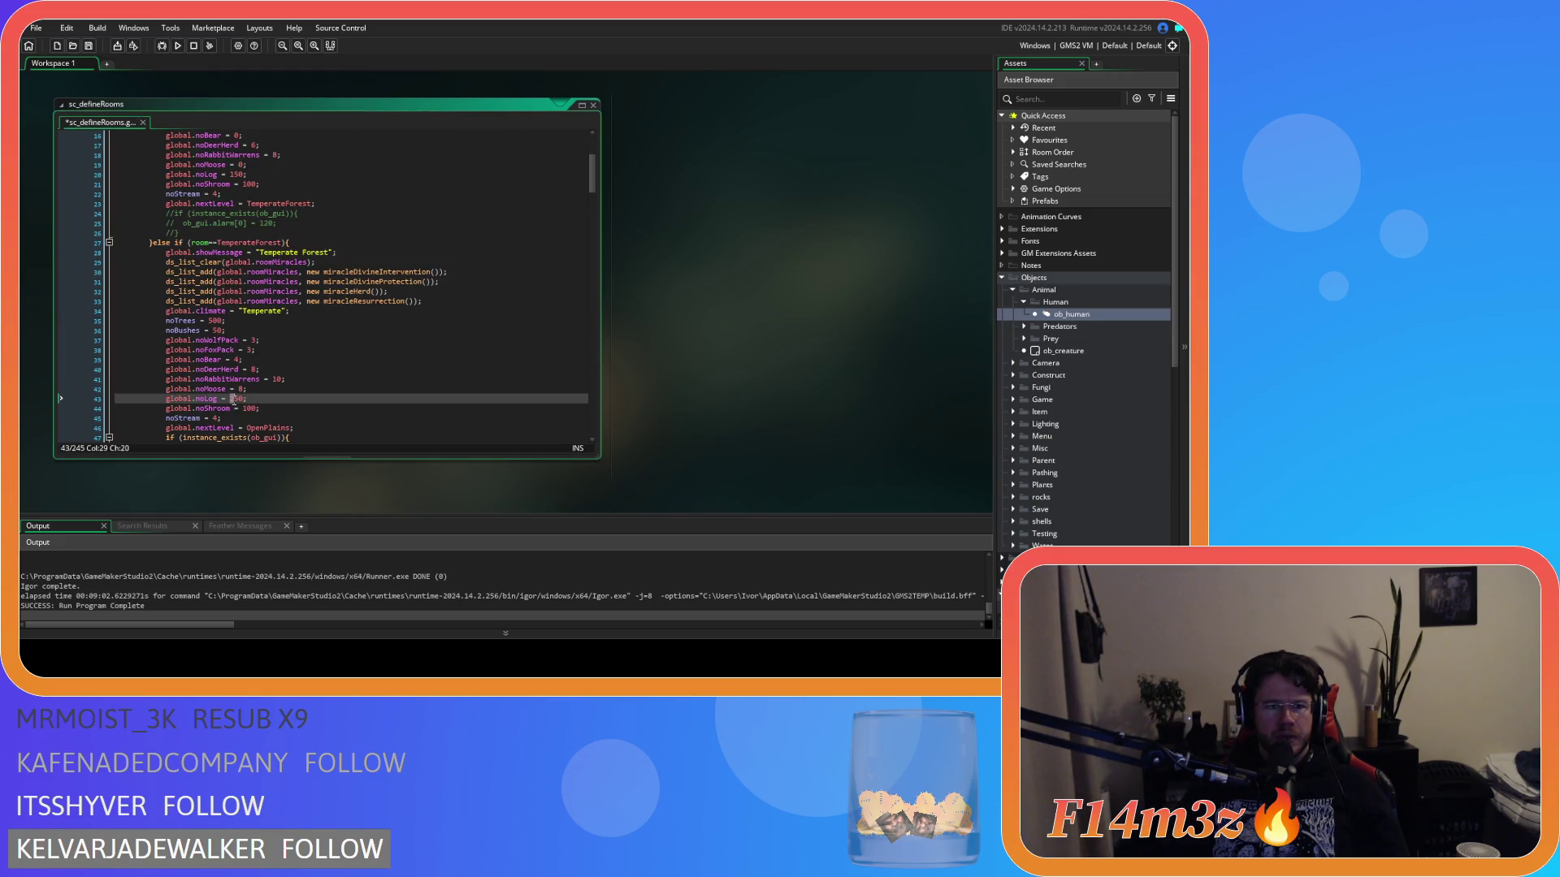
scroll(251, 390, "down", 3)
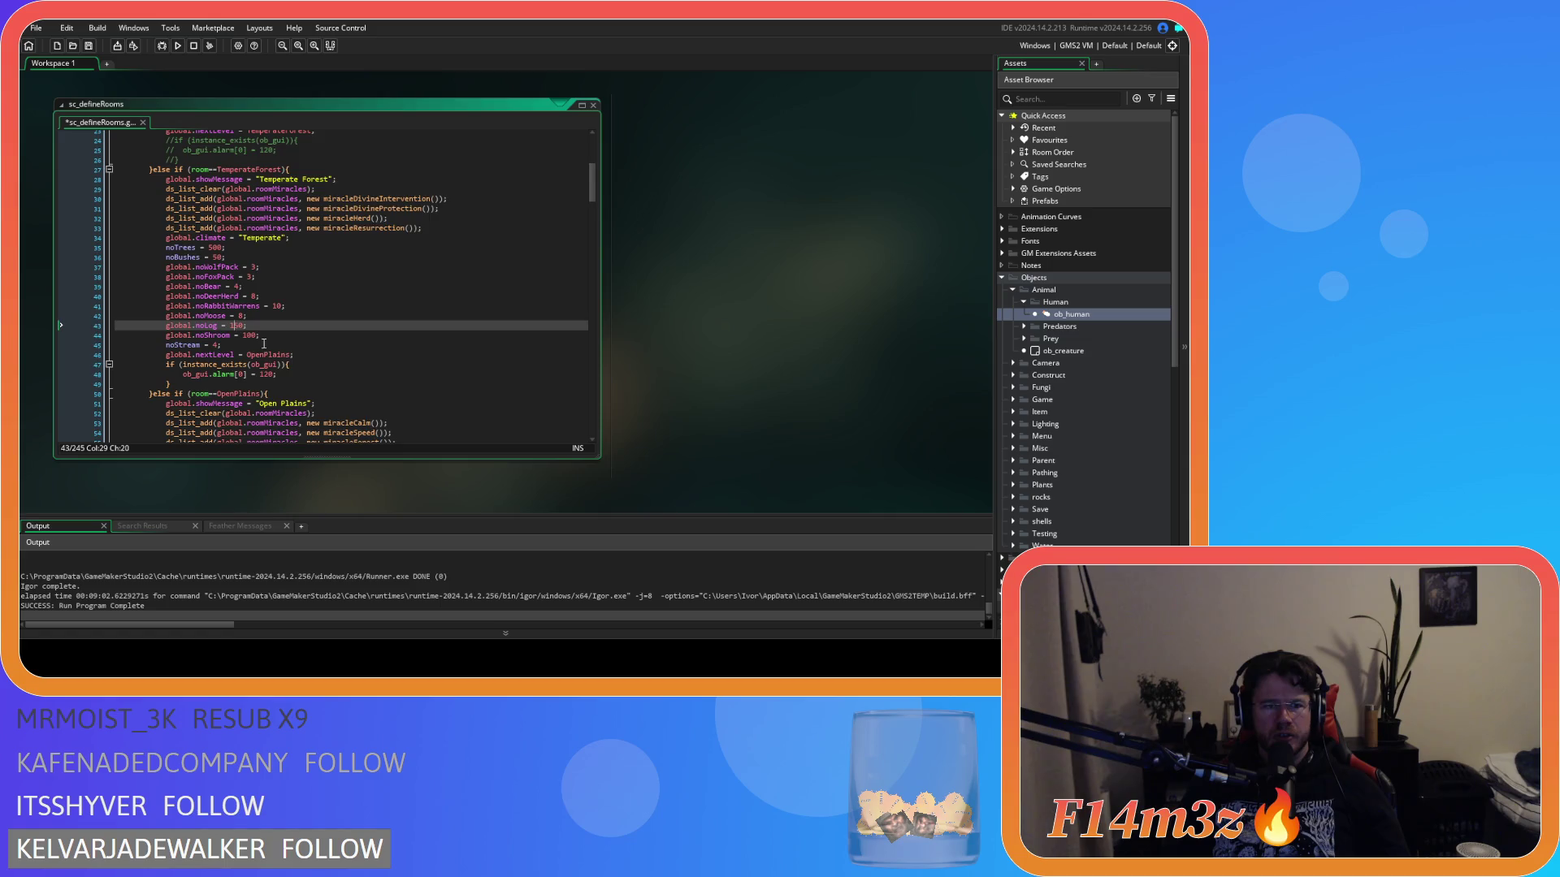
scroll(264, 344, "down", 8)
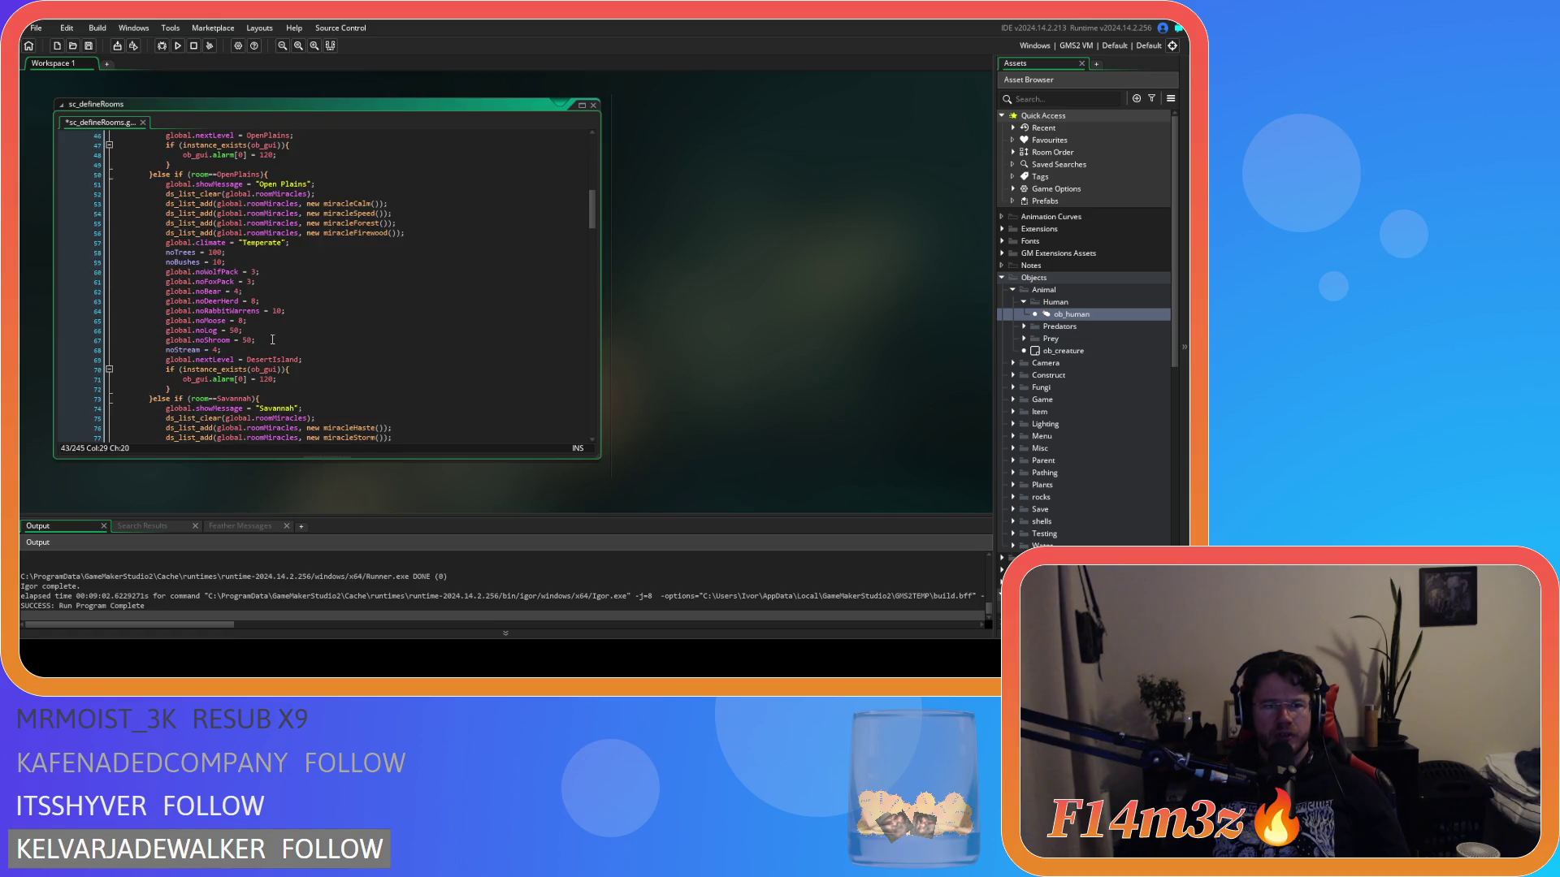
scroll(272, 339, "up", 6)
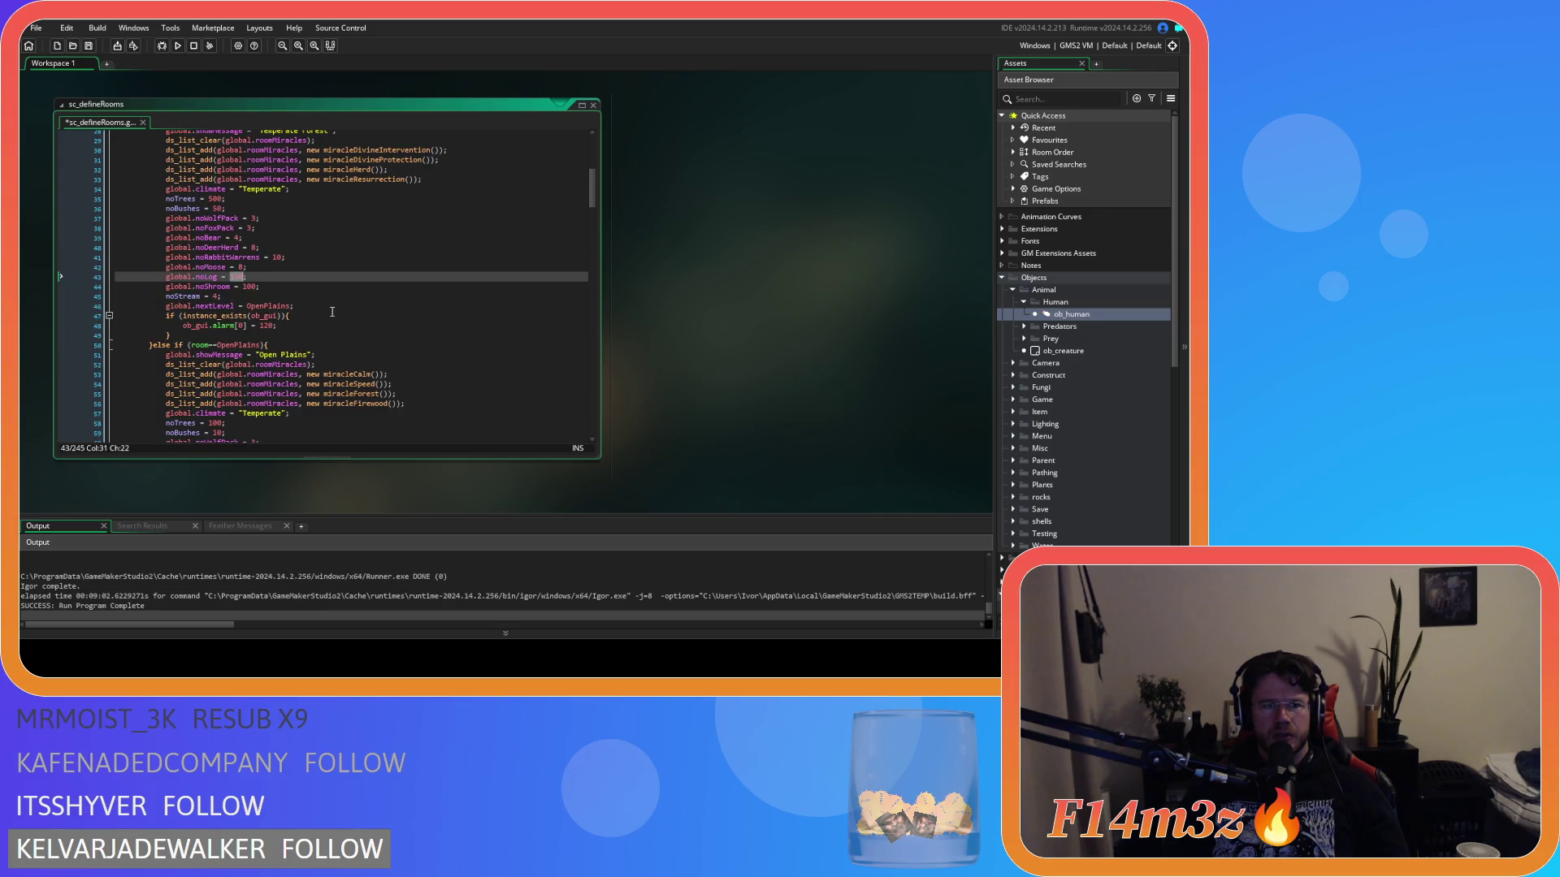
type("1")
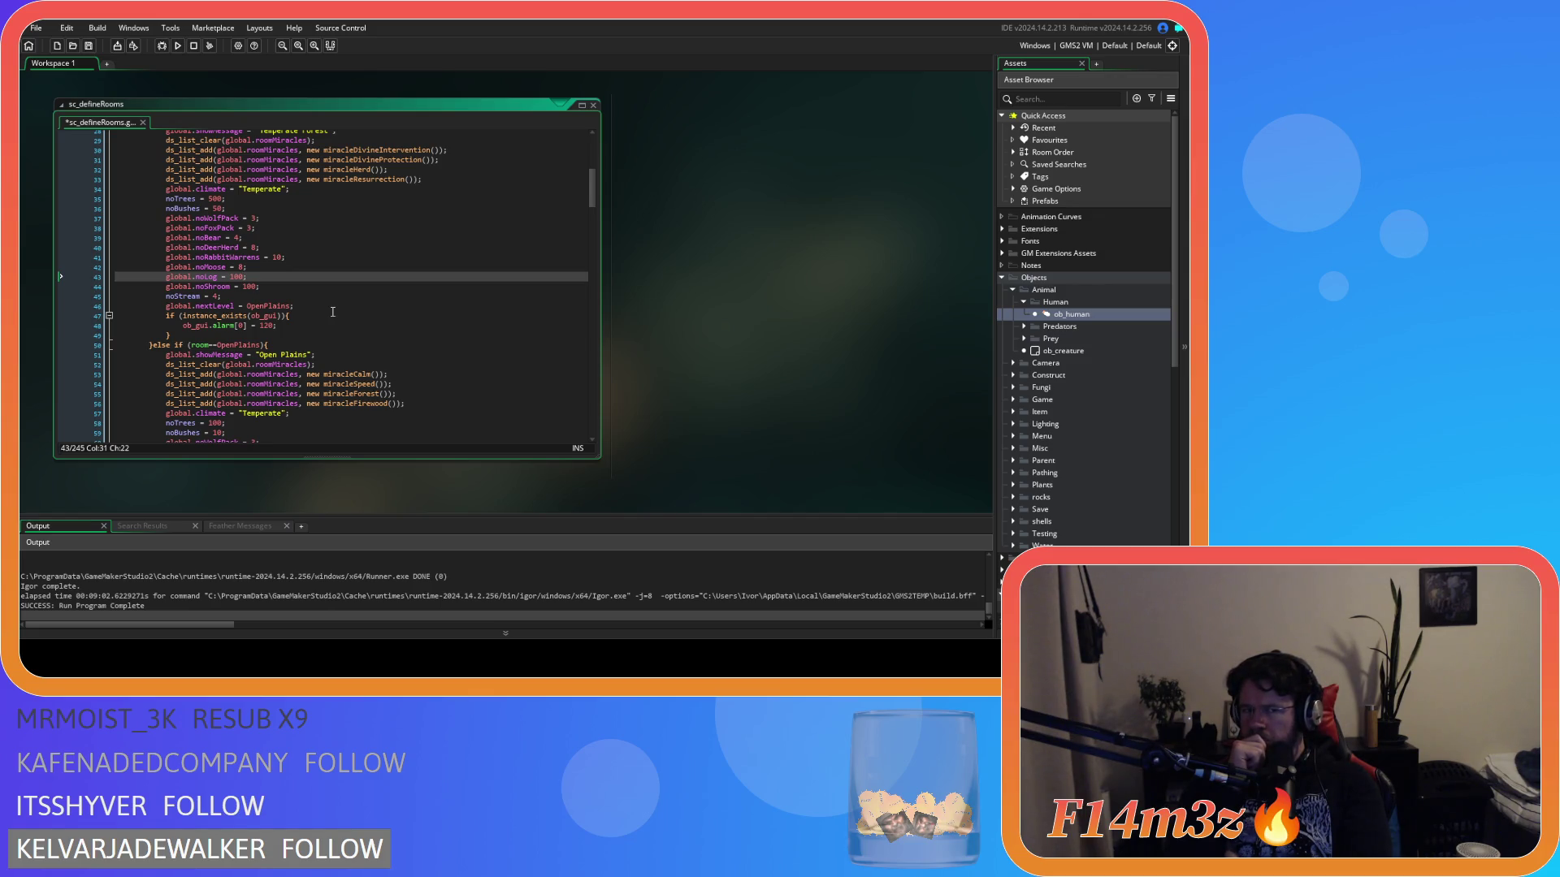
scroll(333, 311, "down", 8)
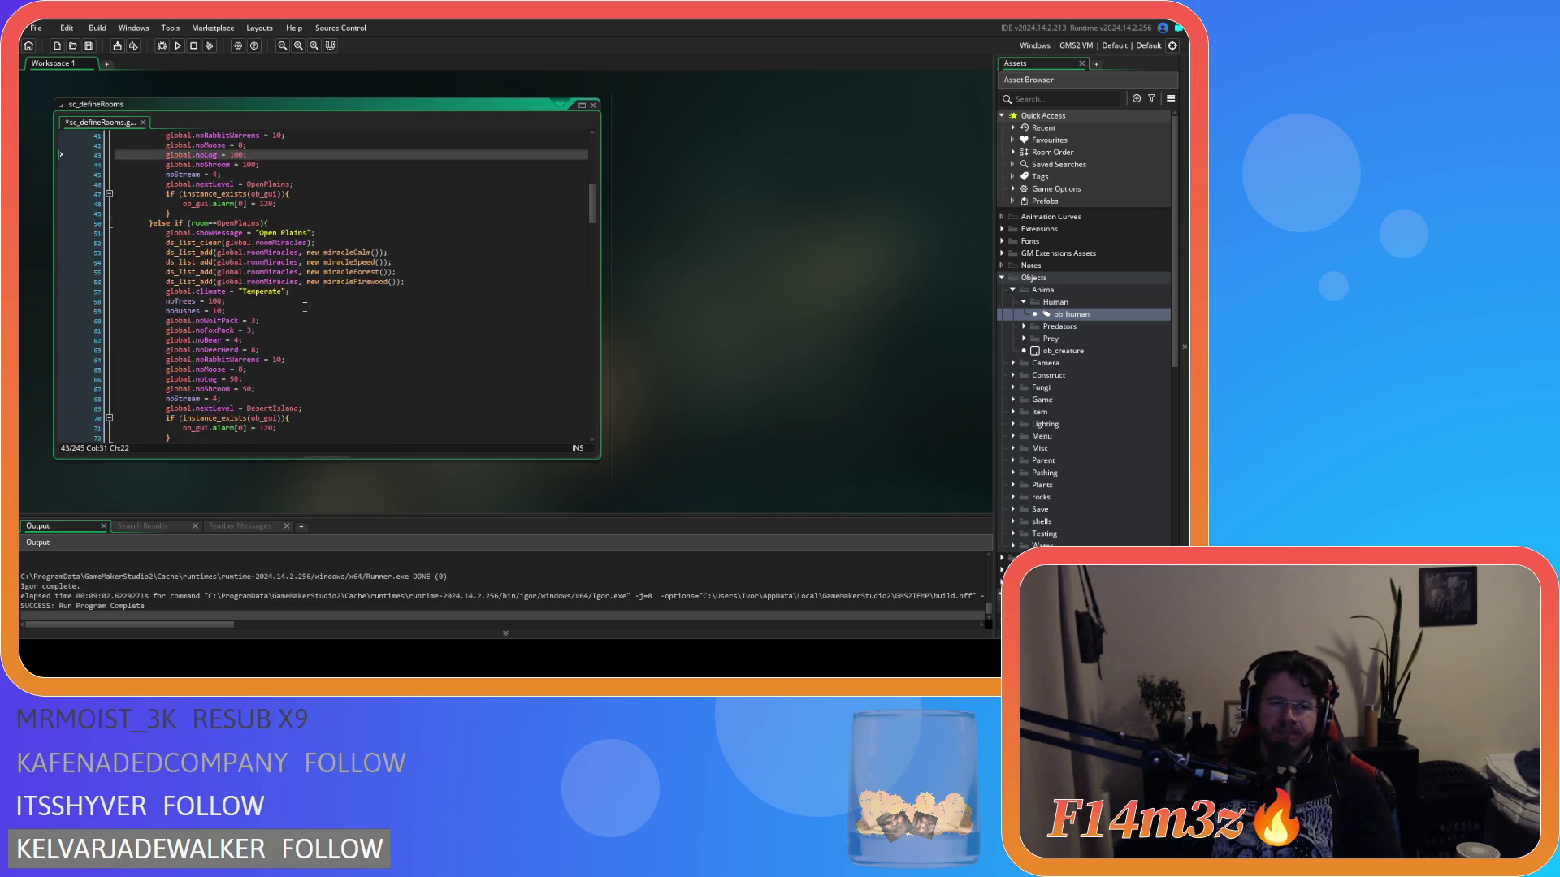
- Change the BorealForest log count from 500 to 100 and save sc_defineRooms
scroll(271, 268, "up", 2)
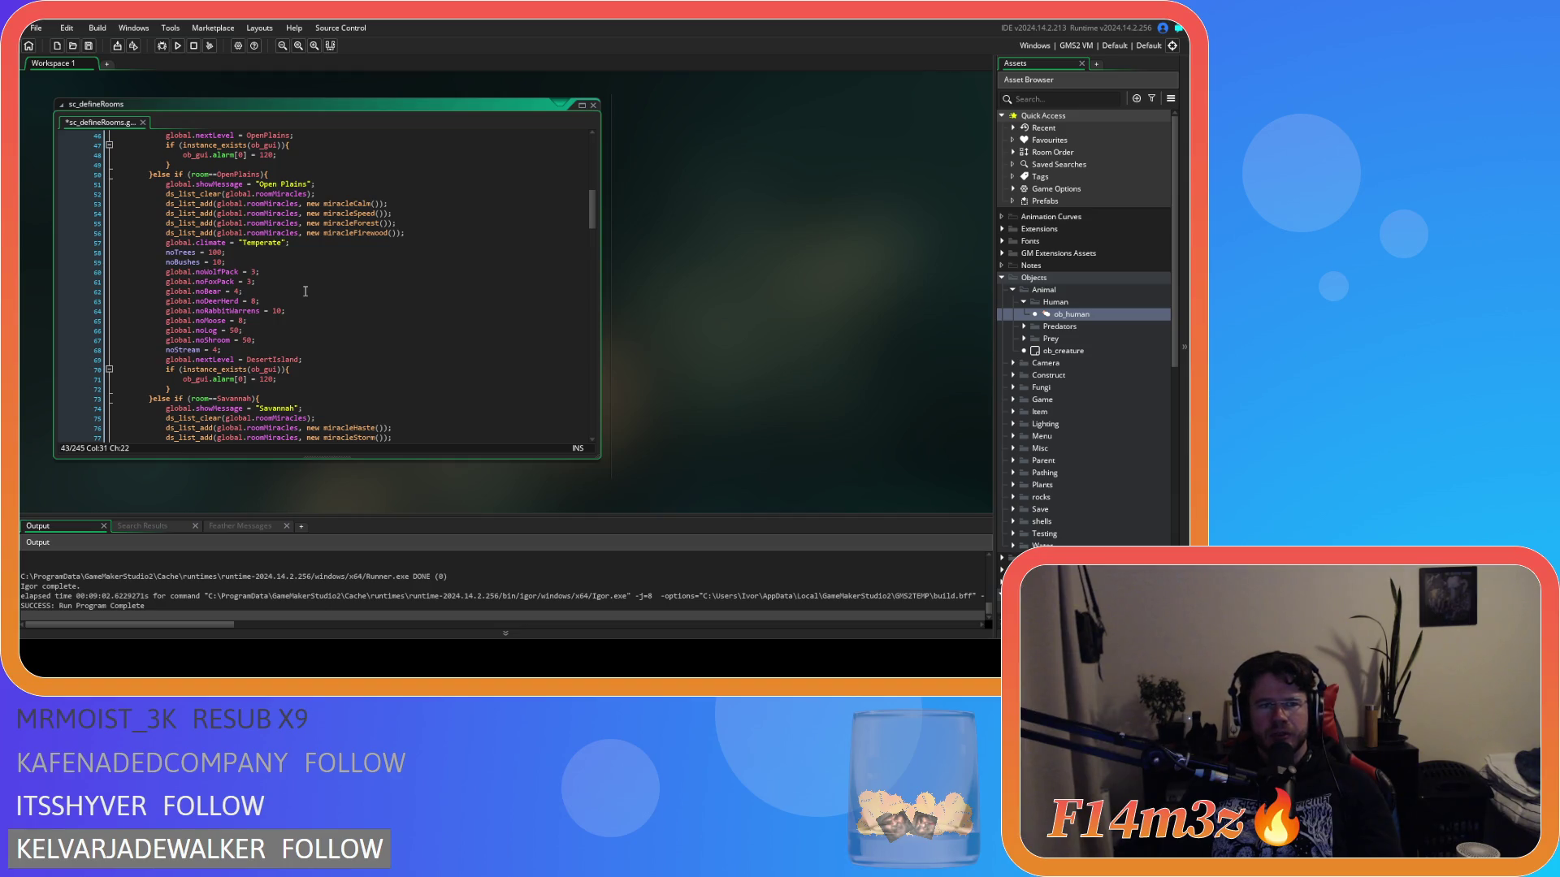
scroll(306, 291, "down", 7)
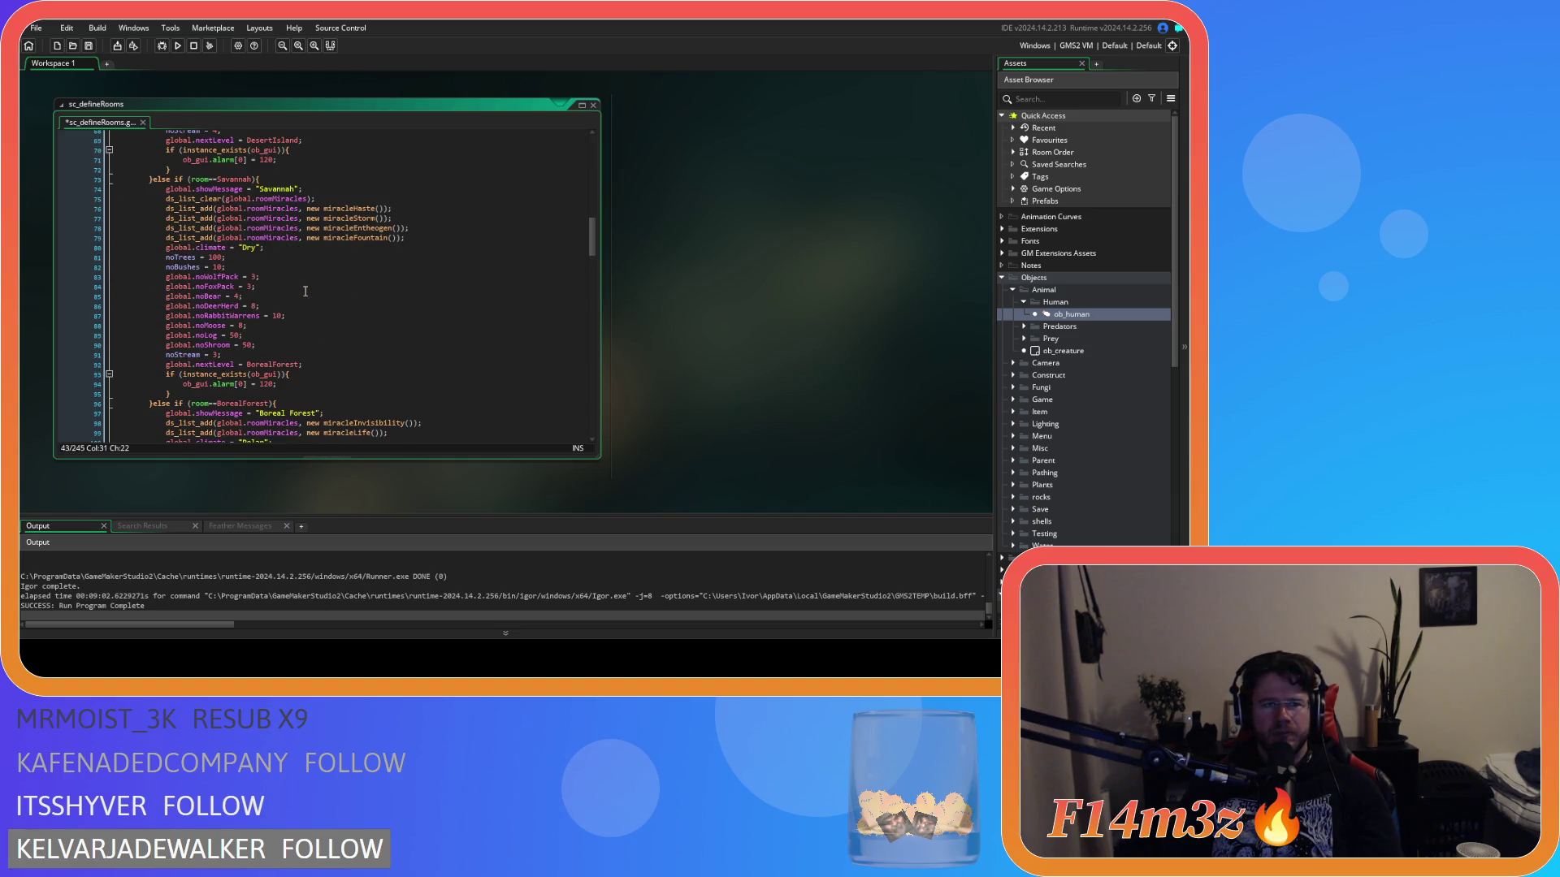
scroll(307, 311, "down", 7)
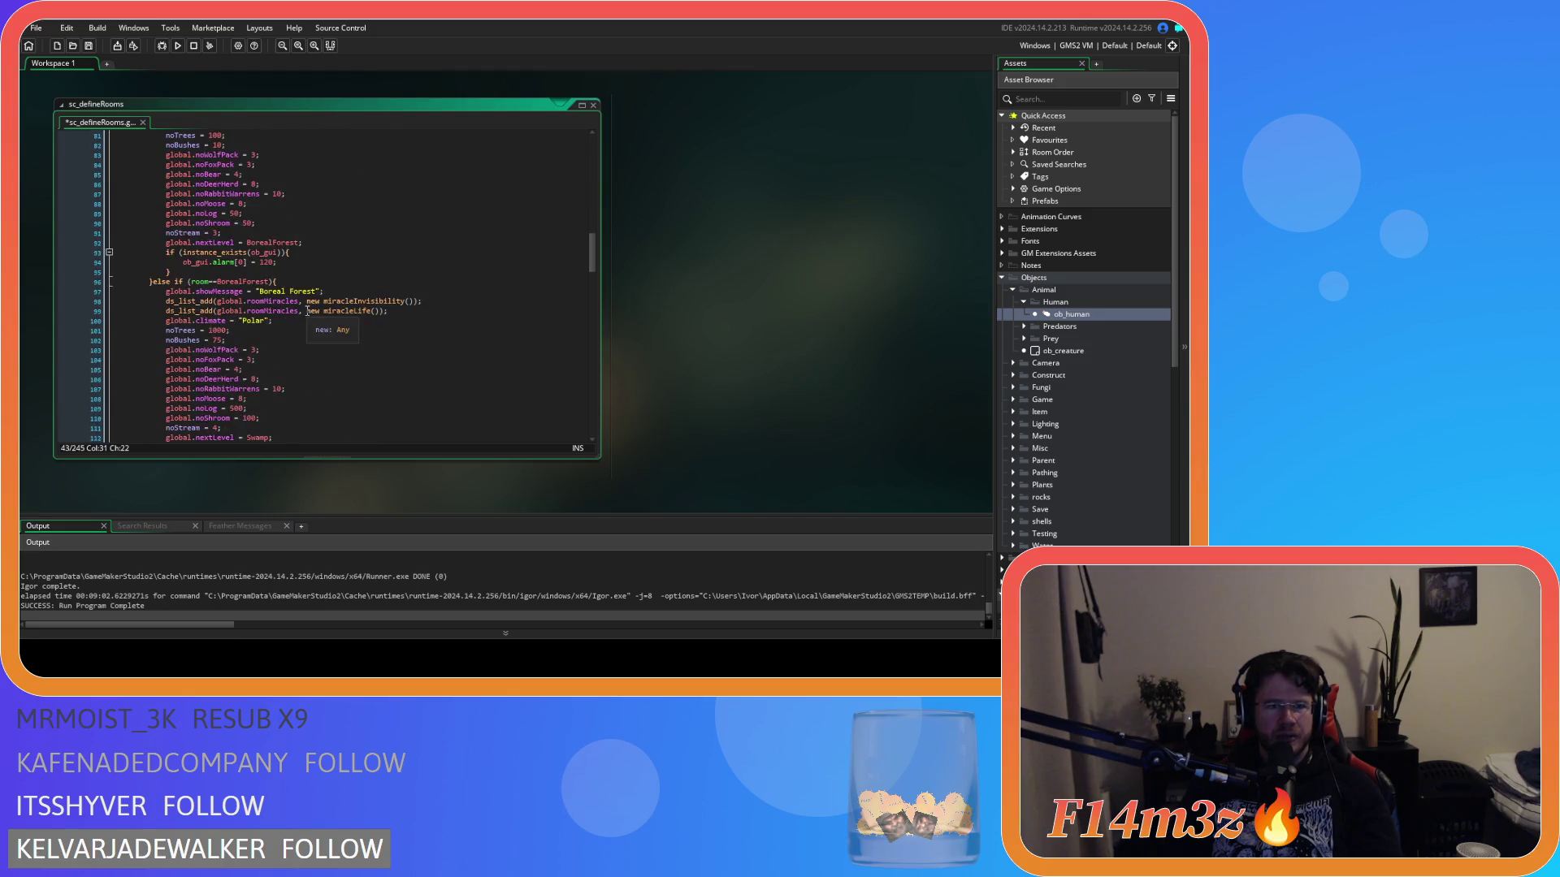
double_click(236, 335)
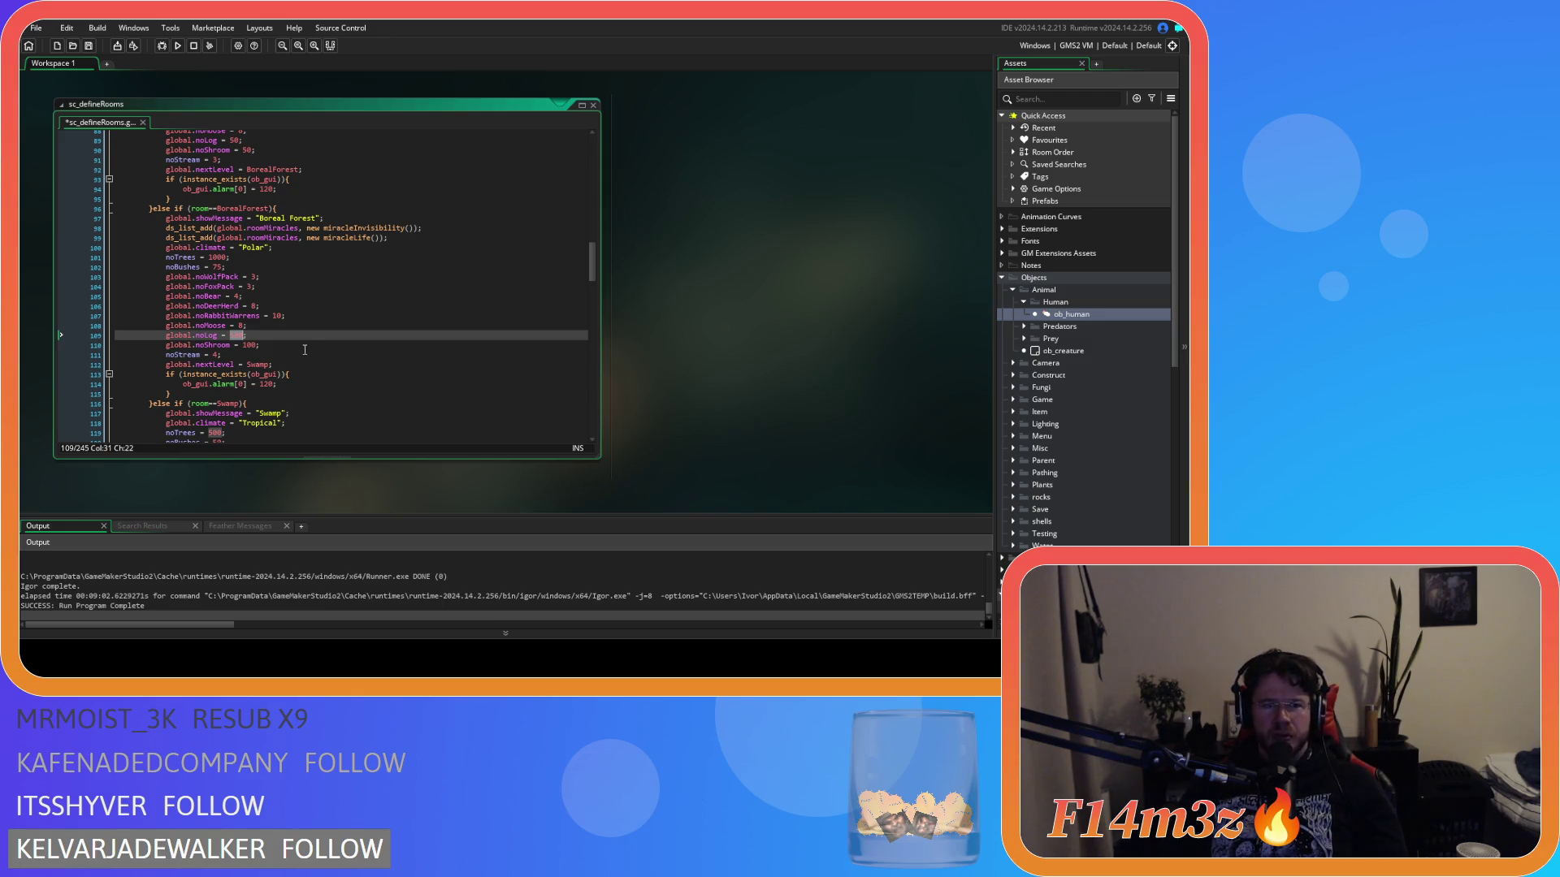
type("100")
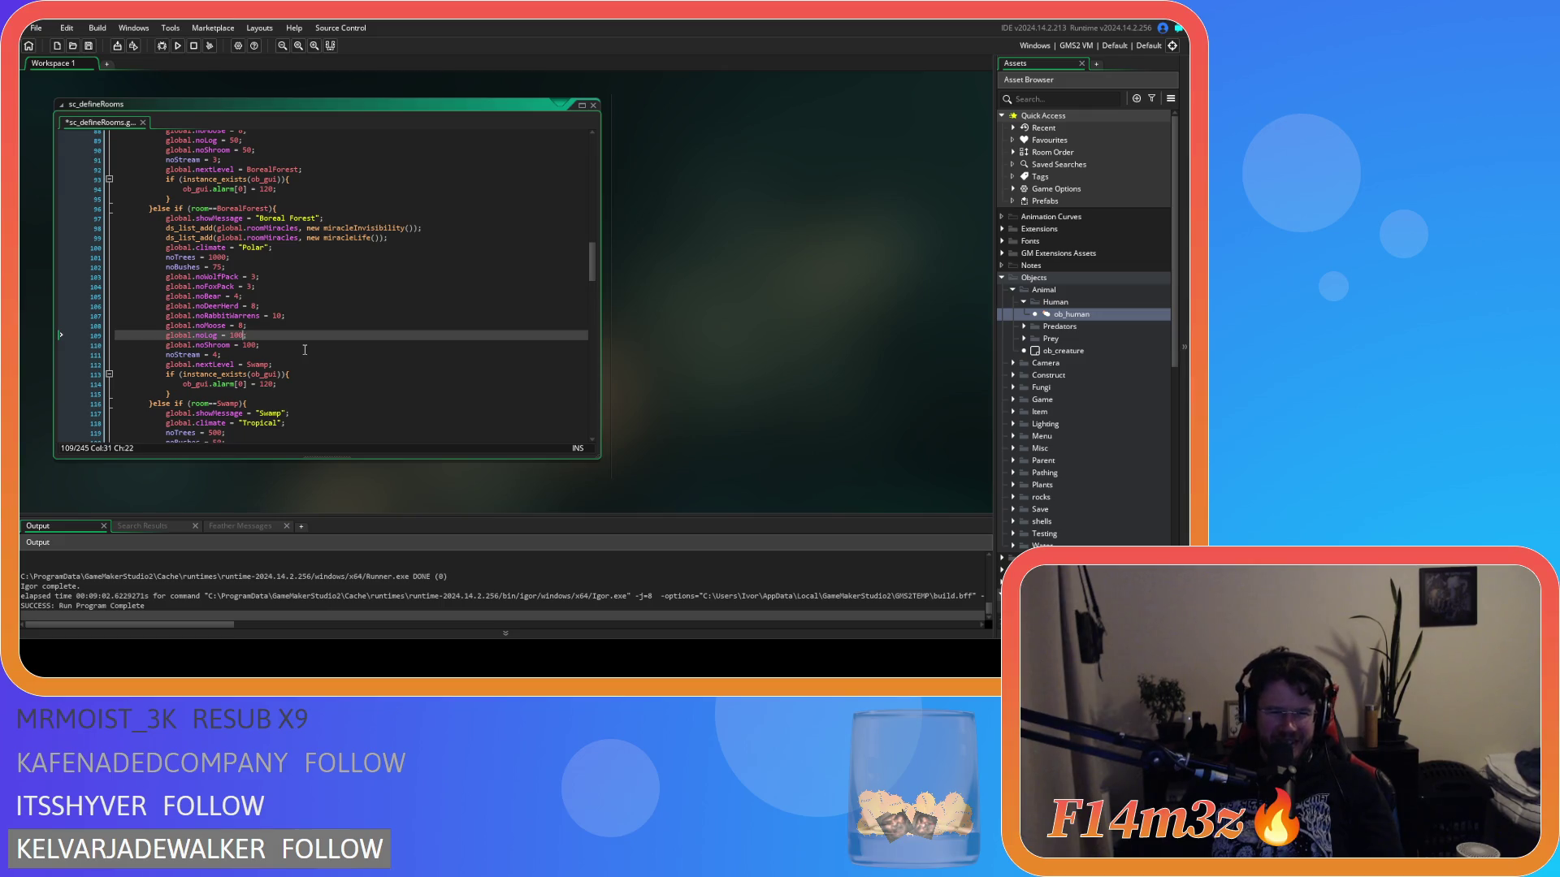
key("End")
key("ctrl+s")
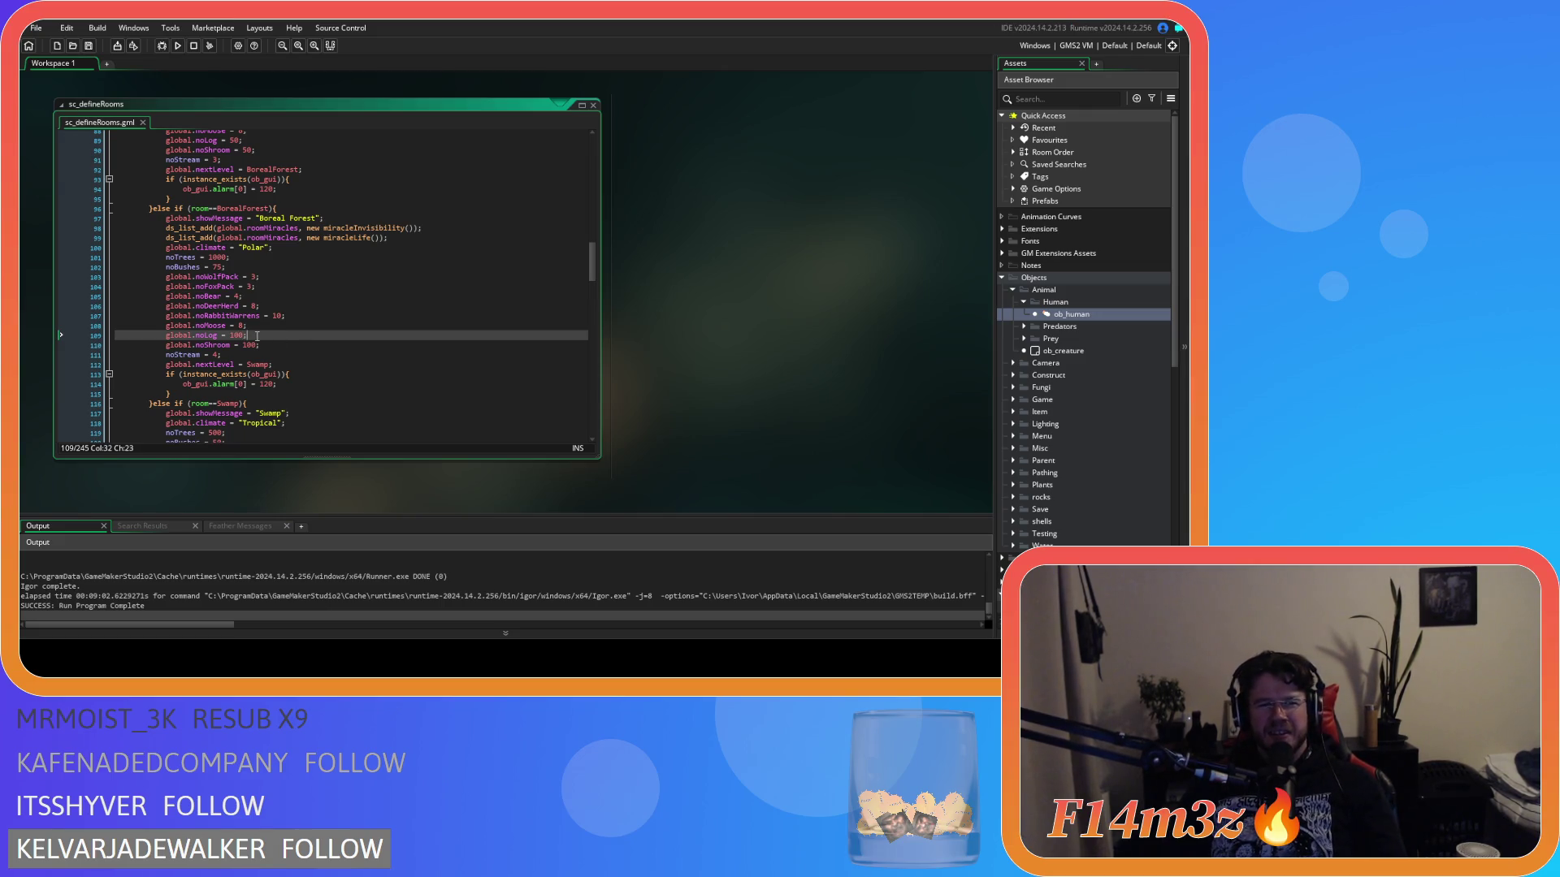
- Check the BorealForest tree count of 1000, then move up to the BeginnerIsland log count of 150
left_click(210, 256)
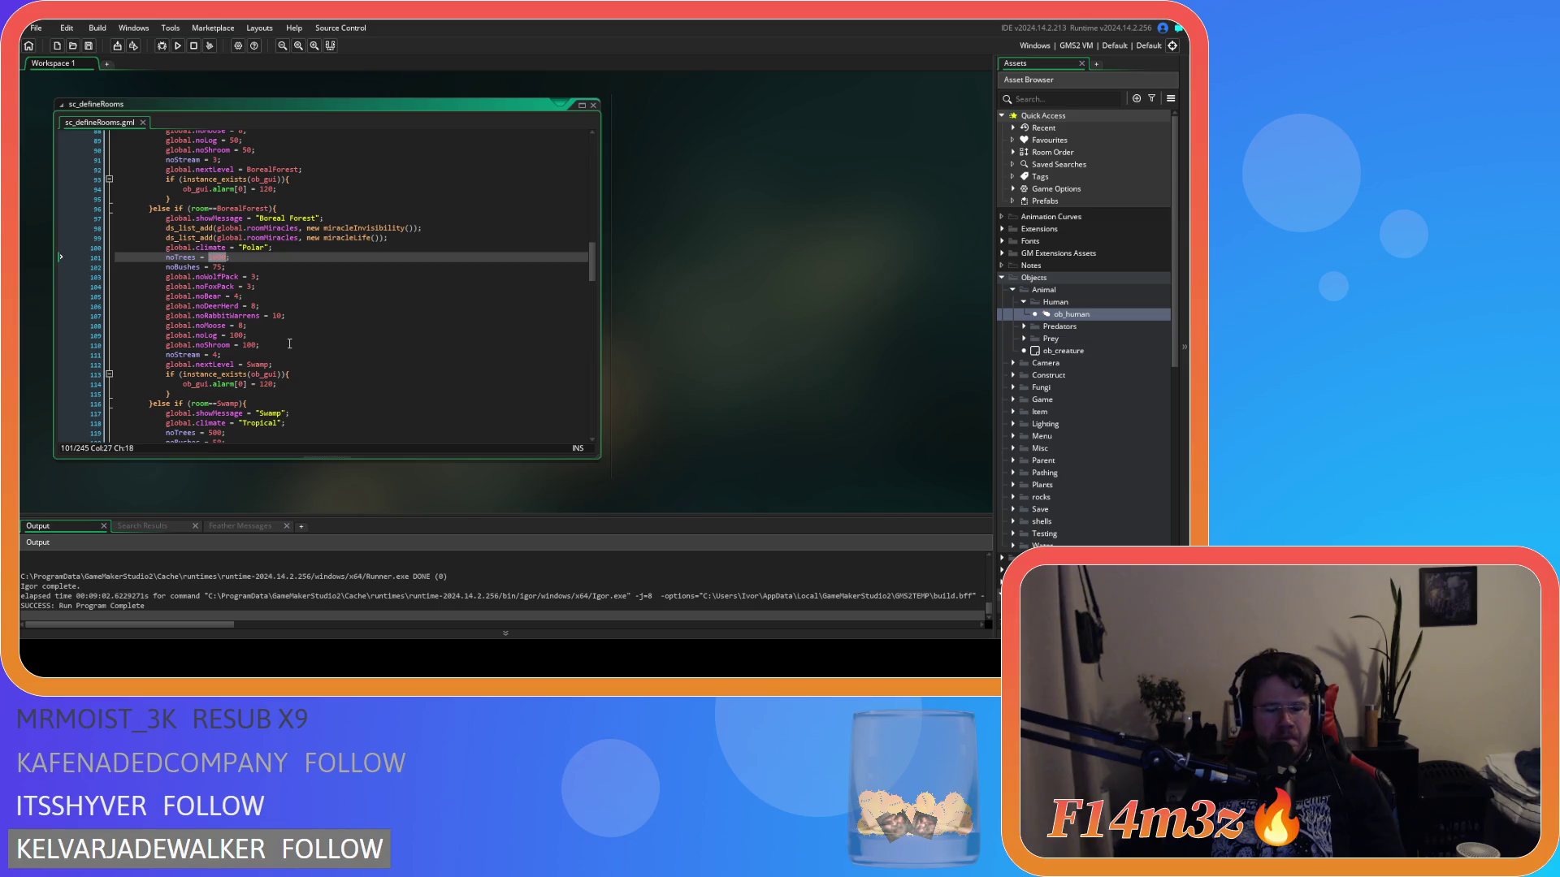
left_click(271, 337)
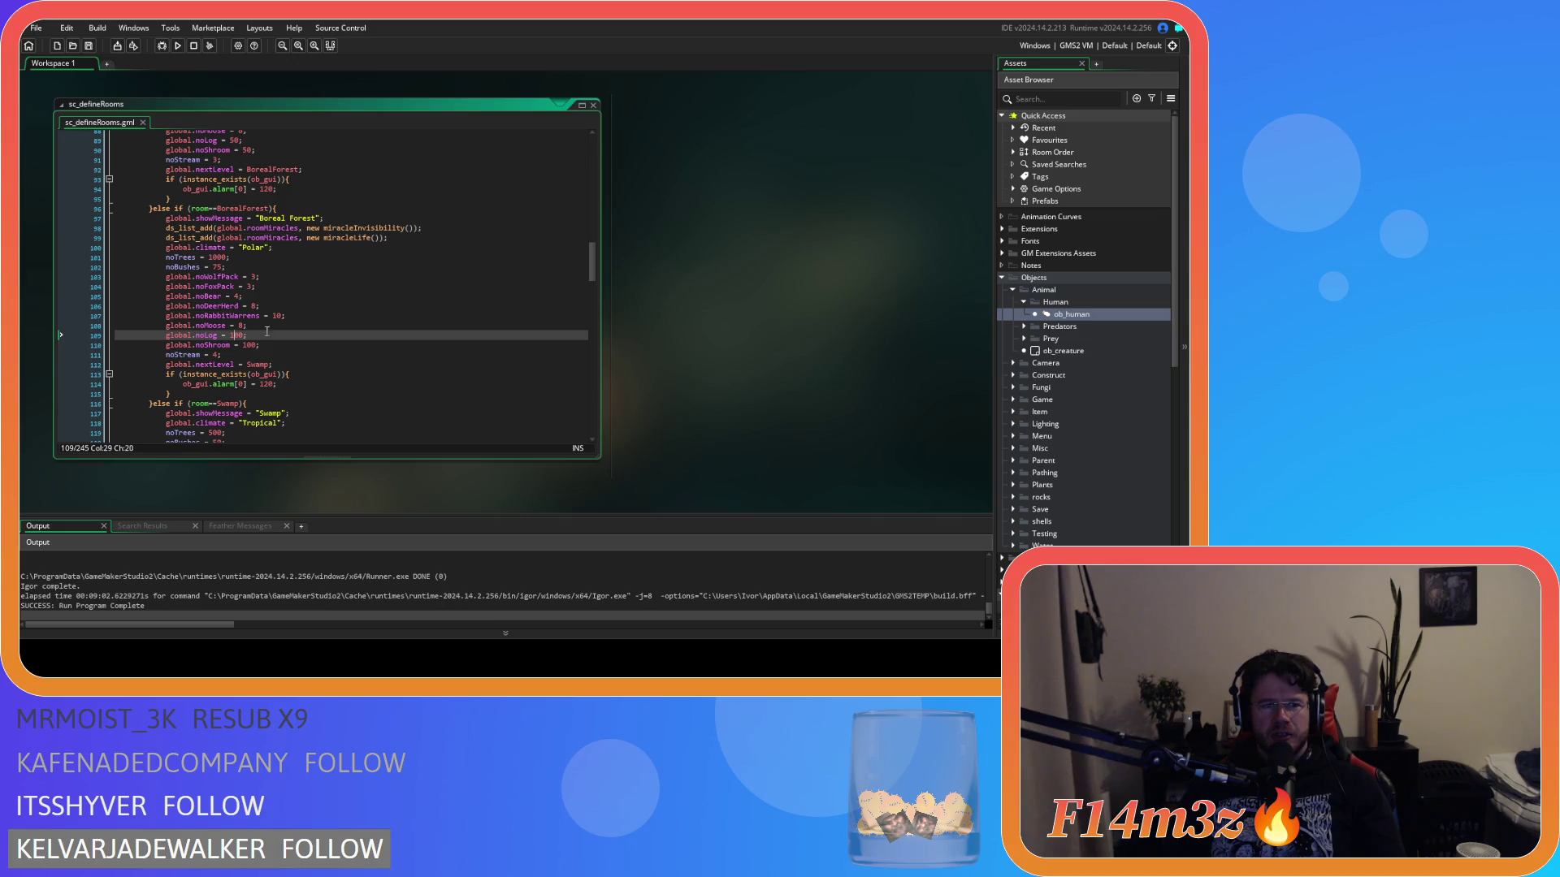
scroll(261, 331, "up", 20)
scroll(272, 337, "up", 3)
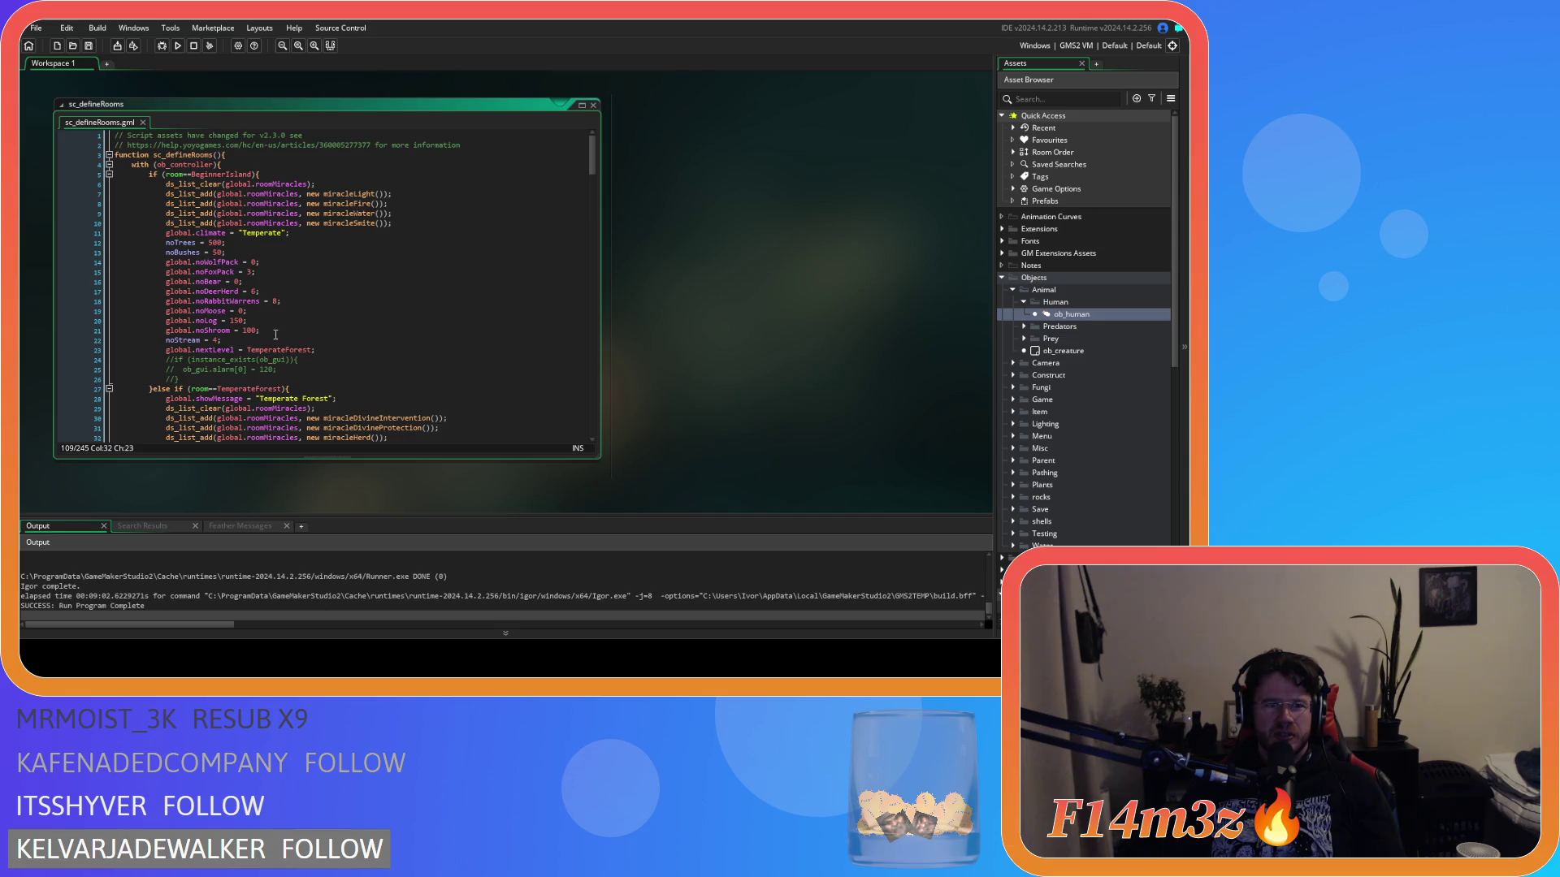
left_click(231, 320)
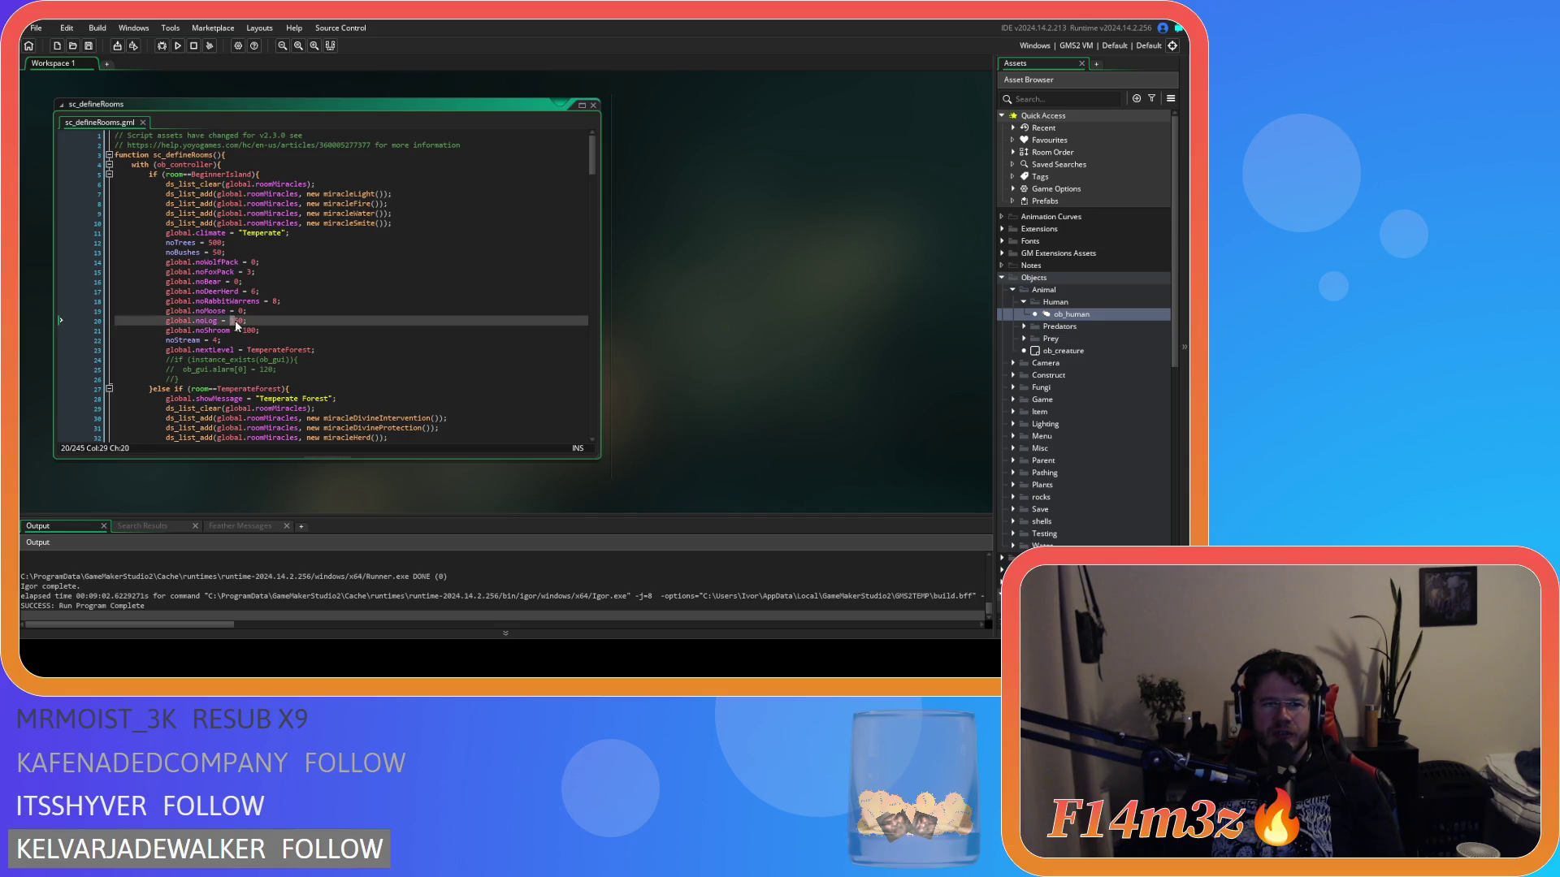
- Change the BeginnerIsland log count on line 20 to 200
key("BackSpace")
type("0")
left_click(257, 322)
key("ctrl+s")
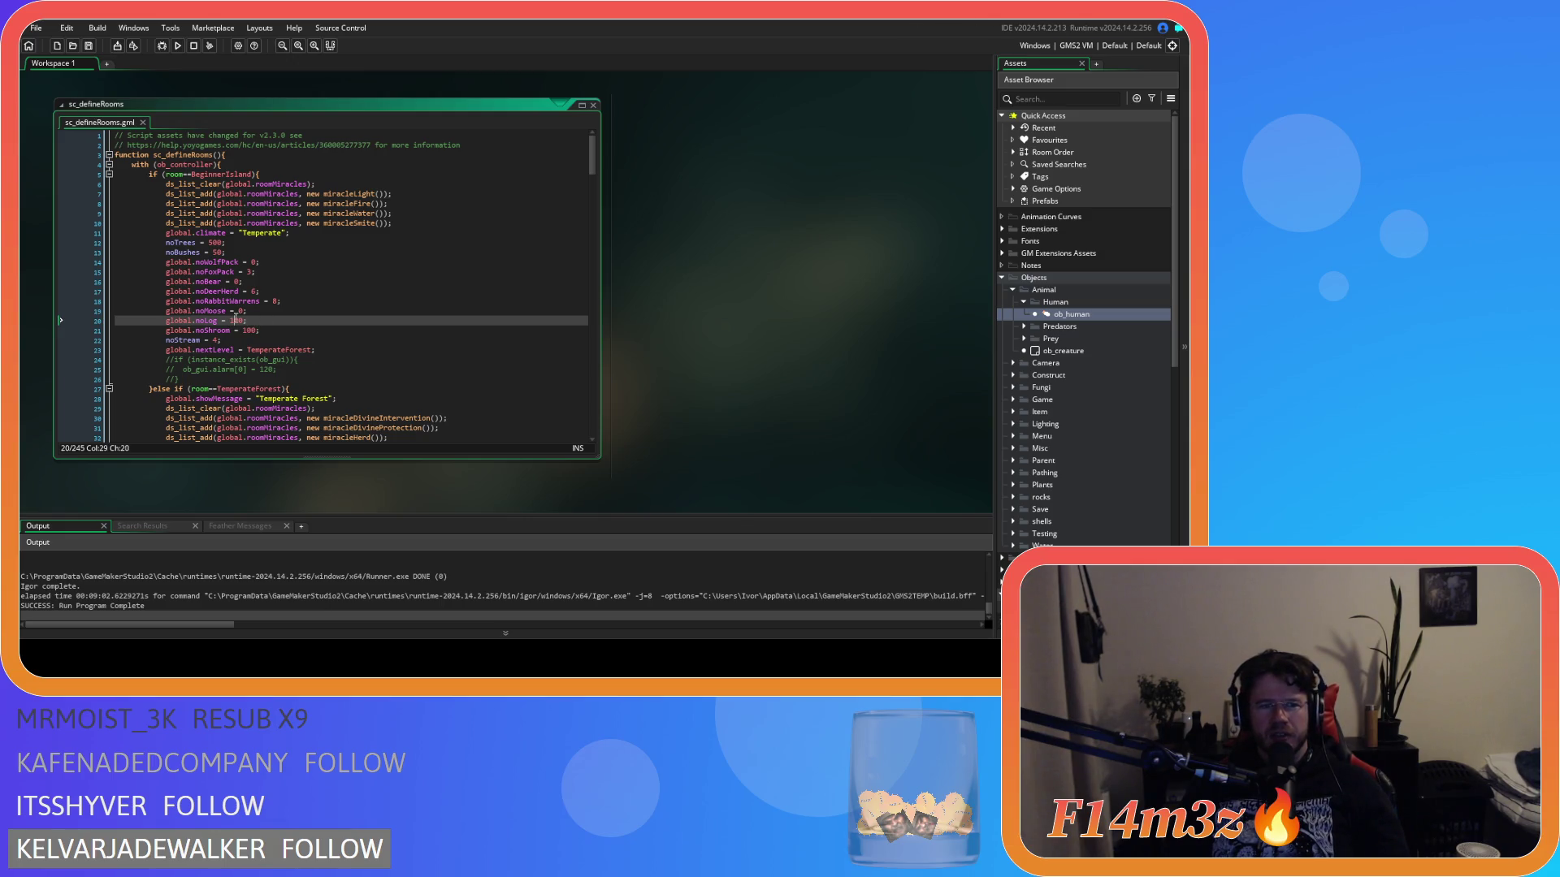
left_click(224, 320)
key("Delete")
type("2")
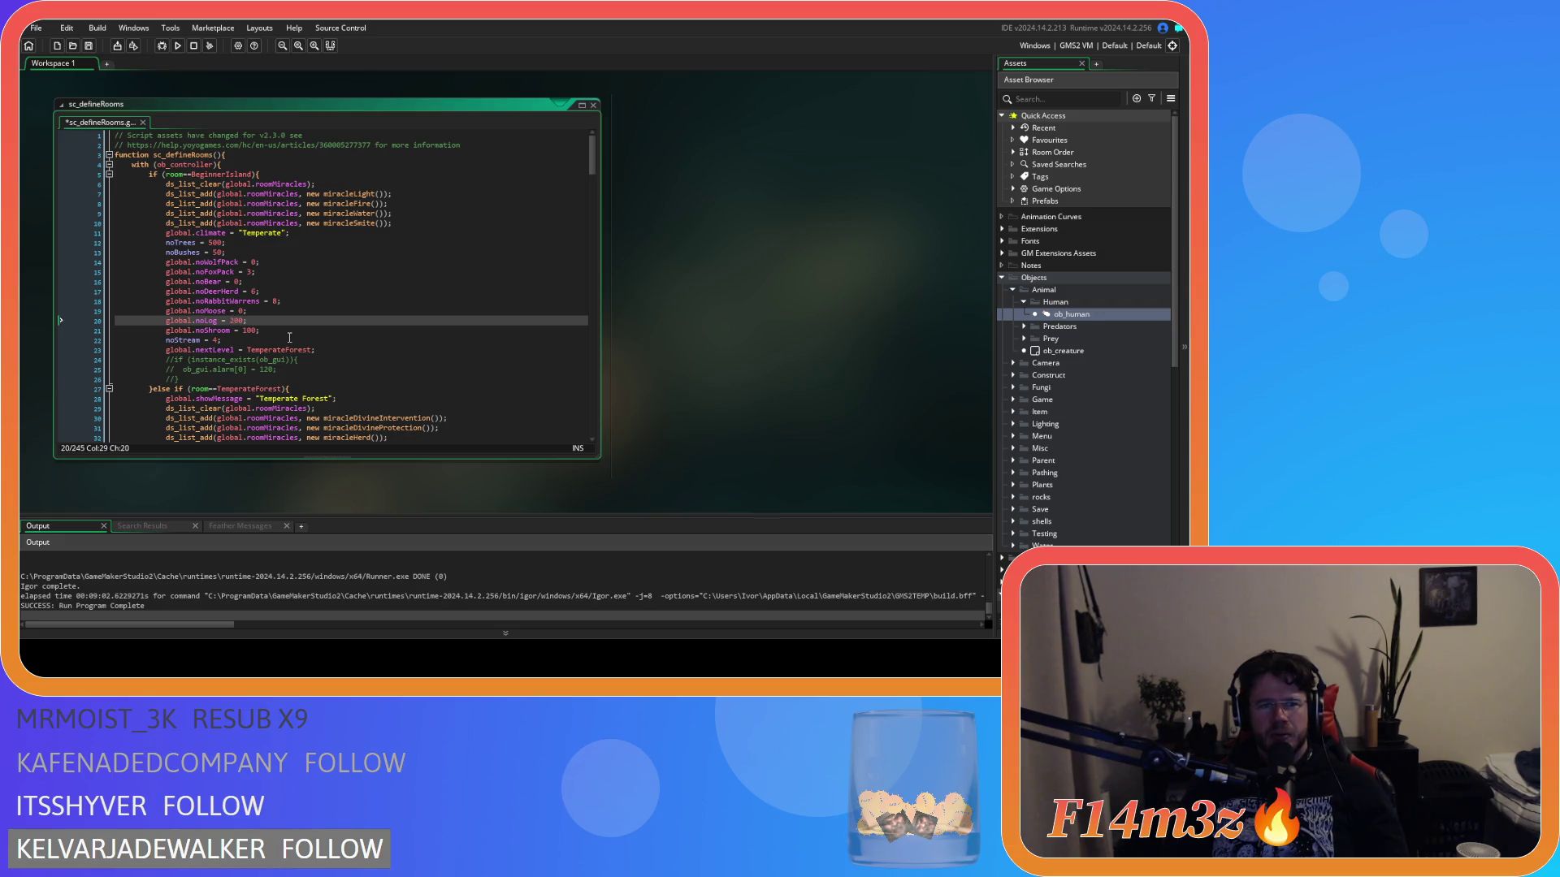
- Change the Open Plains log count from 50 to 100 and save the script
scroll(289, 337, "down", 7)
left_click(233, 324)
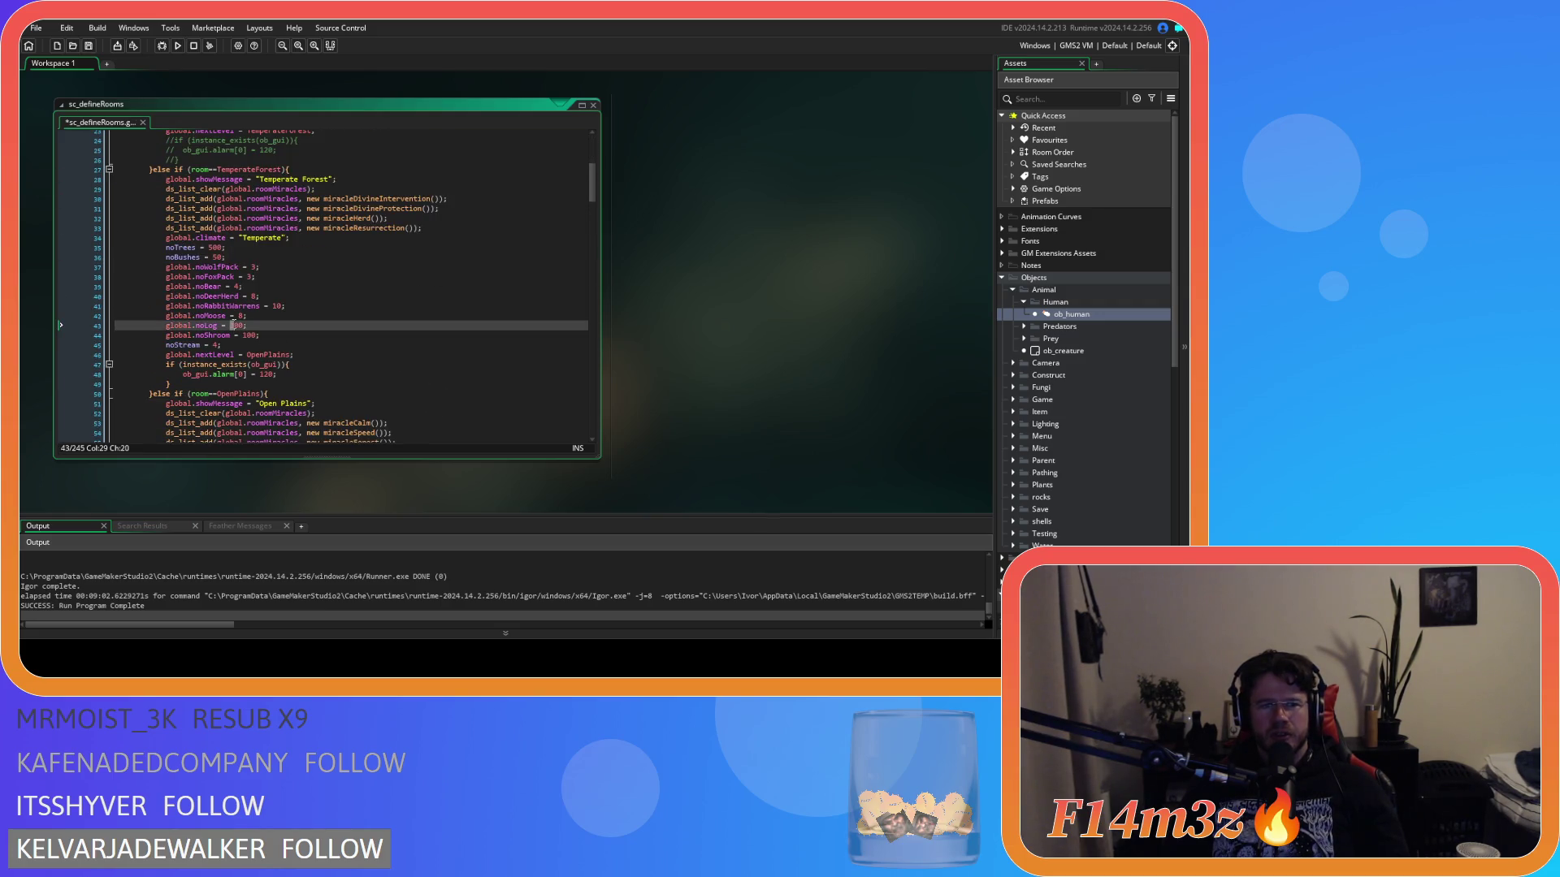
scroll(267, 341, "up", 6)
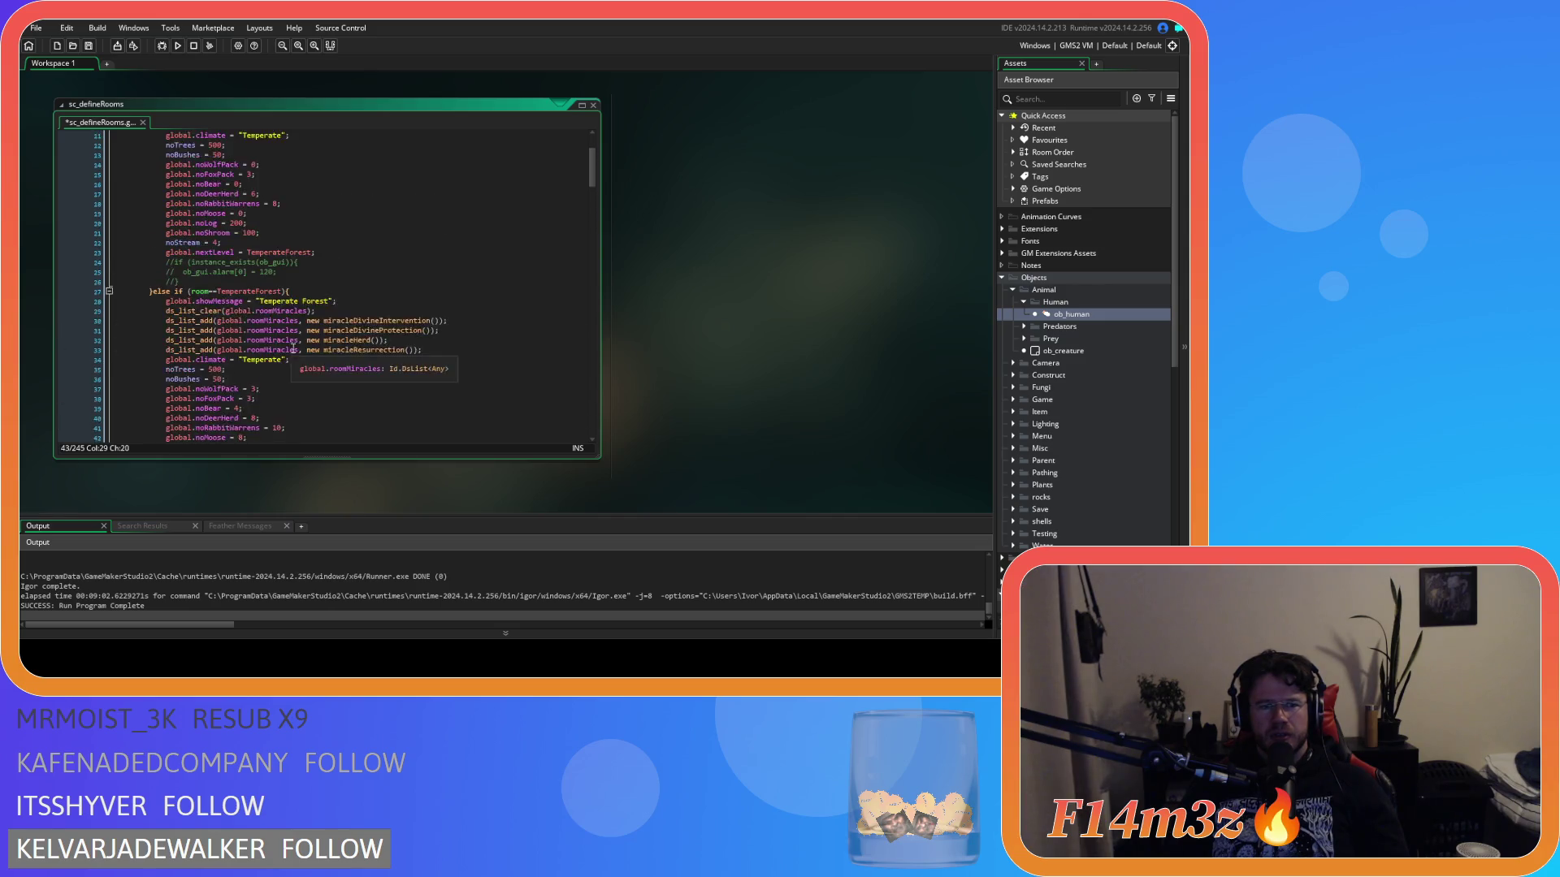
scroll(294, 349, "down", 4)
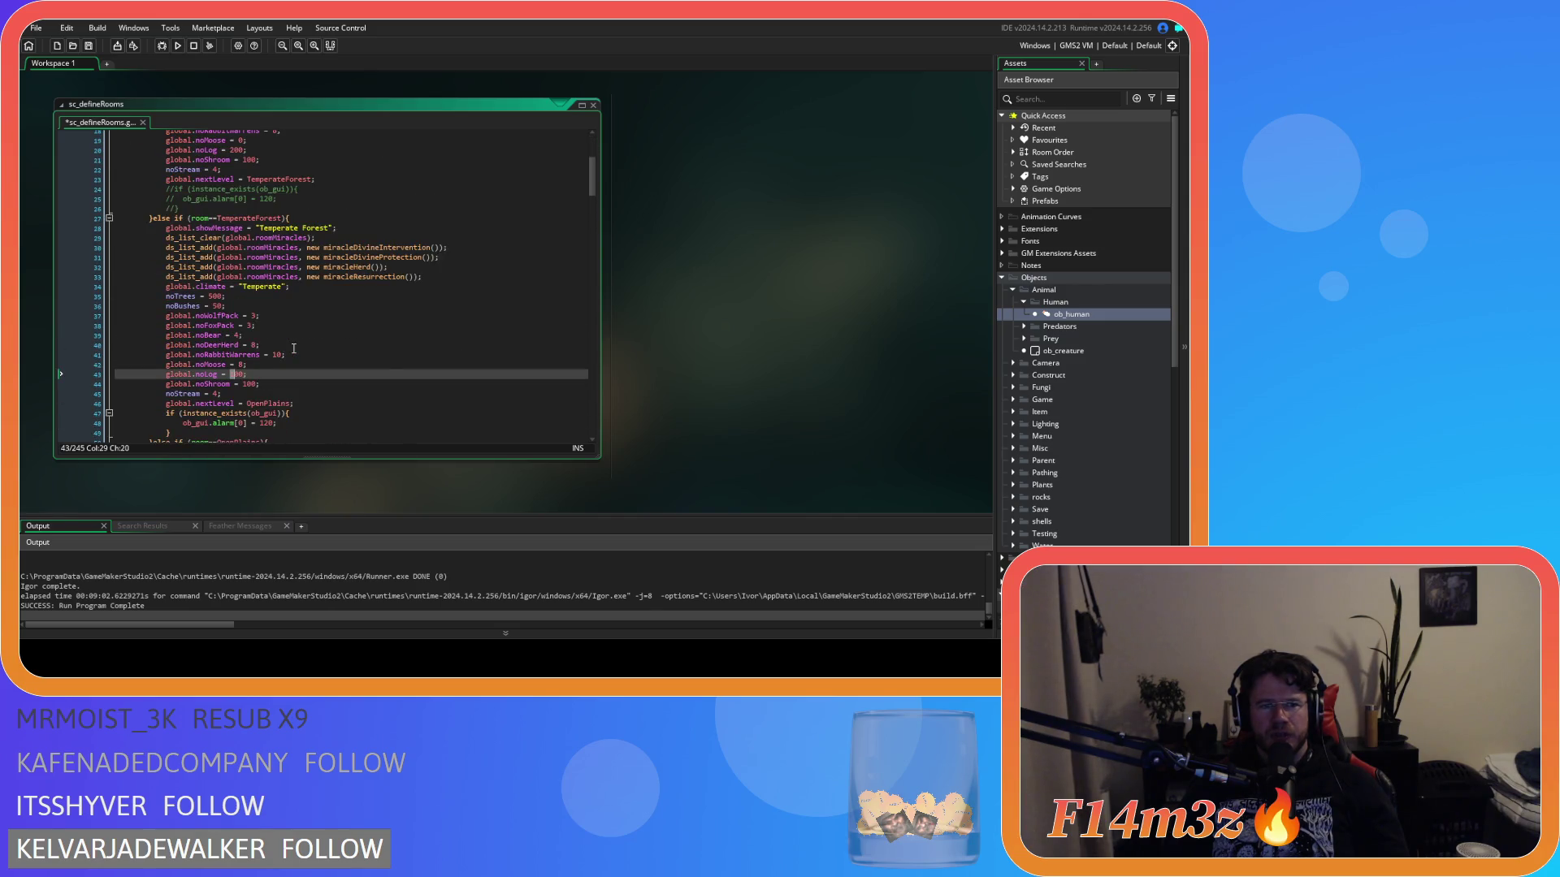
scroll(294, 349, "up", 5)
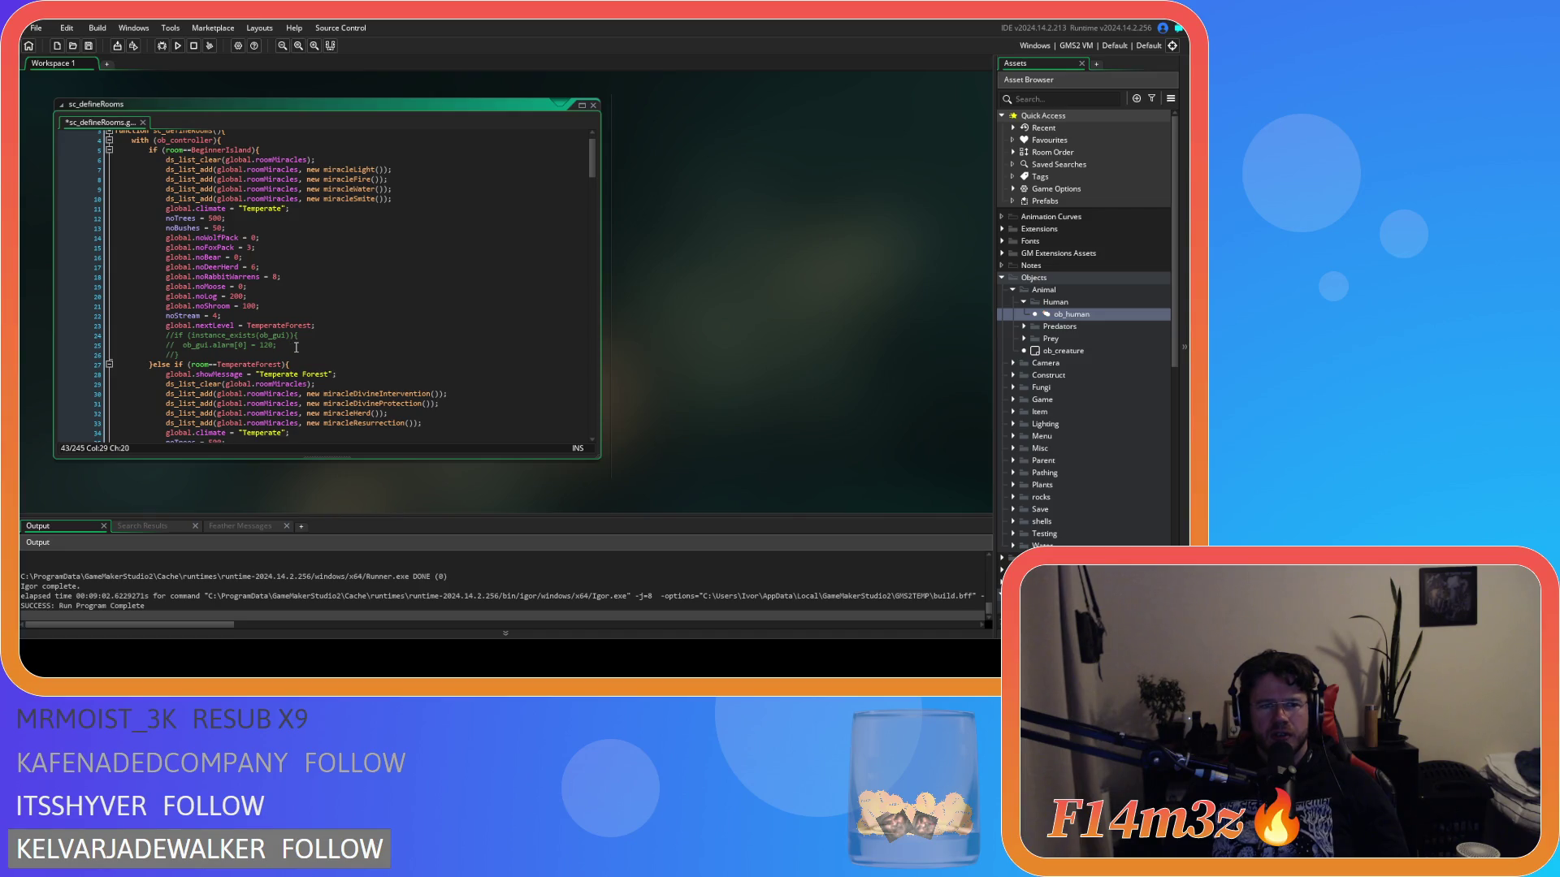
scroll(295, 347, "down", 12)
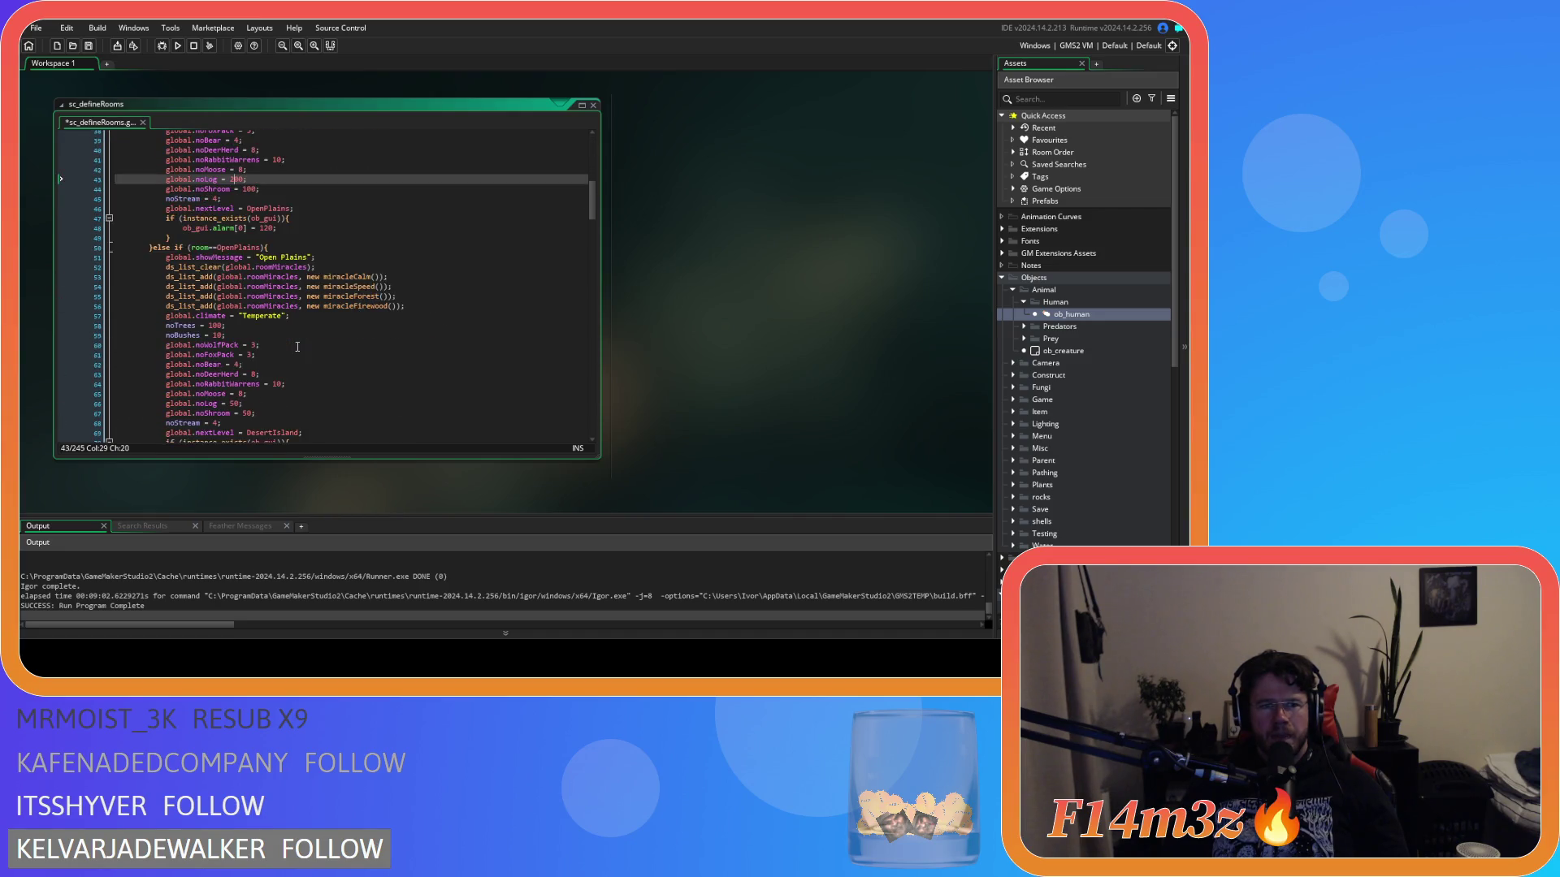
scroll(298, 346, "down", 3)
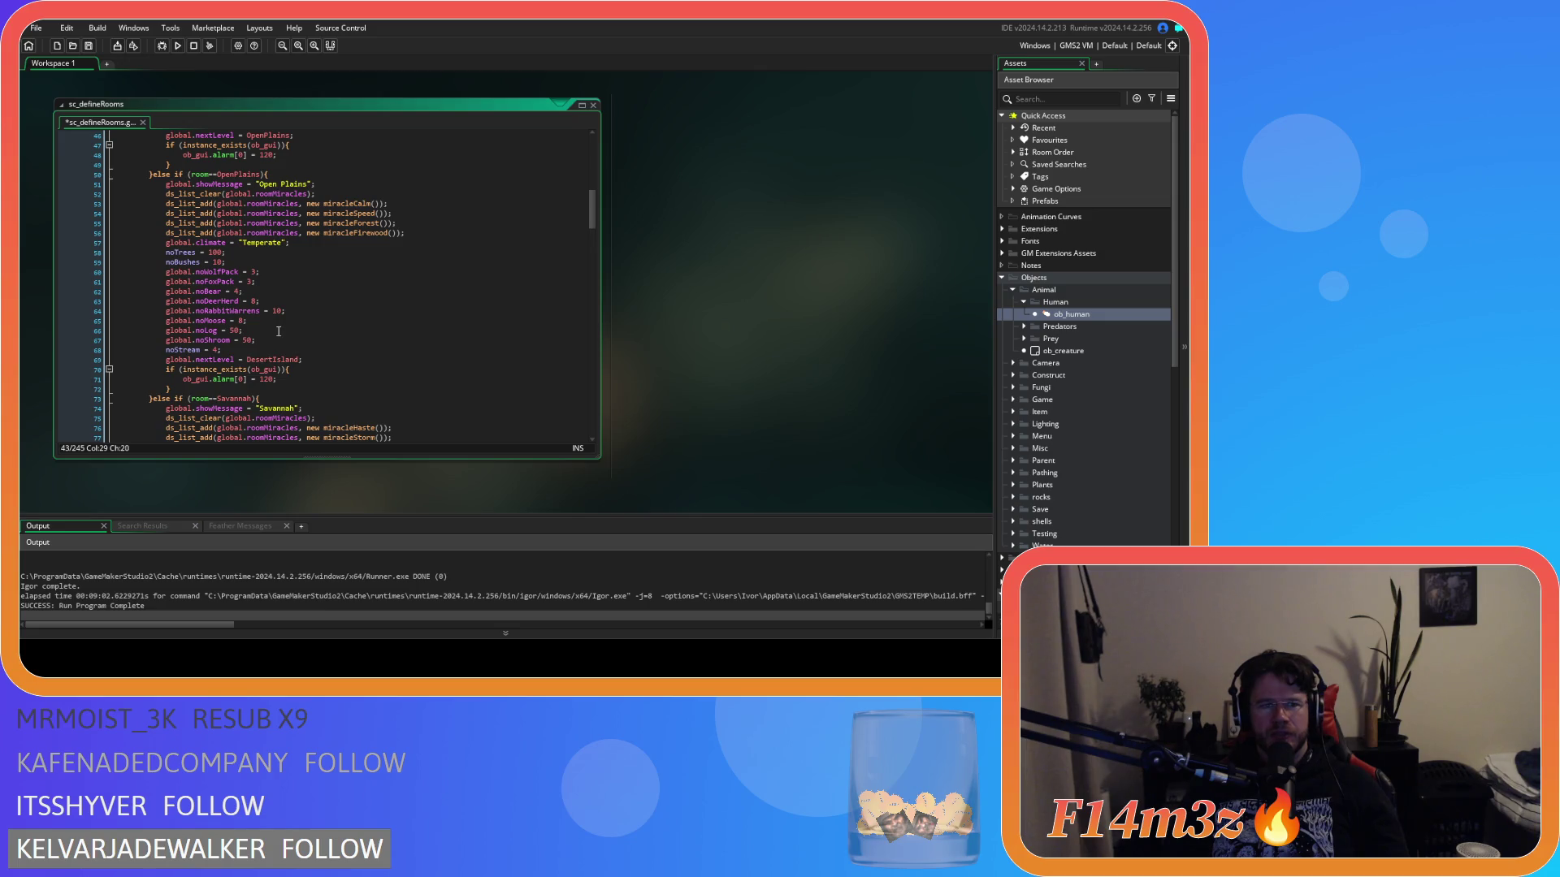
scroll(278, 332, "down", 4)
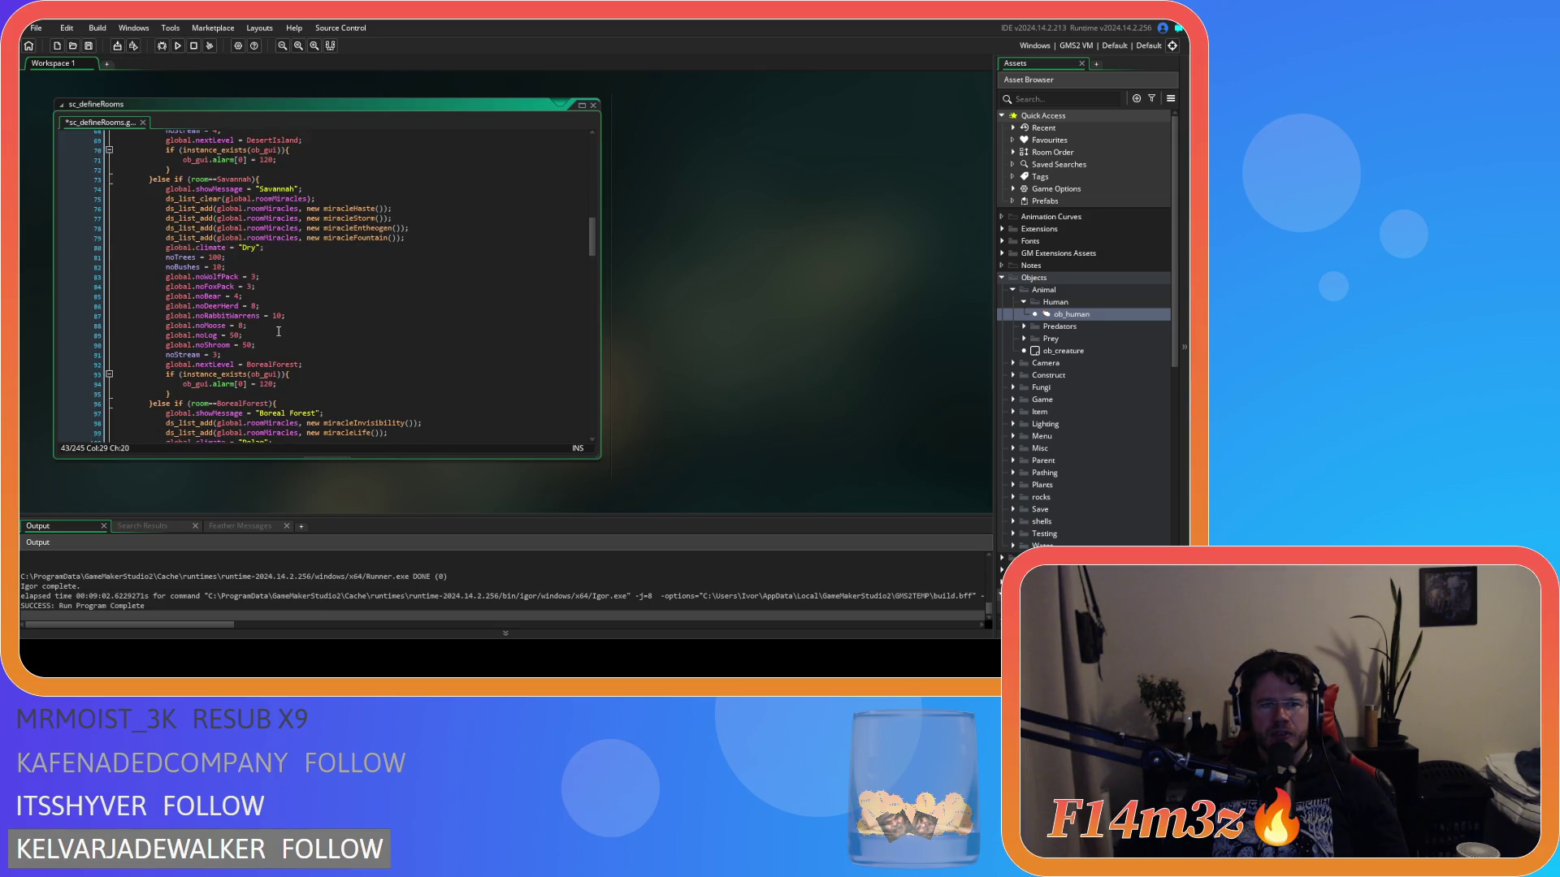
scroll(278, 331, "up", 3)
scroll(278, 331, "up", 1)
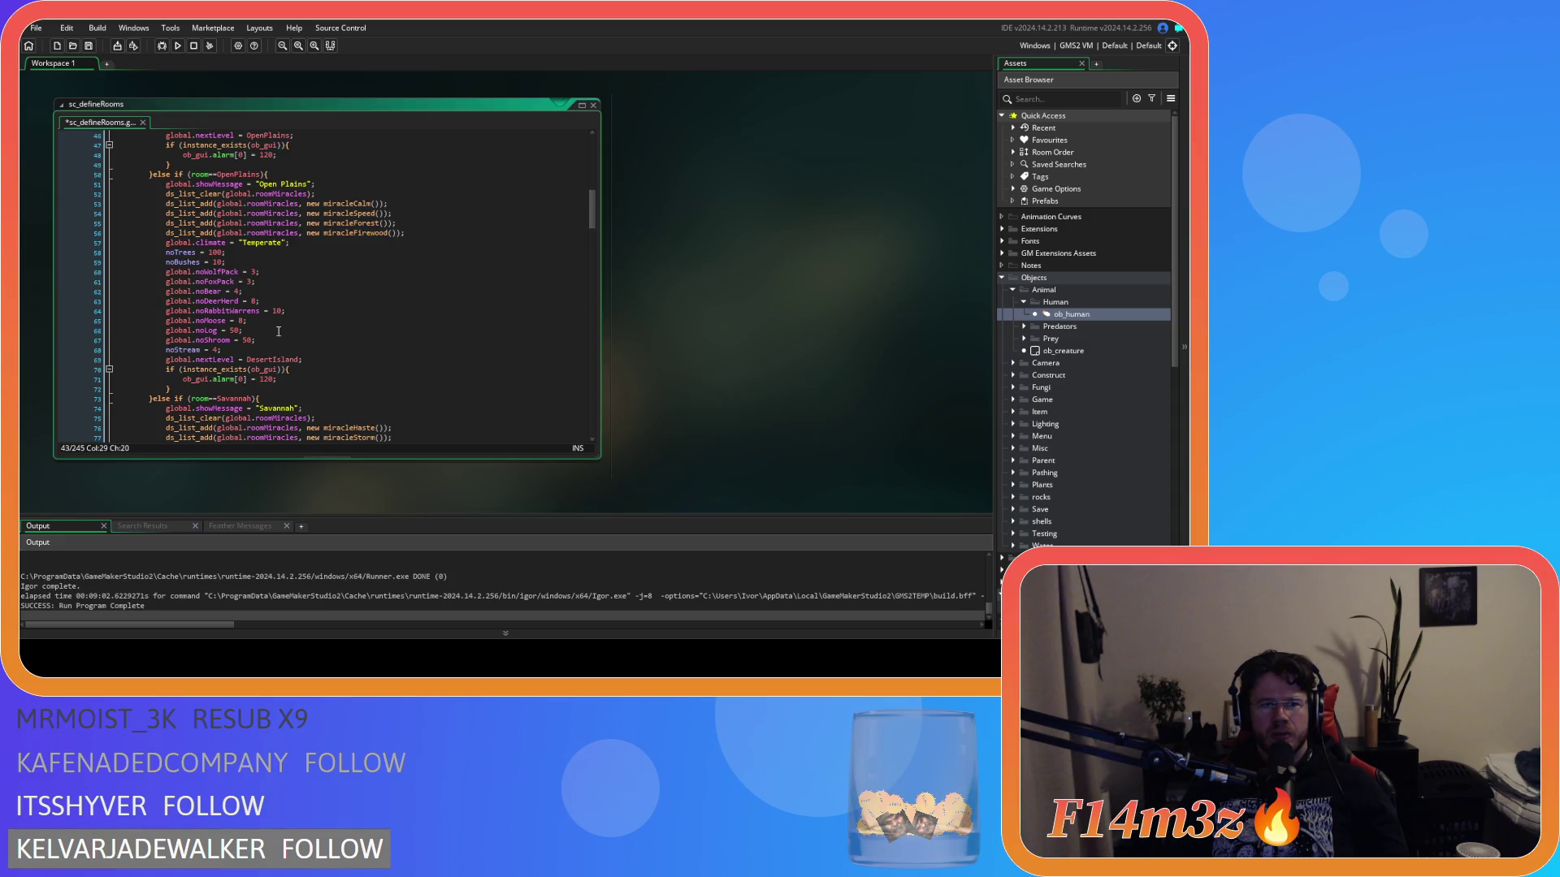
left_click(235, 331)
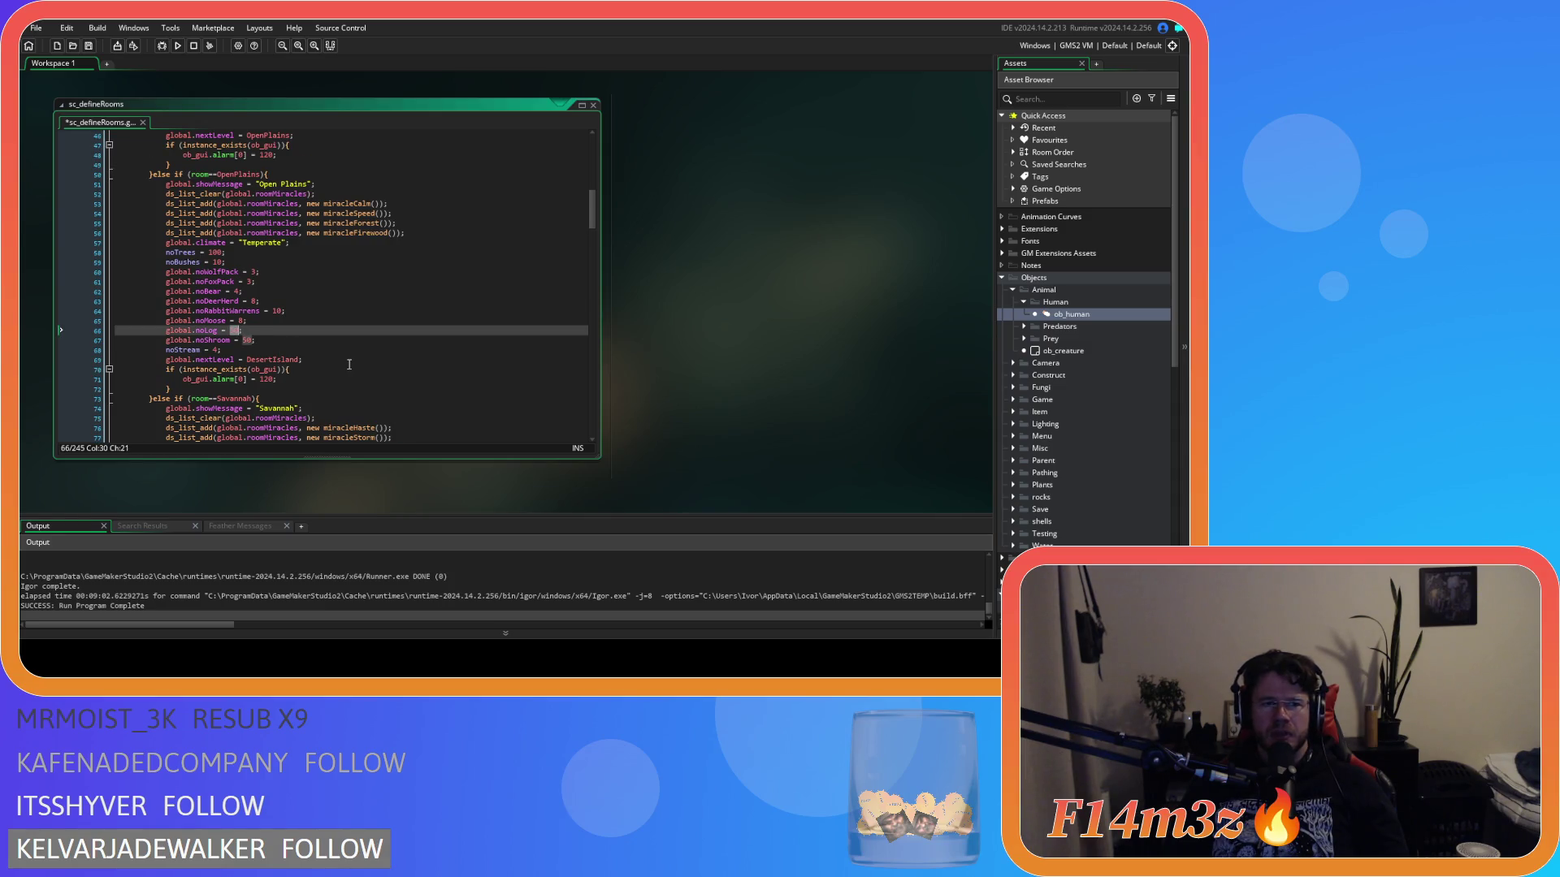
type("100")
key("ctrl+s")
scroll(270, 333, "down", 5)
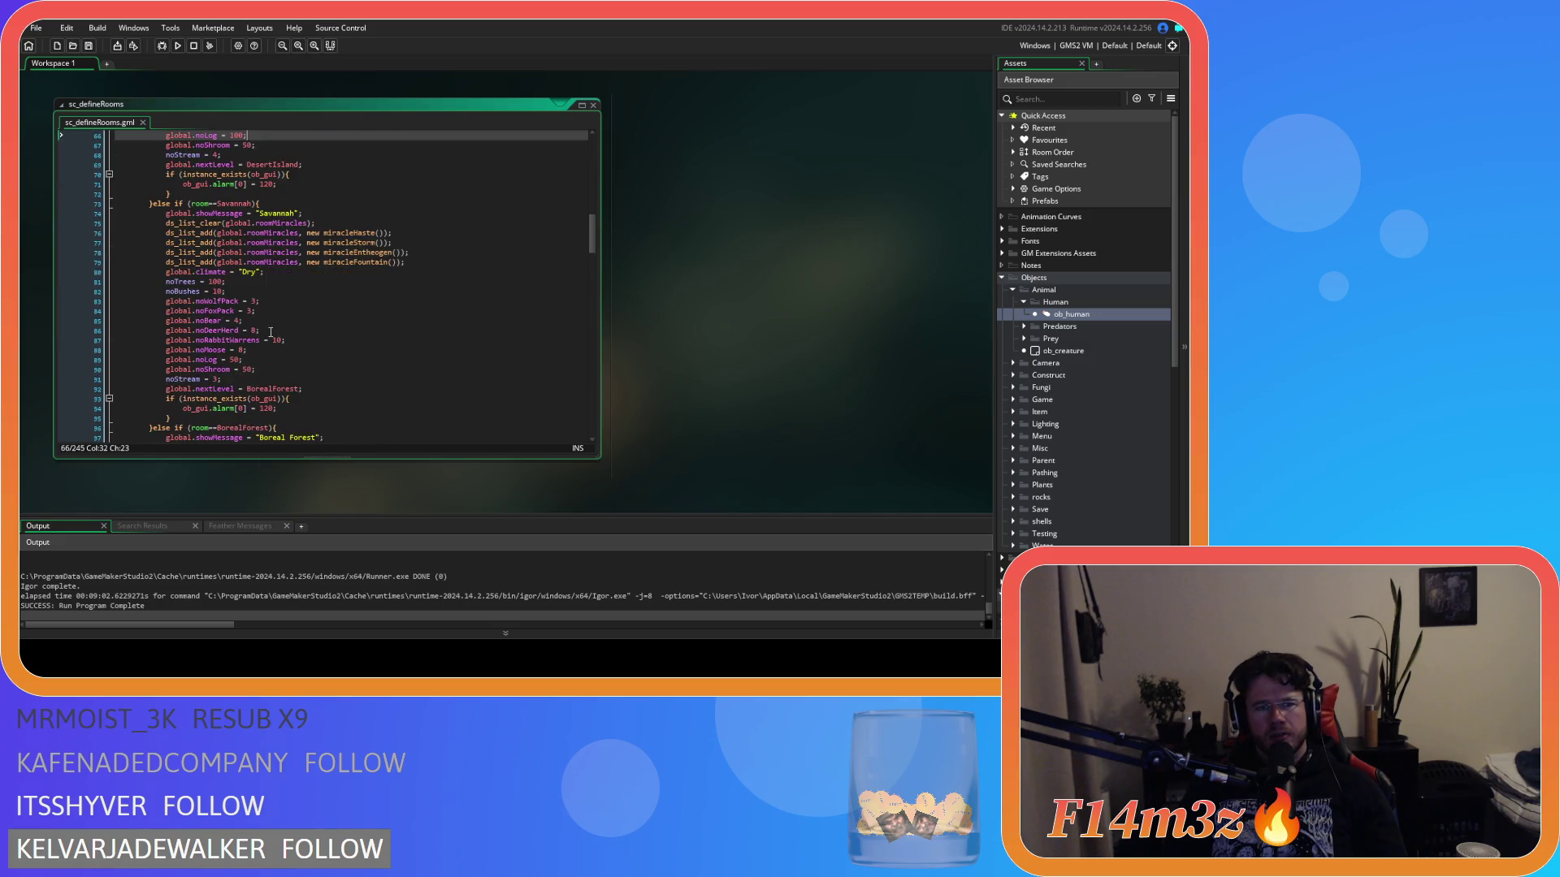
- Set the Savannah log count to 100 and save
double_click(235, 360)
type("100")
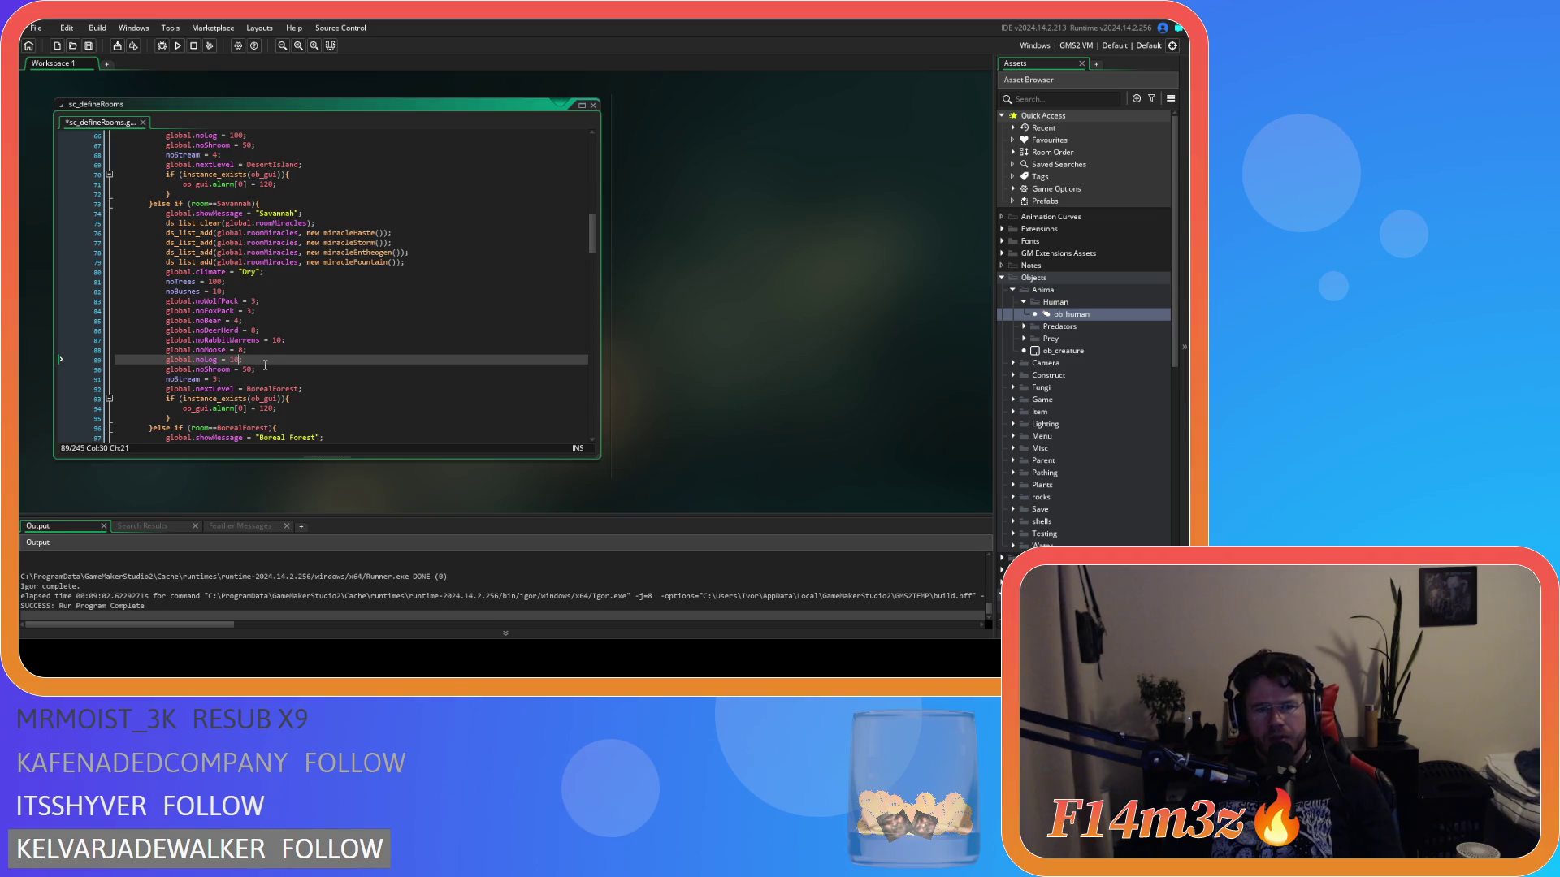
key("ctrl+s")
- Set the Open Plains mushroom count to 100 and save
scroll(275, 365, "up", 4)
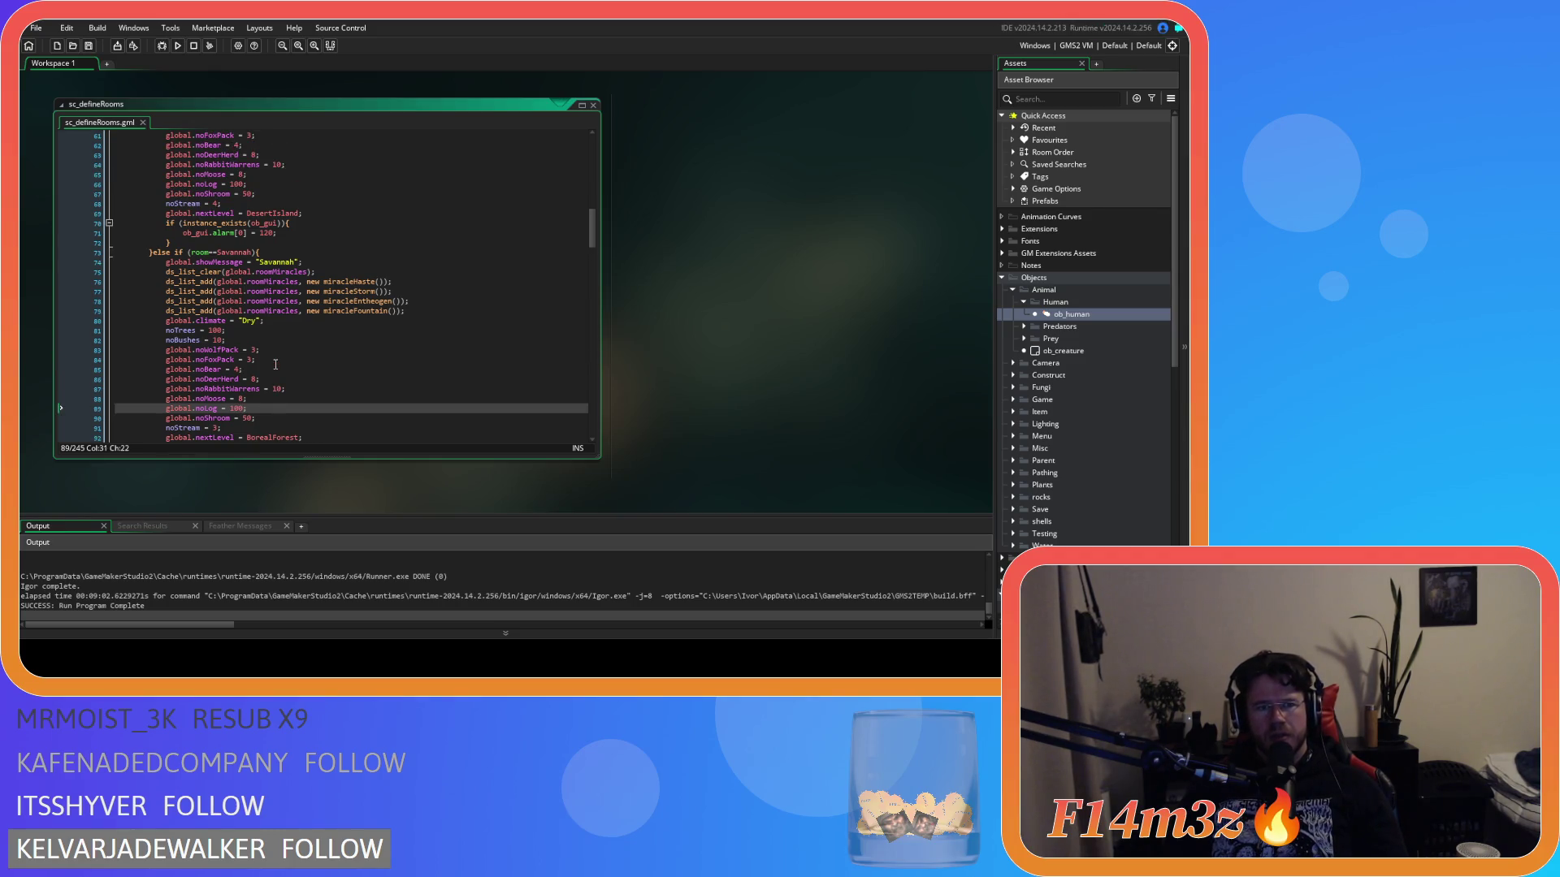
scroll(275, 365, "up", 18)
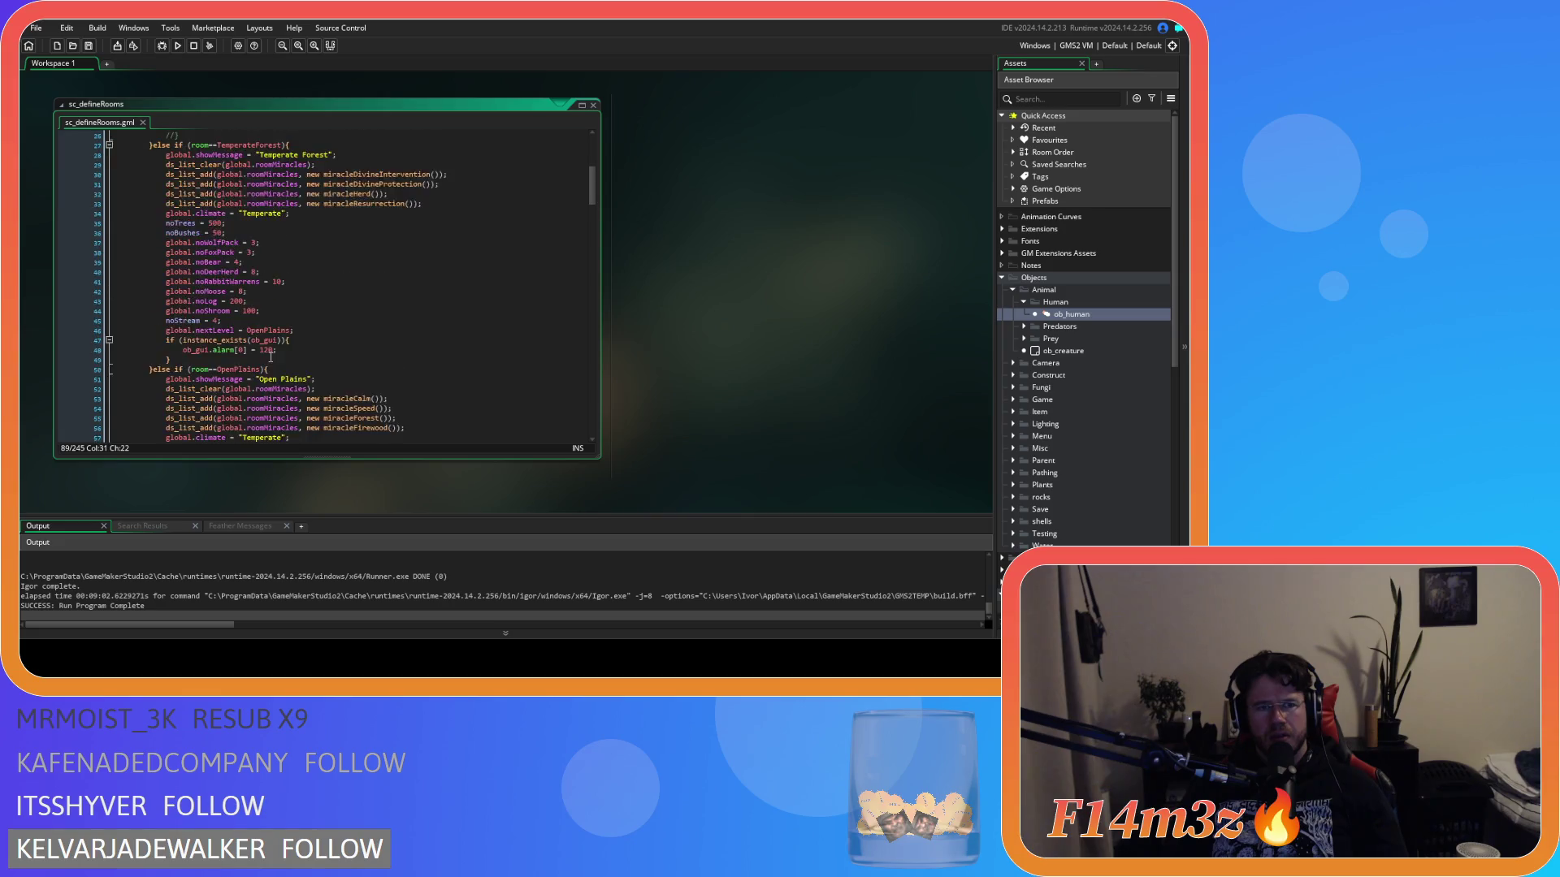
scroll(271, 358, "down", 10)
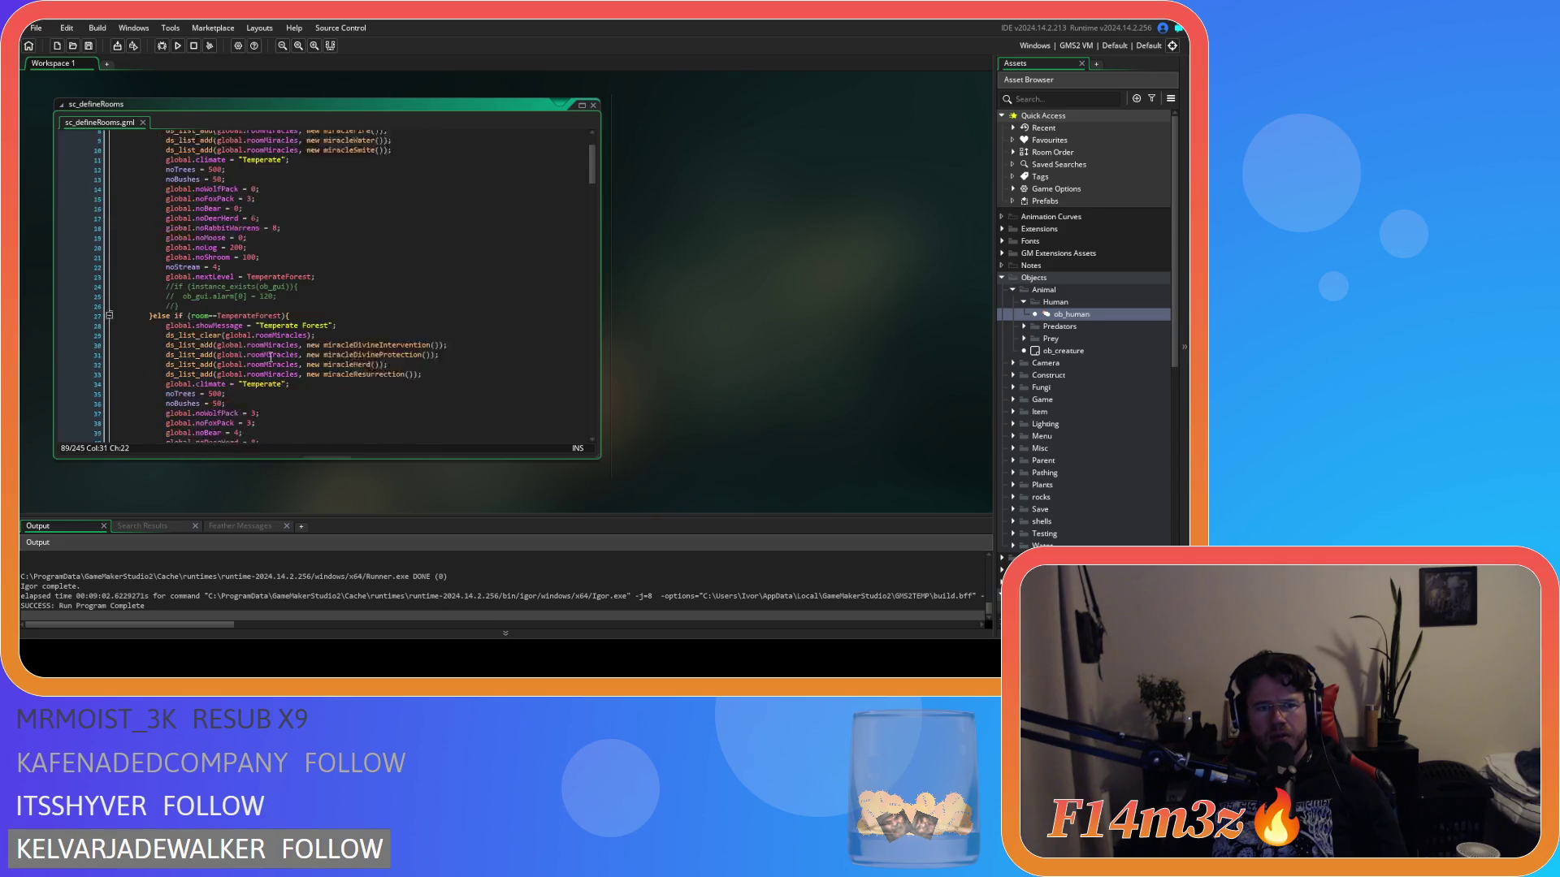
scroll(264, 286, "down", 3)
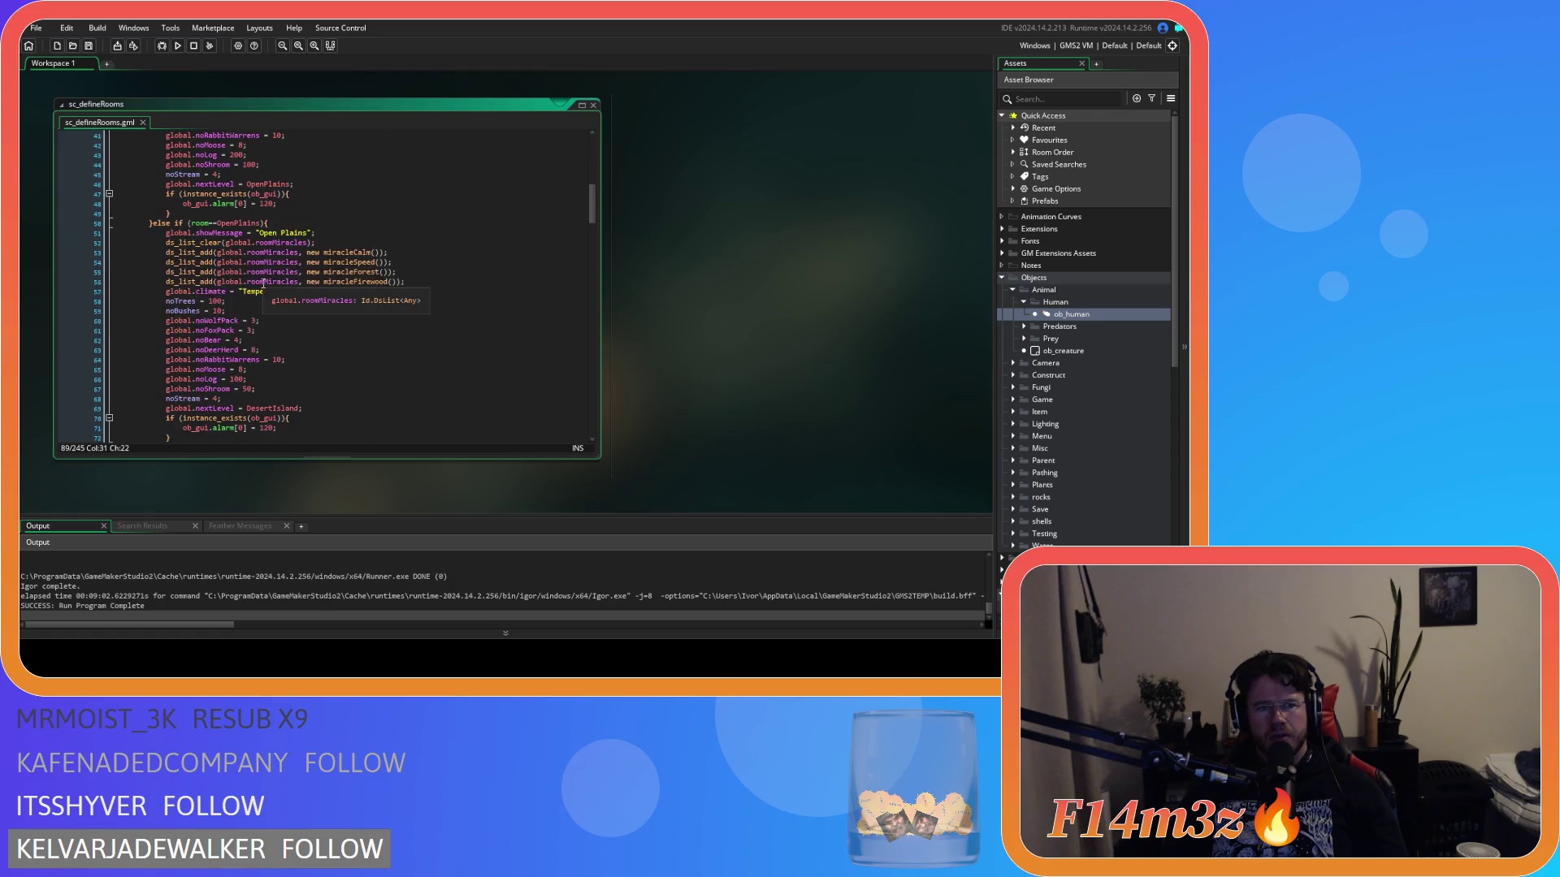
scroll(264, 283, "down", 3)
double_click(247, 315)
type("1")
key("ctrl+s")
- Set the Savannah mushroom count to 100 and save
scroll(291, 324, "down", 7)
double_click(246, 321)
type("100")
key("ctrl+s")
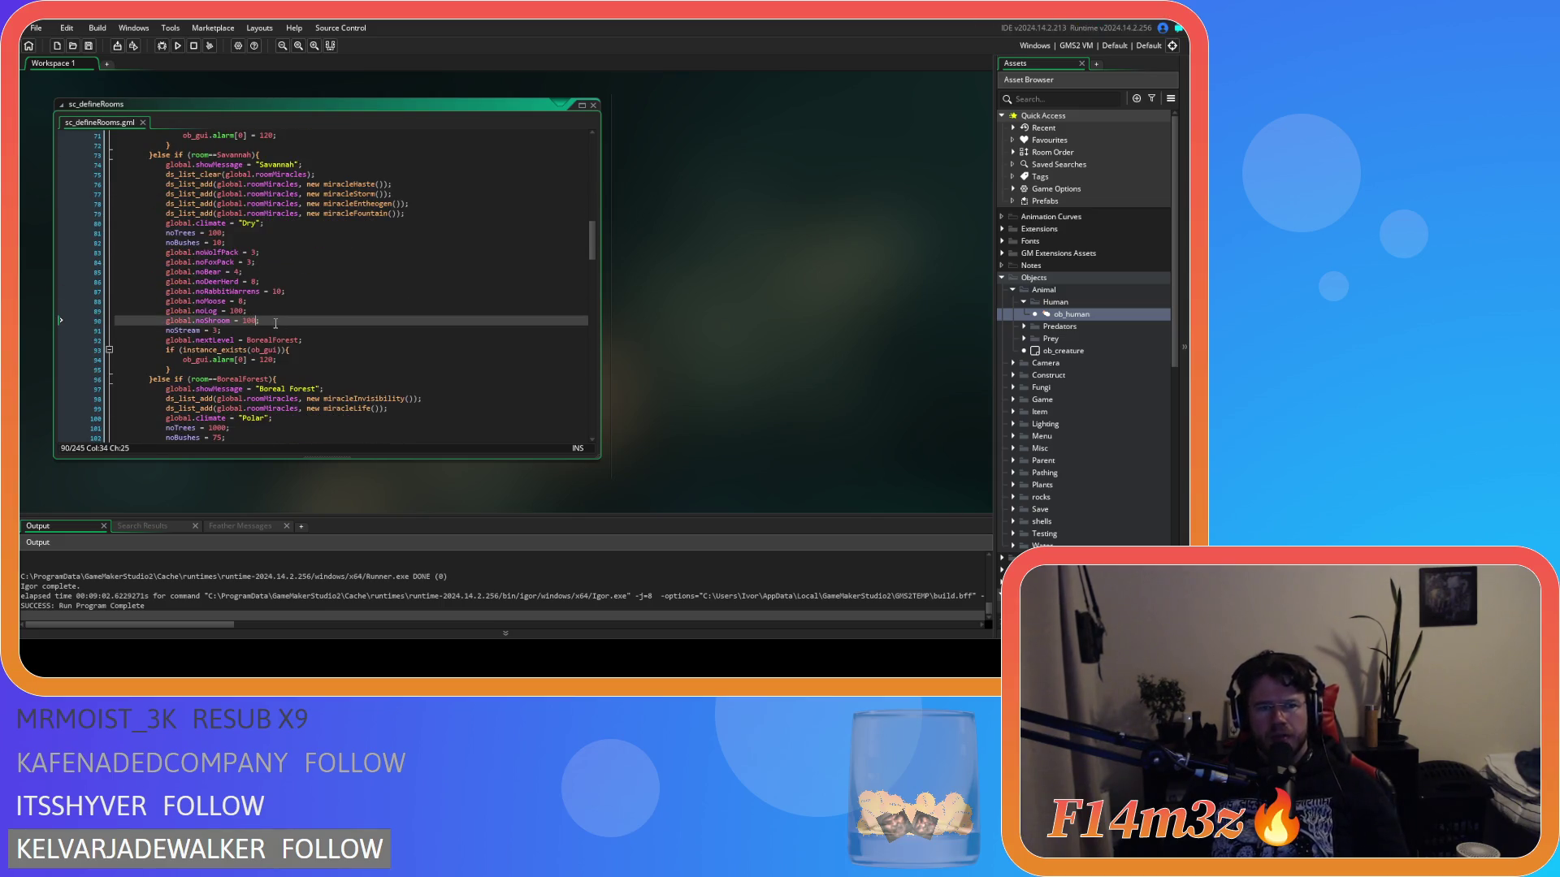
scroll(281, 328, "down", 4)
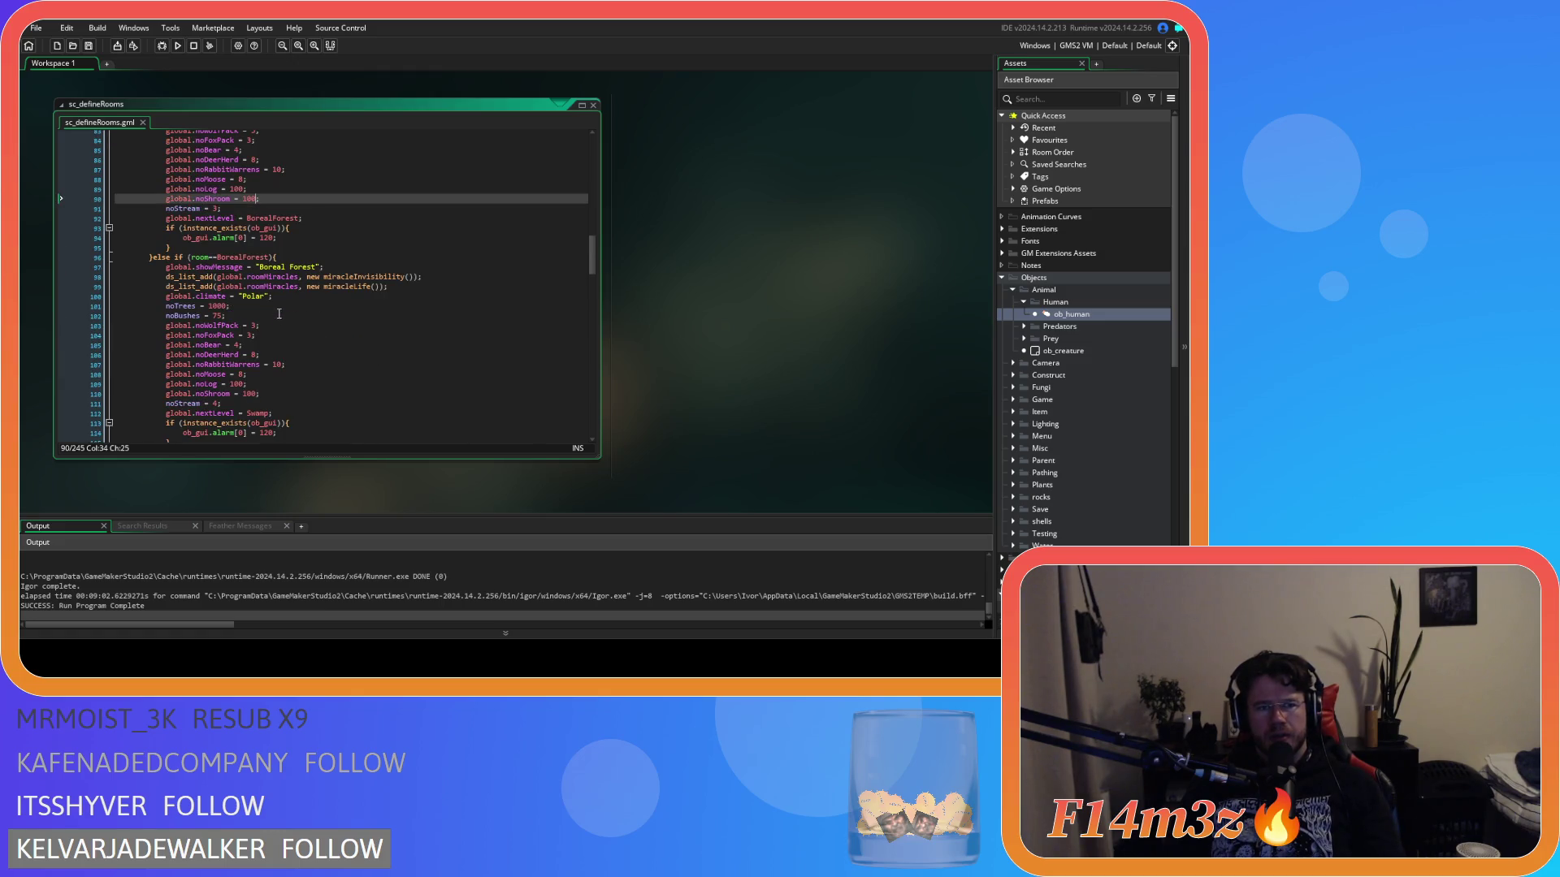
scroll(274, 306, "down", 2)
scroll(262, 350, "down", 3)
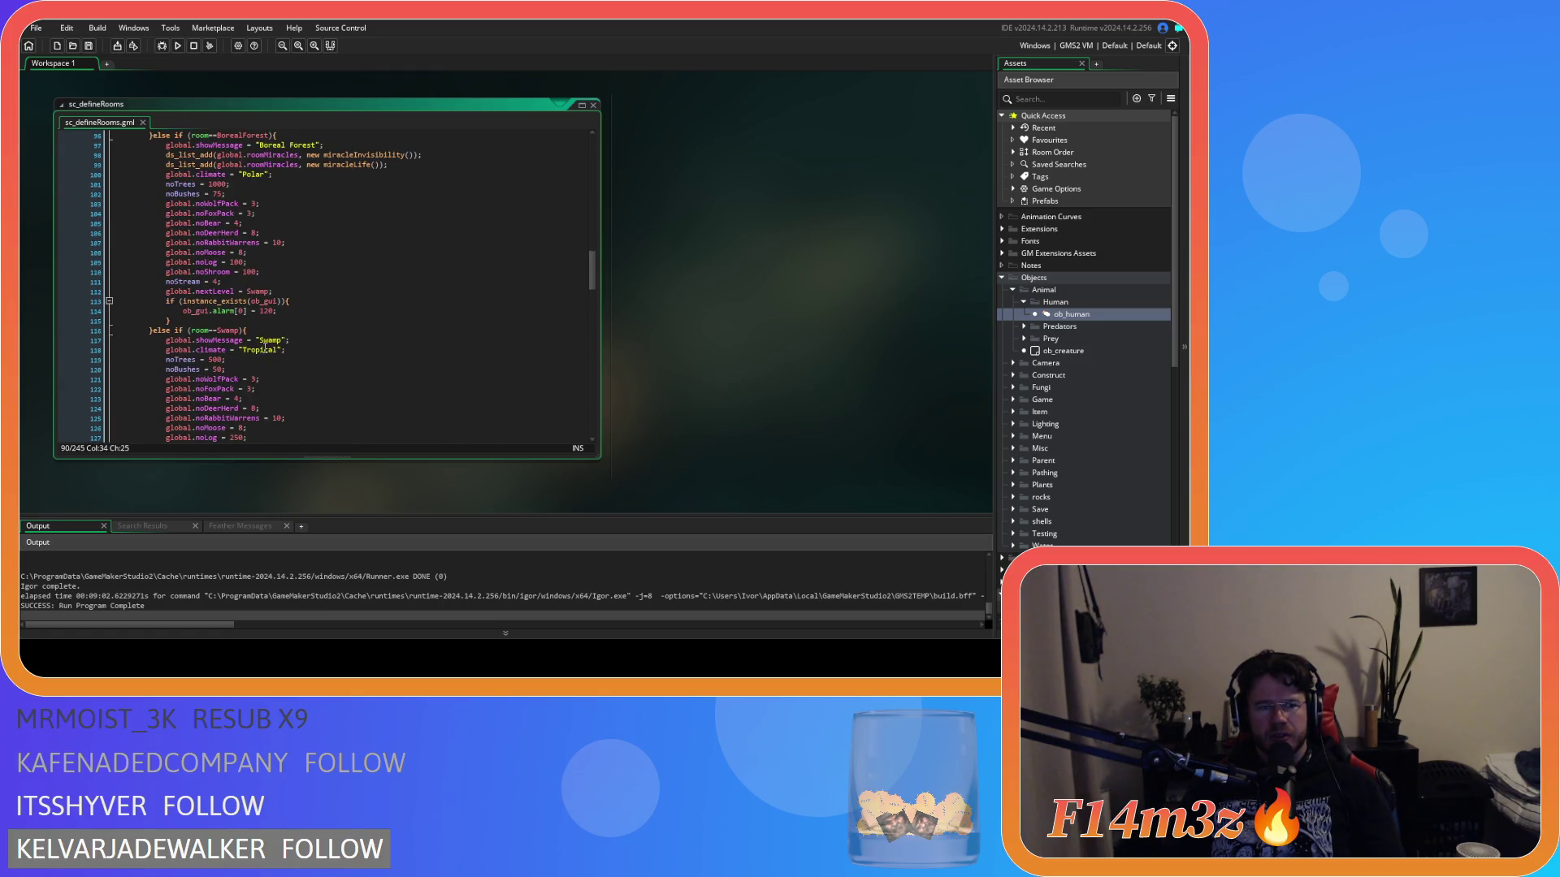
scroll(267, 342, "down", 3)
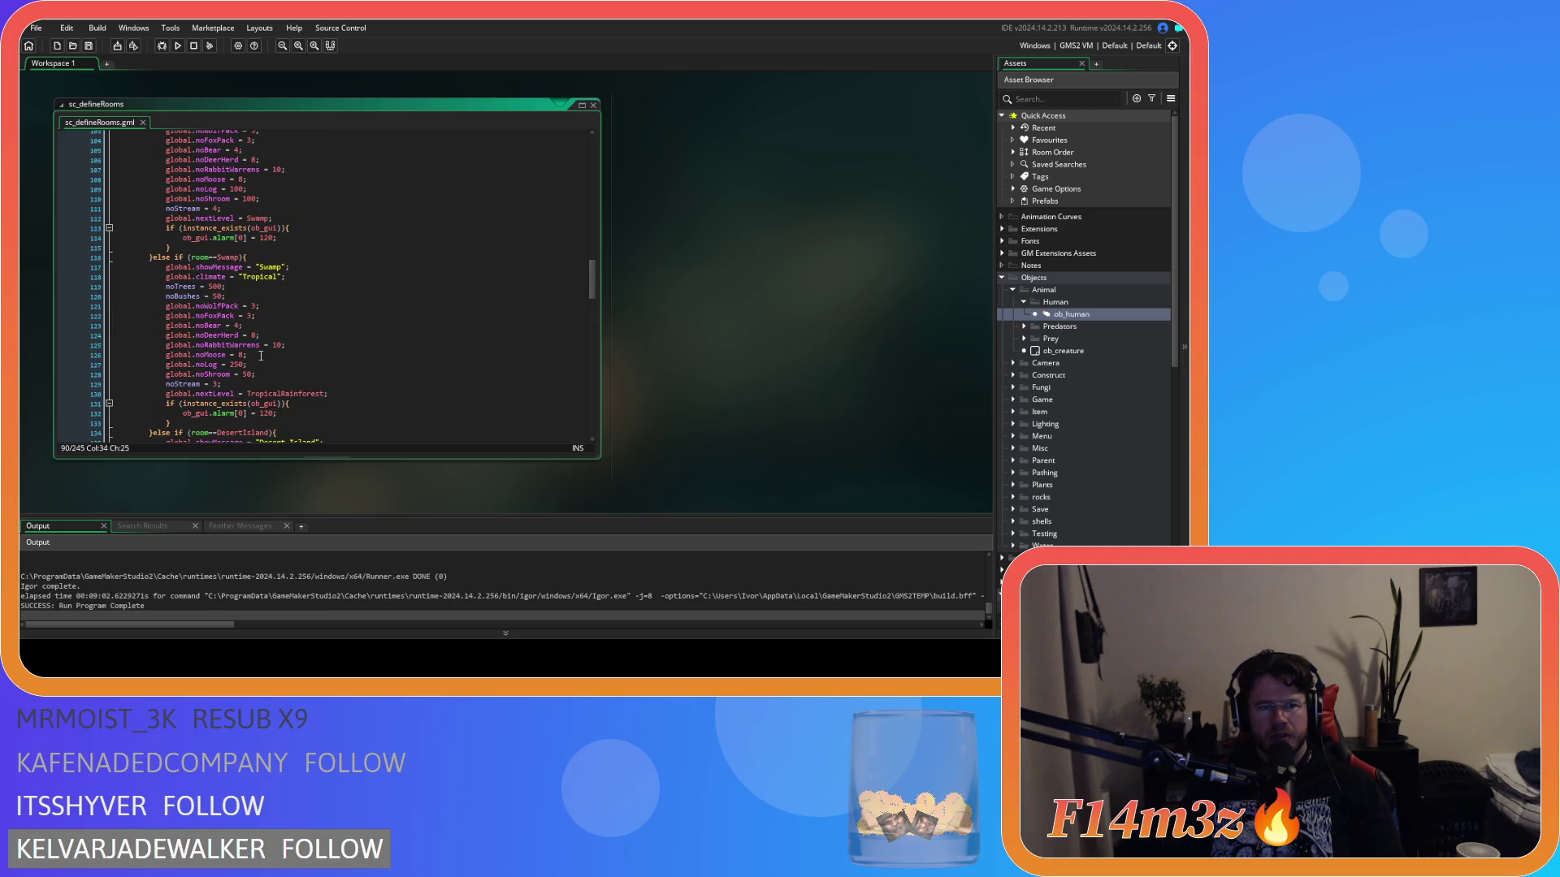
scroll(261, 355, "up", 4)
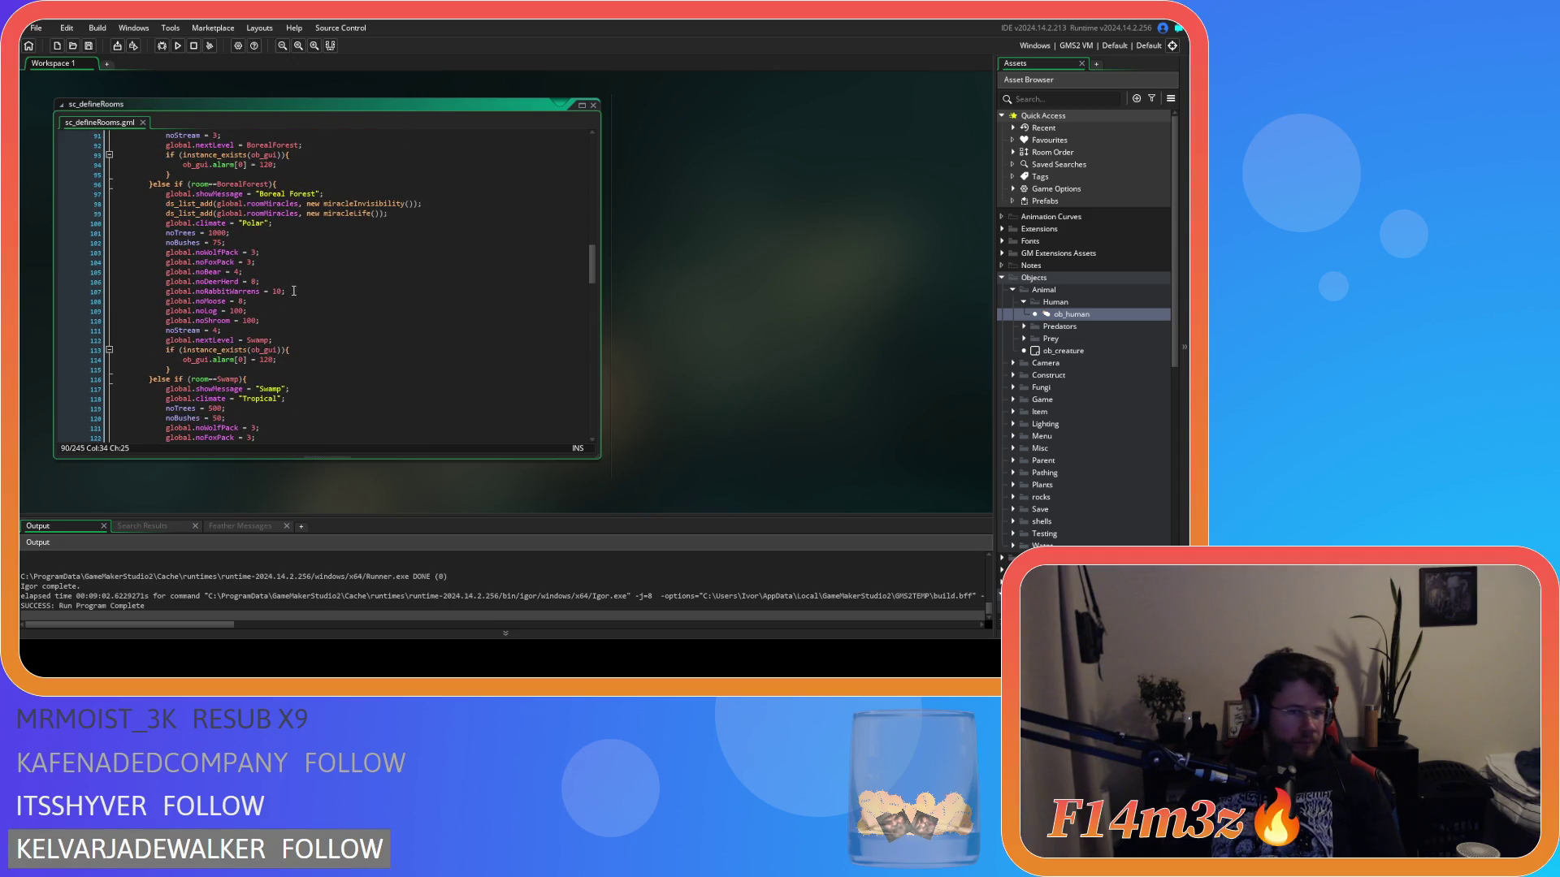
left_click(232, 311)
- Set Boreal Forest logs to 200 and Swamp logs to 150, then save
type("2")
scroll(274, 316, "down", 4)
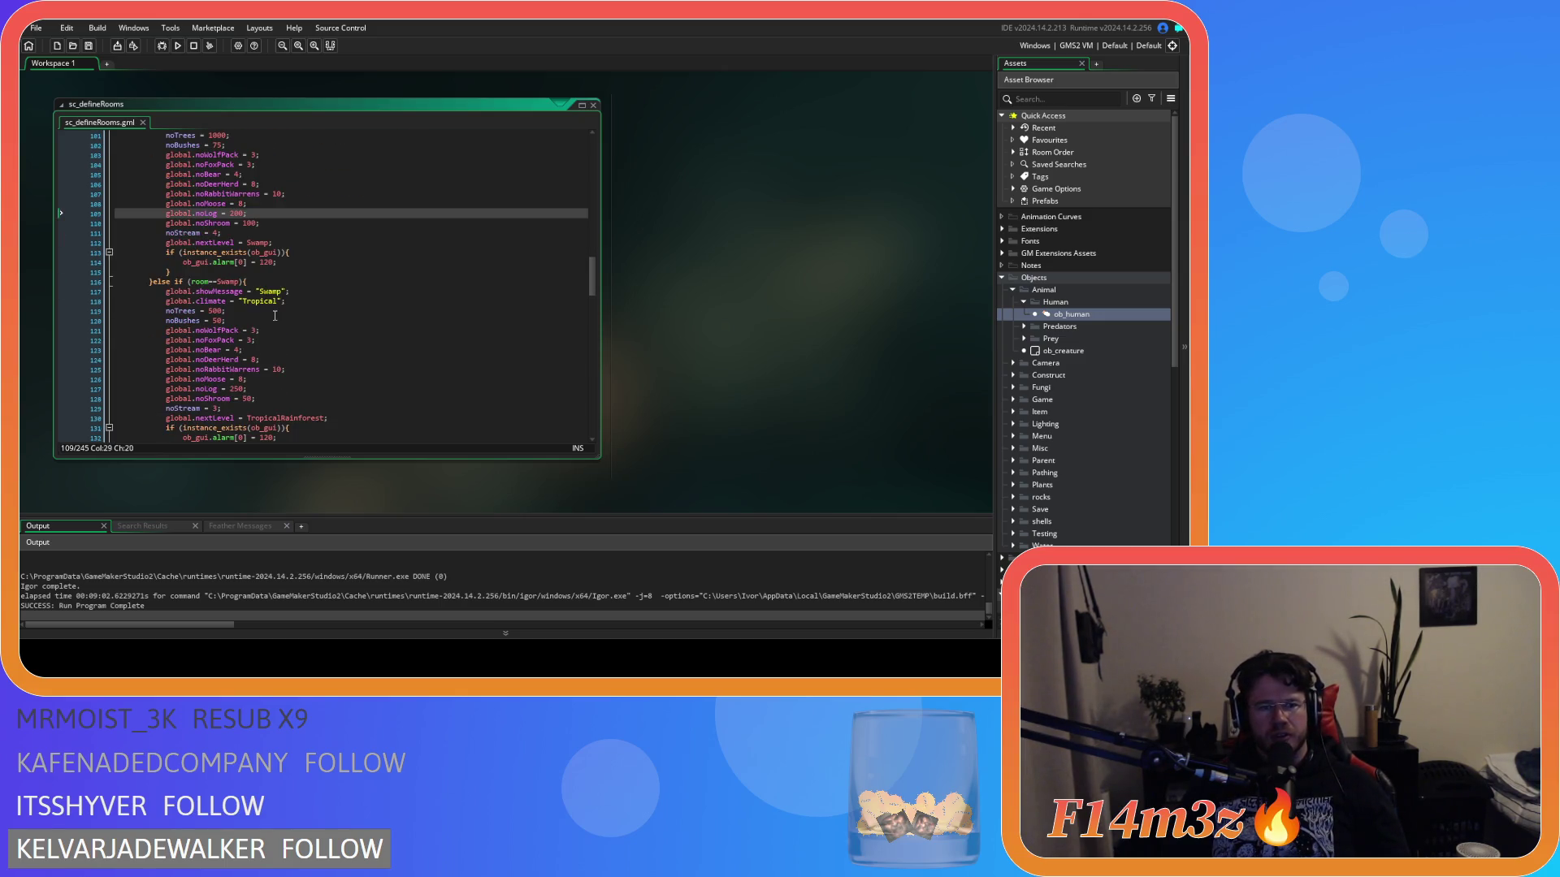
double_click(235, 389)
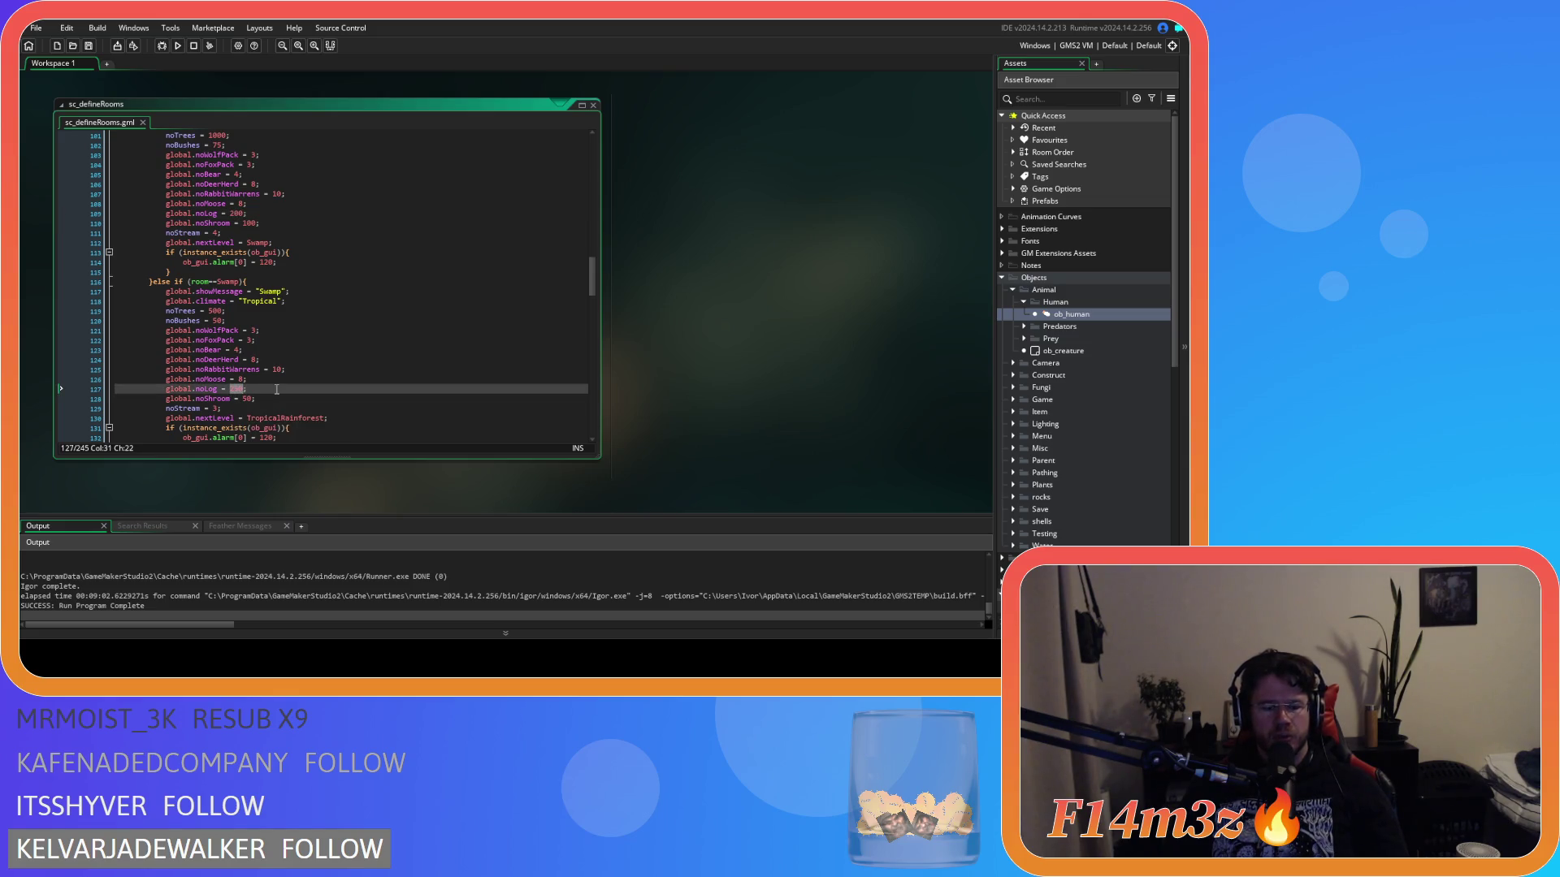
scroll(276, 389, "up", 20)
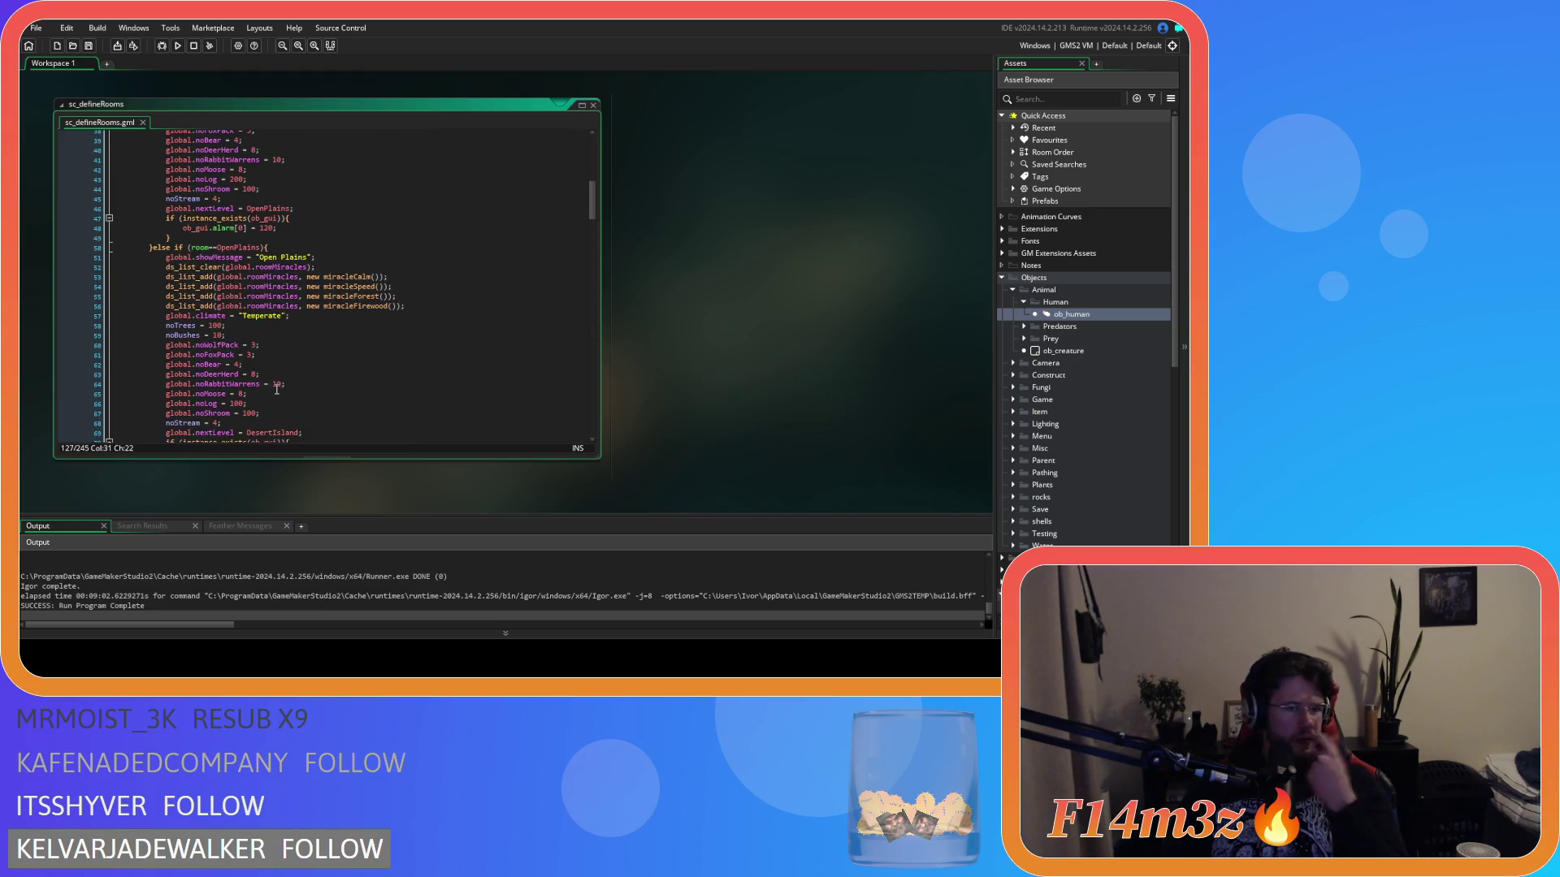
scroll(276, 389, "down", 3)
scroll(276, 389, "down", 20)
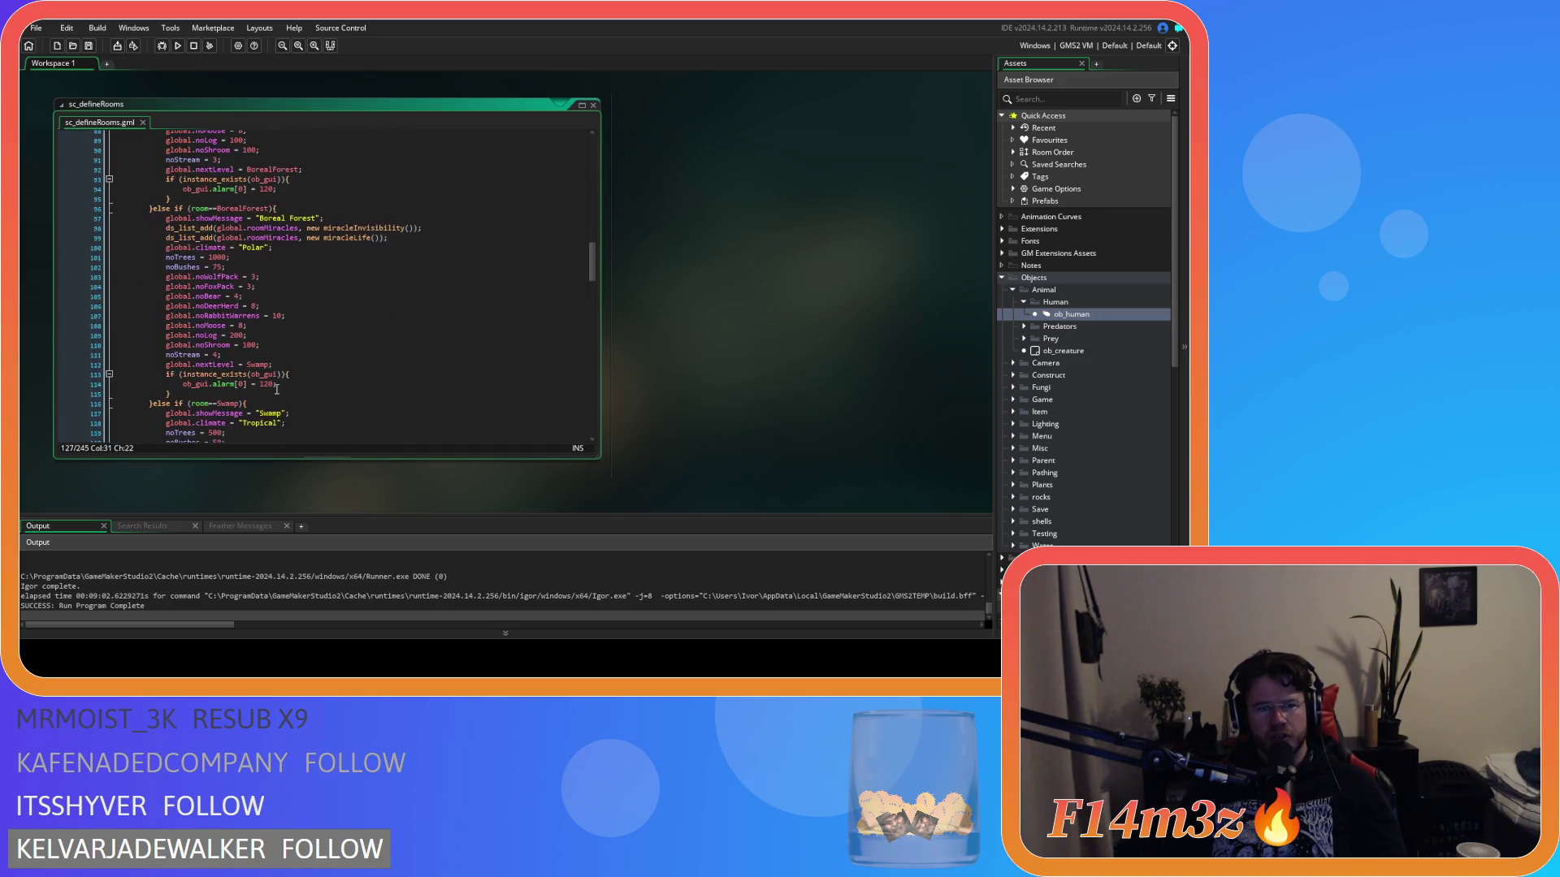
type("150")
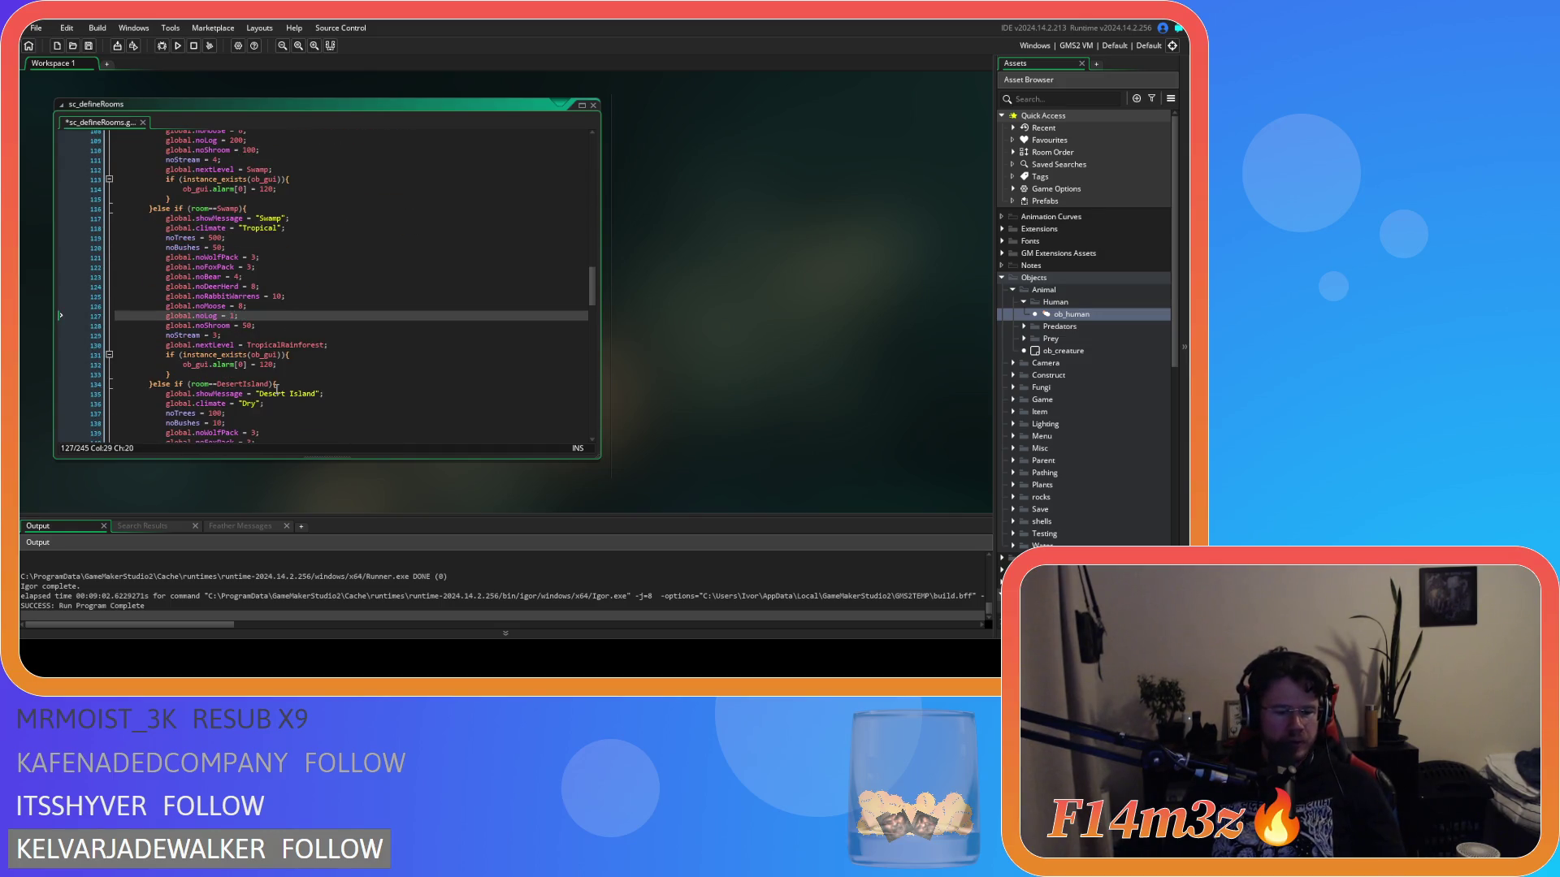
key("ctrl+s")
- Set the Desert Island log and mushroom counts both to 100 and save
scroll(291, 374, "down", 4)
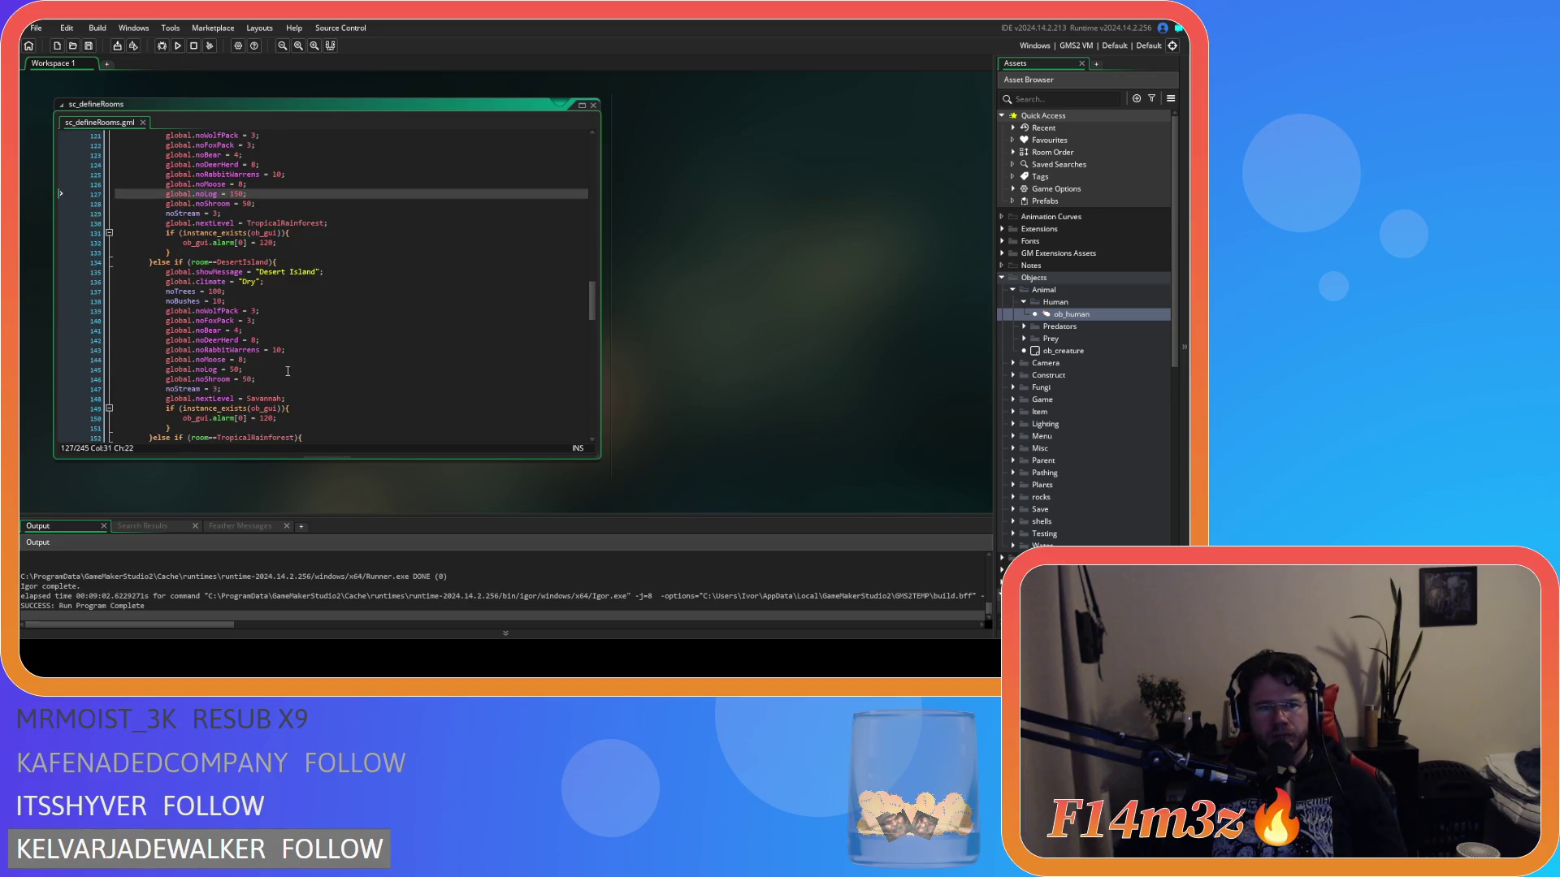
scroll(288, 372, "down", 2)
double_click(236, 320)
type("100")
double_click(248, 330)
type("100")
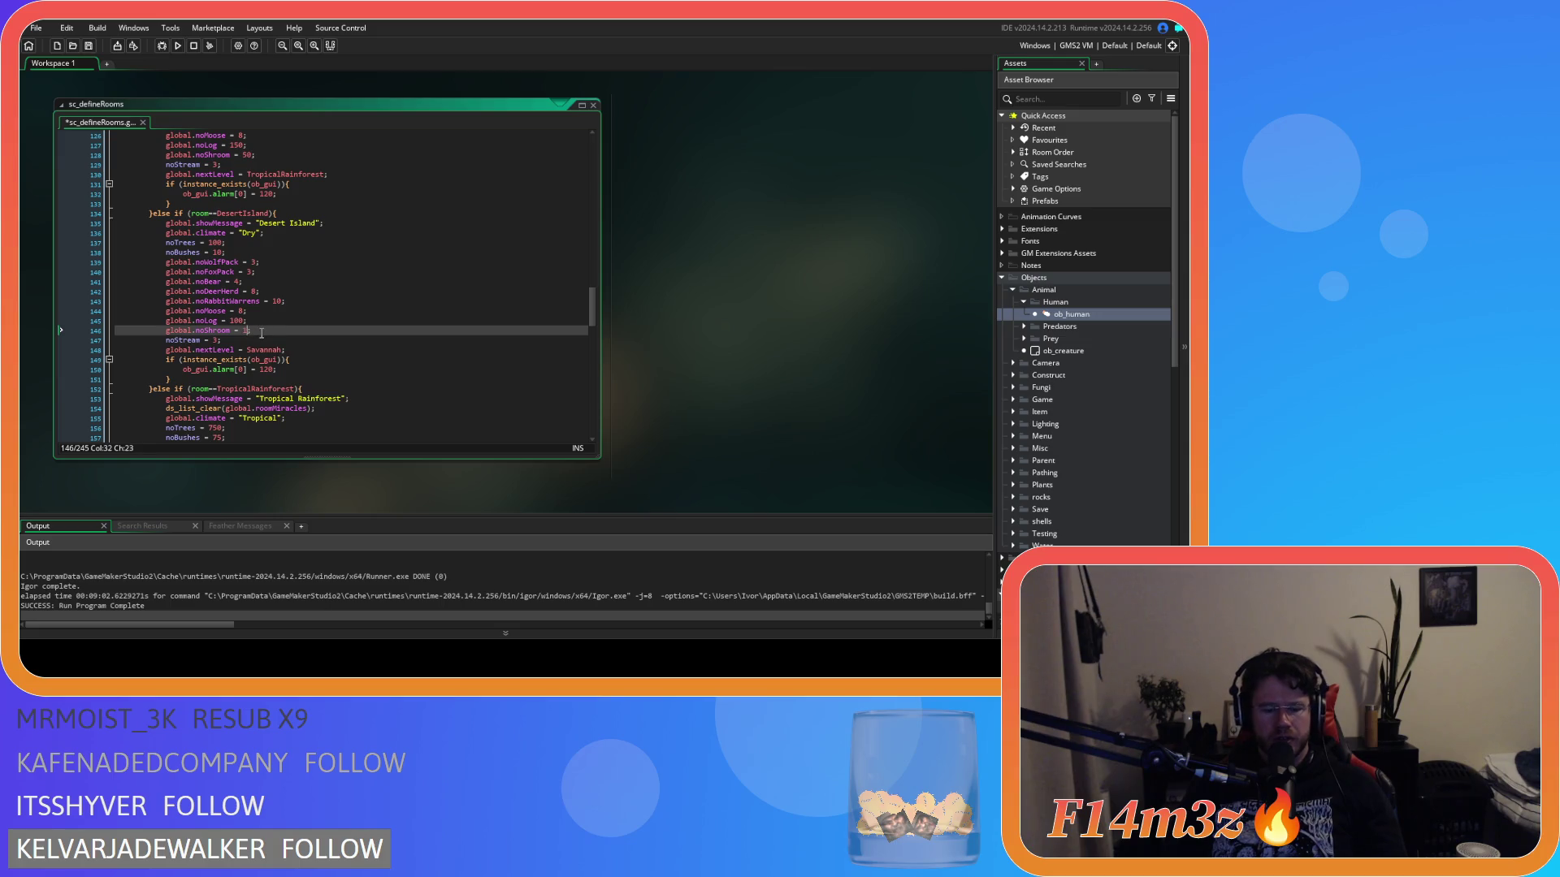
key("End")
key("ctrl+s")
- Set the Swamp mushroom count to 100 and save
scroll(269, 331, "up", 5)
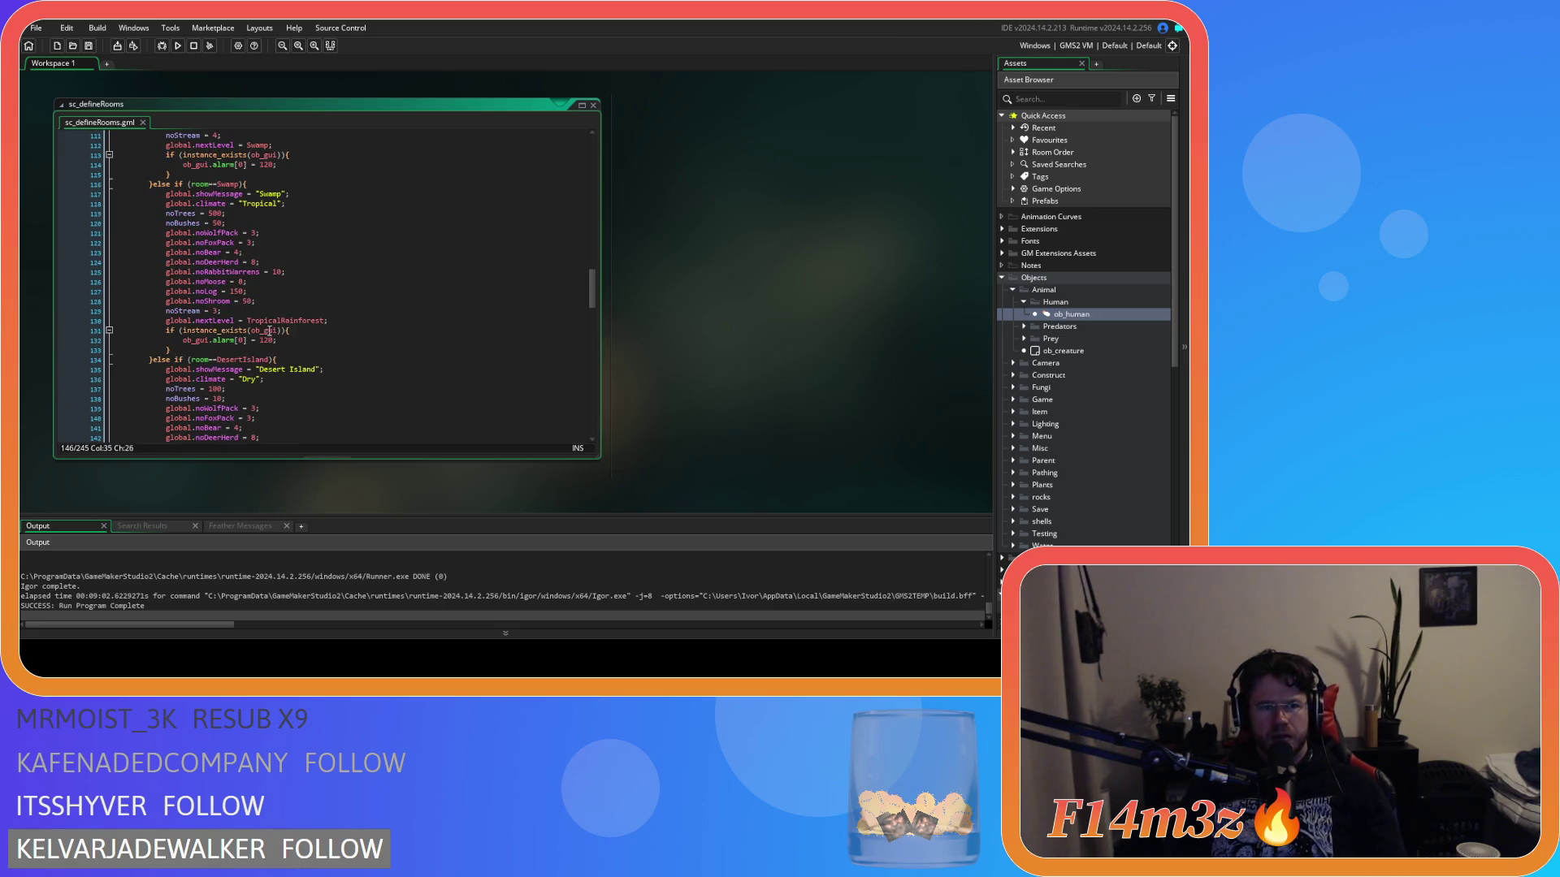
double_click(247, 302)
type("100")
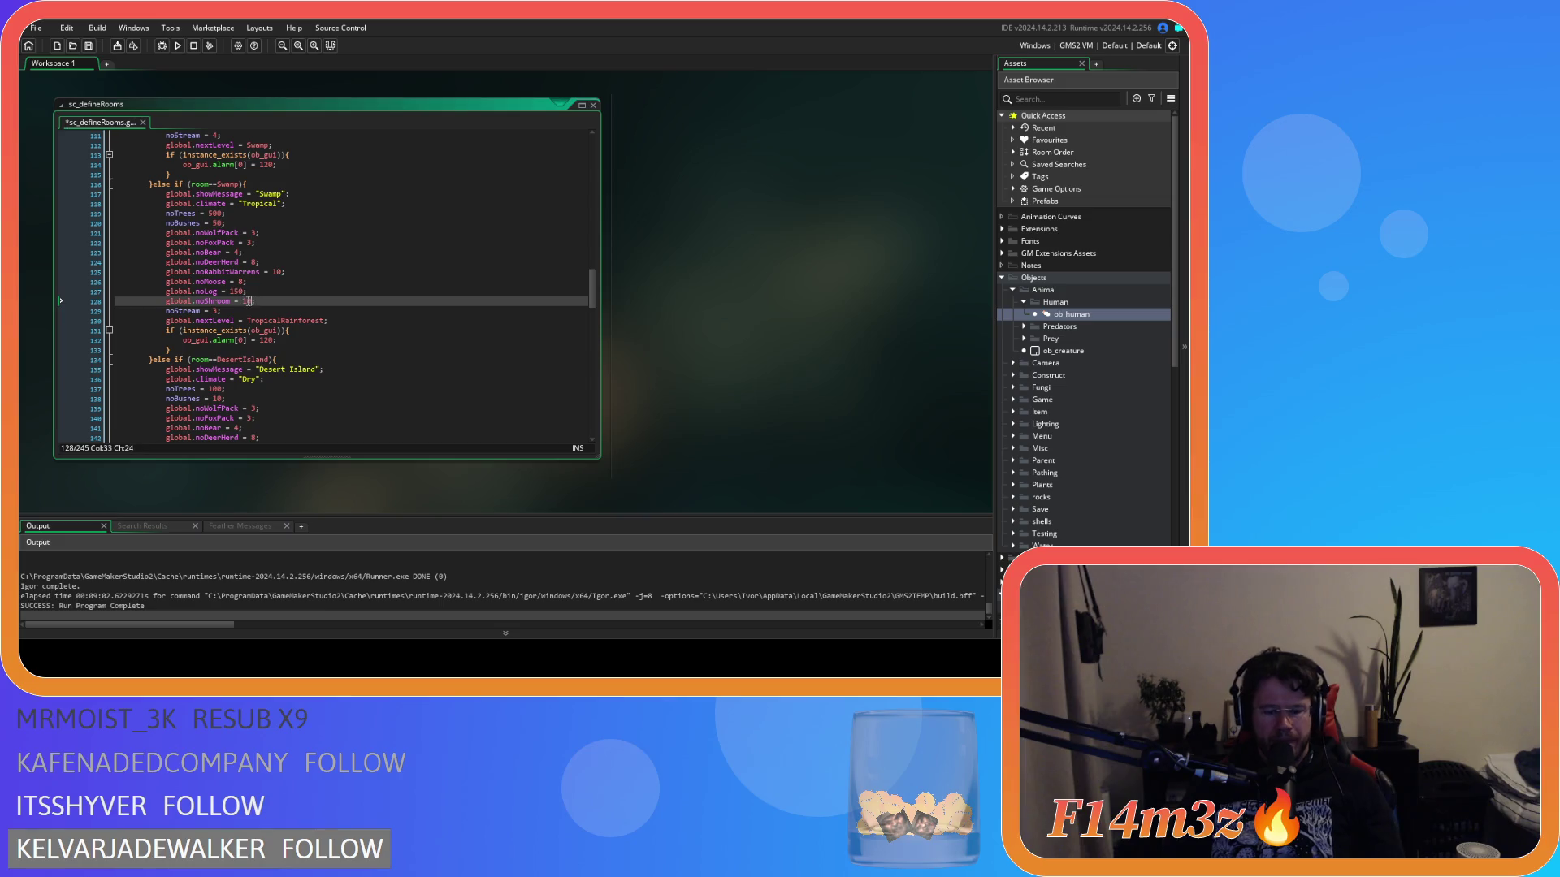
key("End")
key("ctrl+s")
- Set the Tropical Rainforest log count to 200 and save
scroll(274, 304, "down", 10)
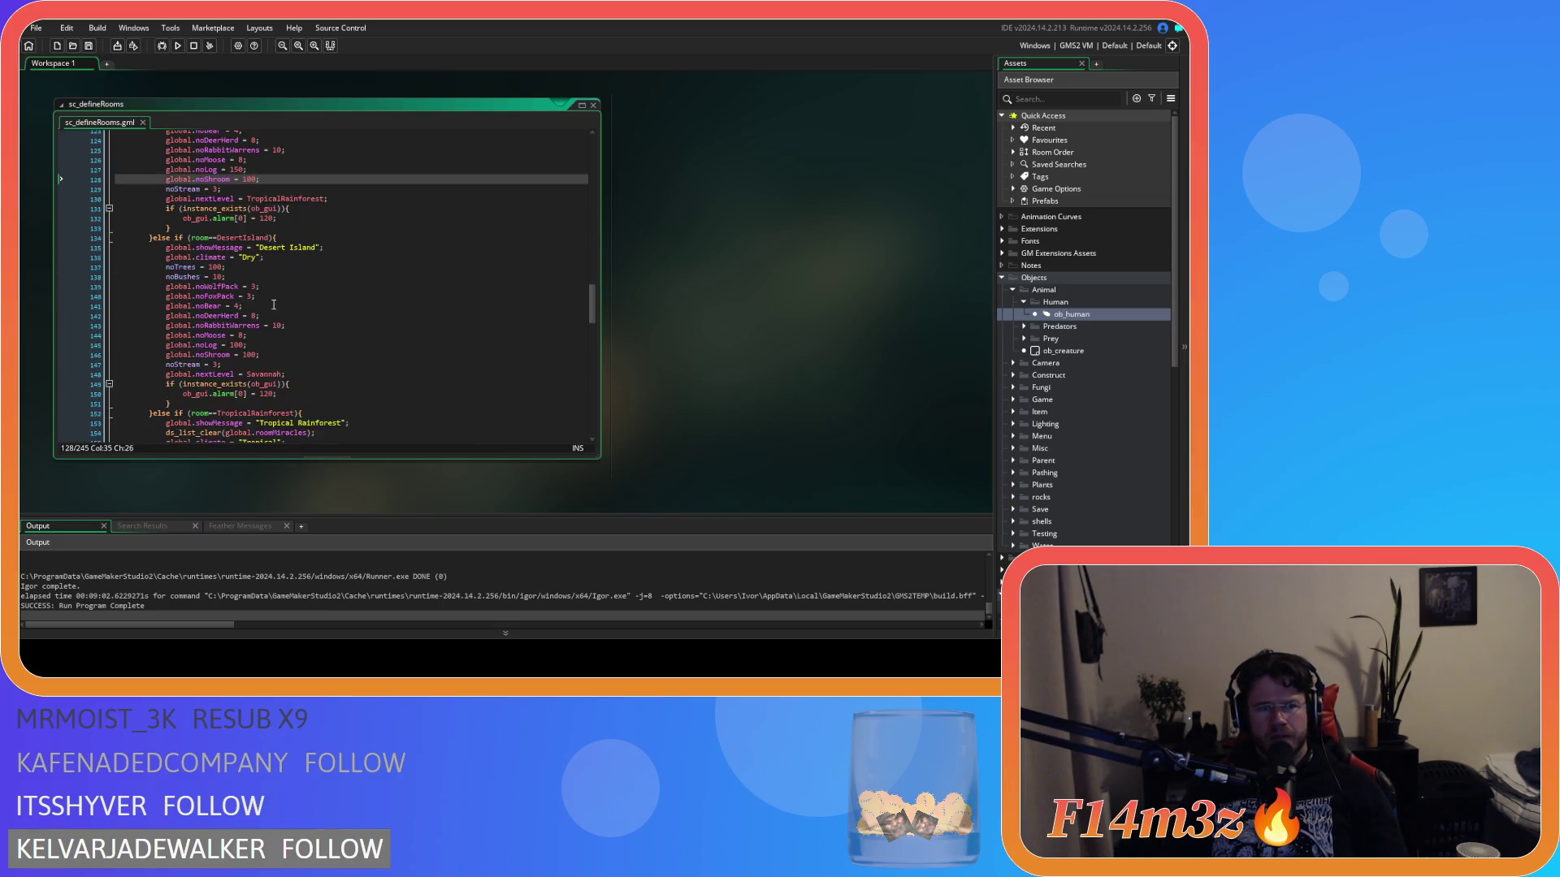
scroll(274, 305, "down", 1)
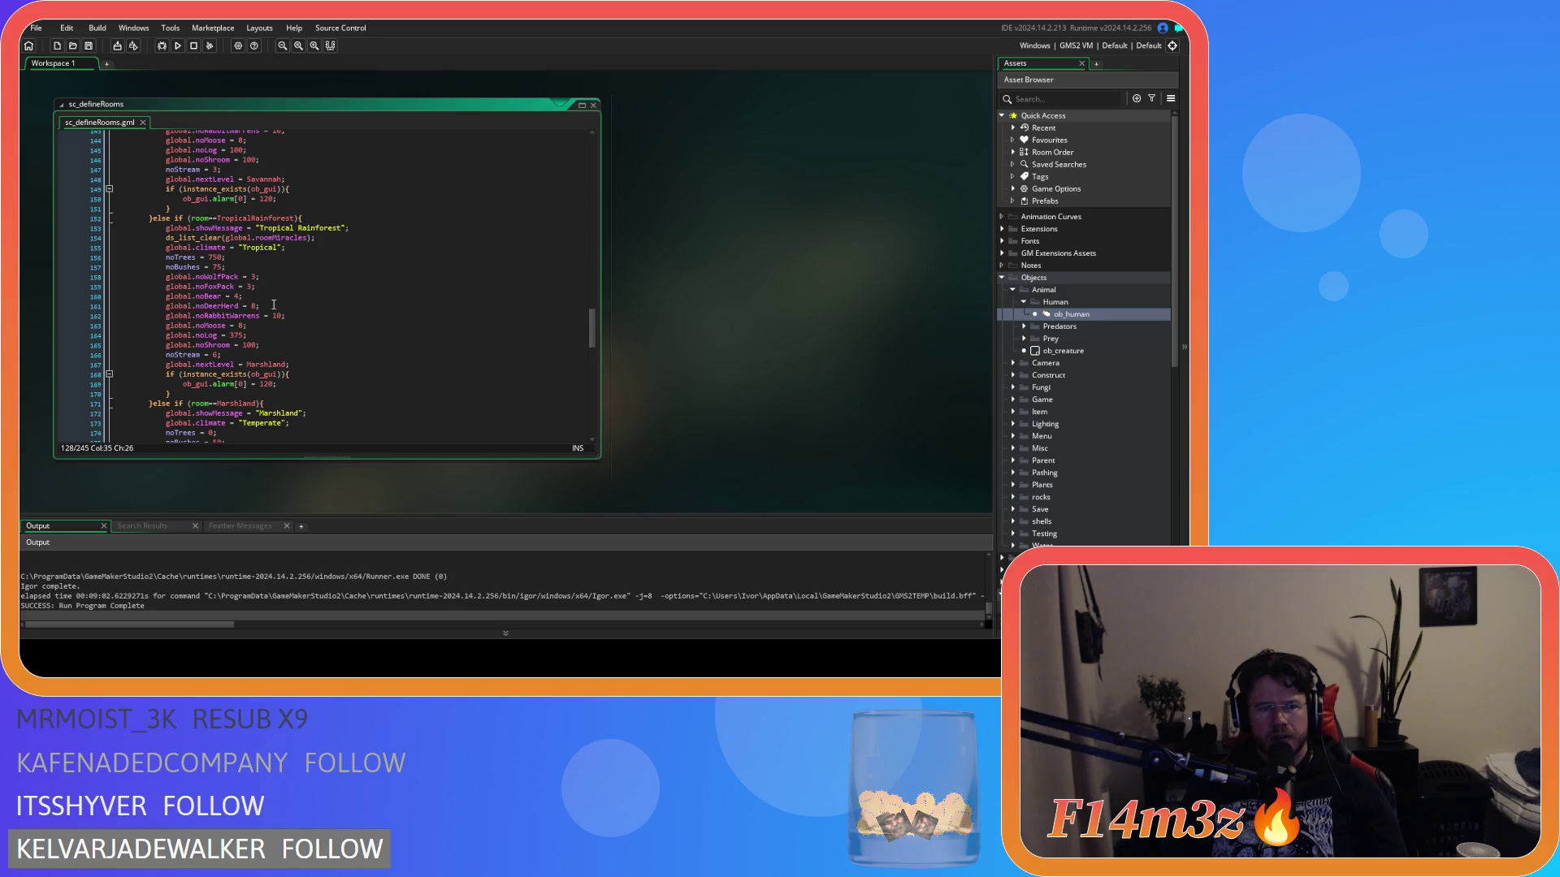
double_click(236, 335)
type("200")
key("End")
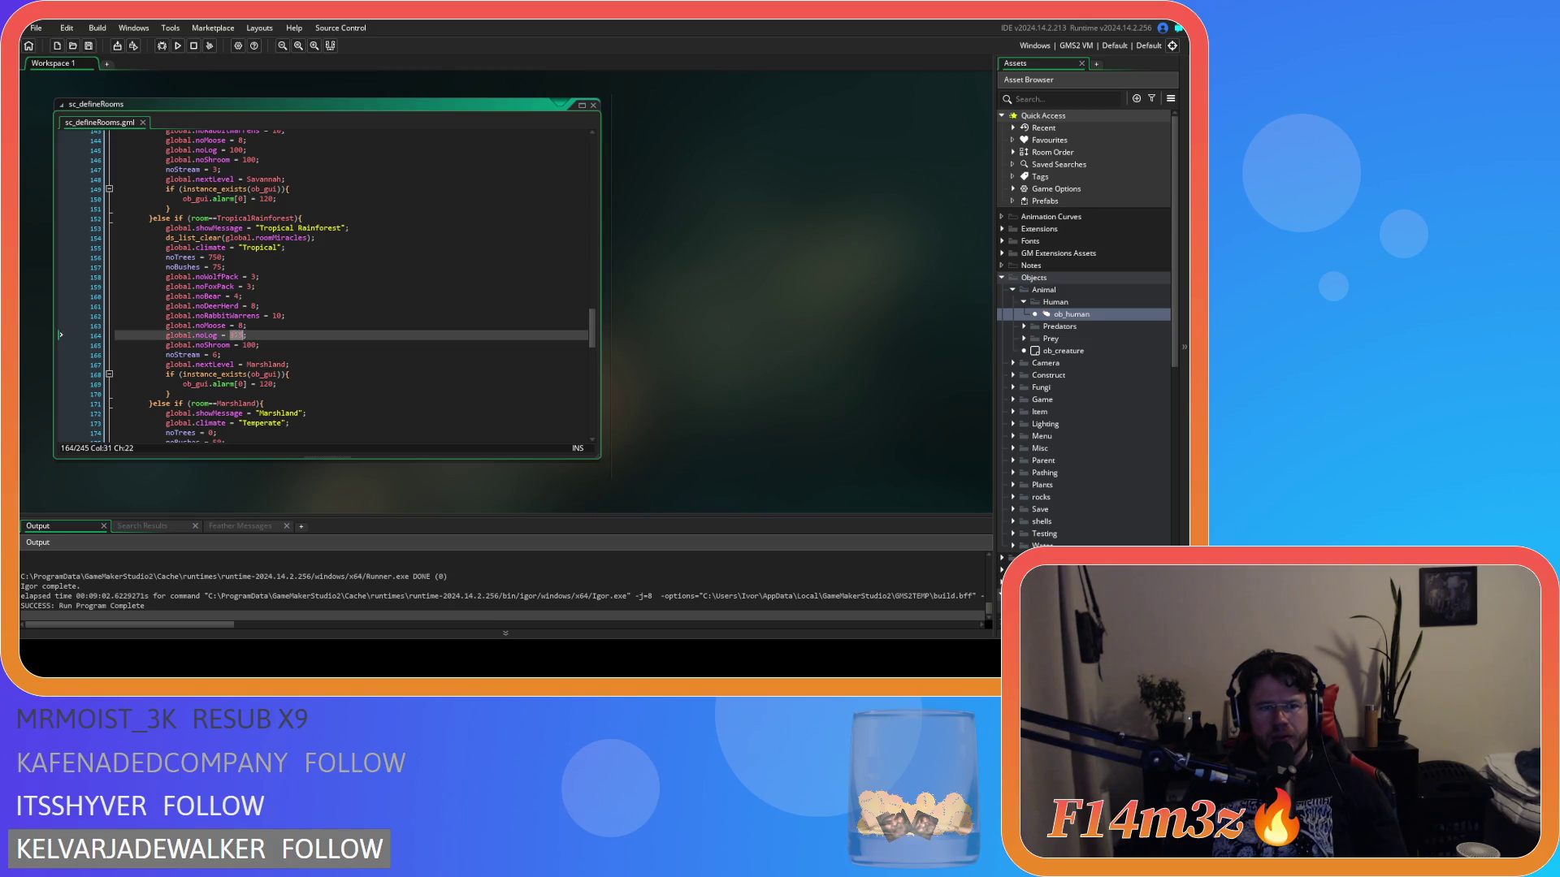
key("ctrl+s")
scroll(257, 334, "down", 7)
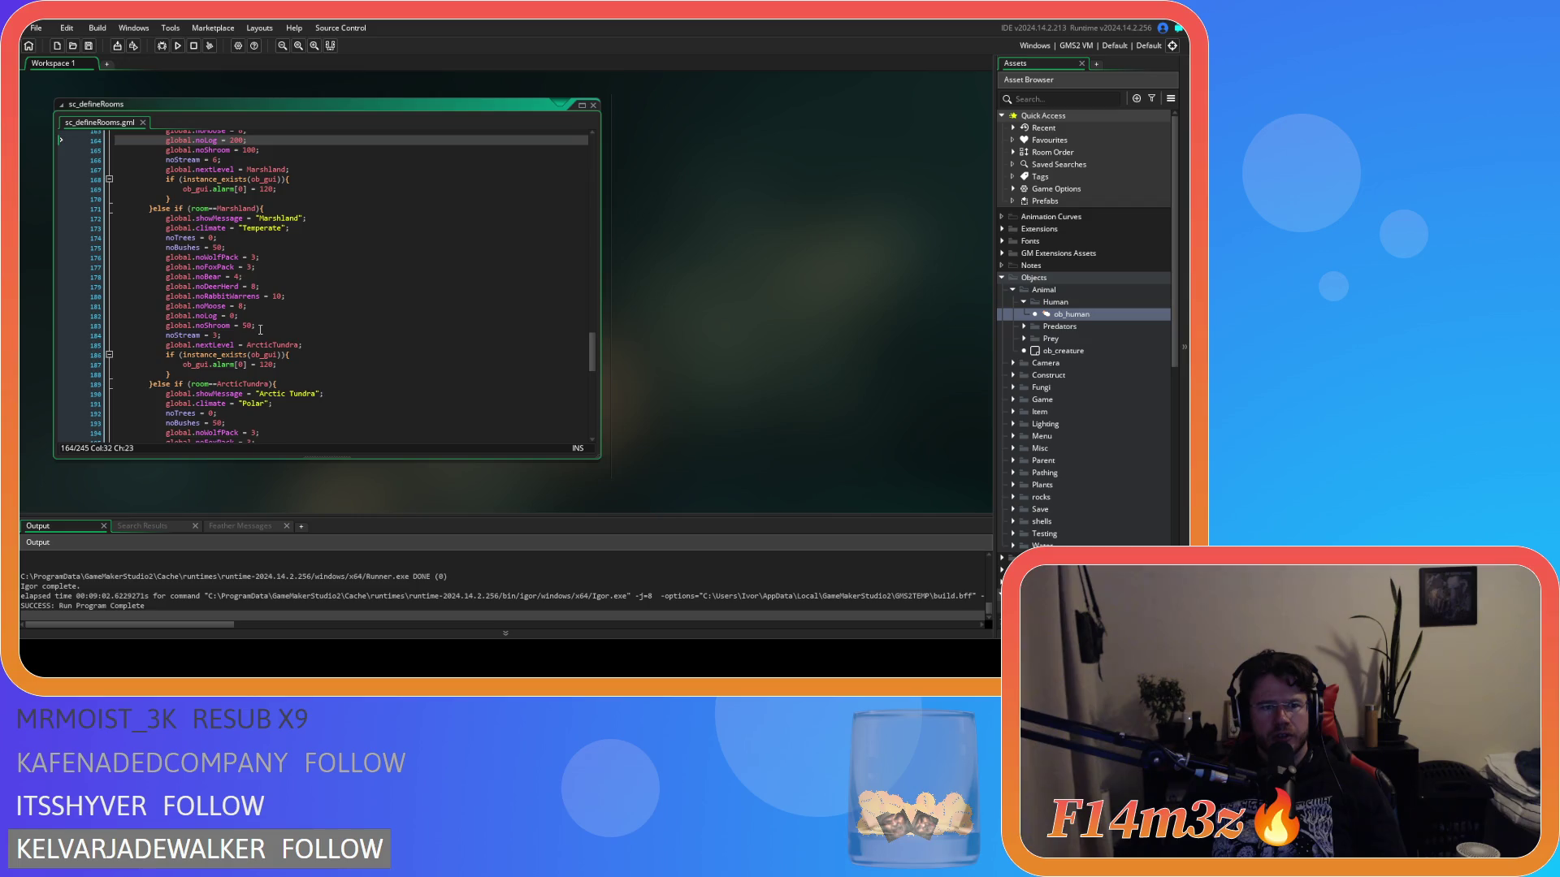
scroll(260, 329, "down", 3)
scroll(276, 325, "down", 3)
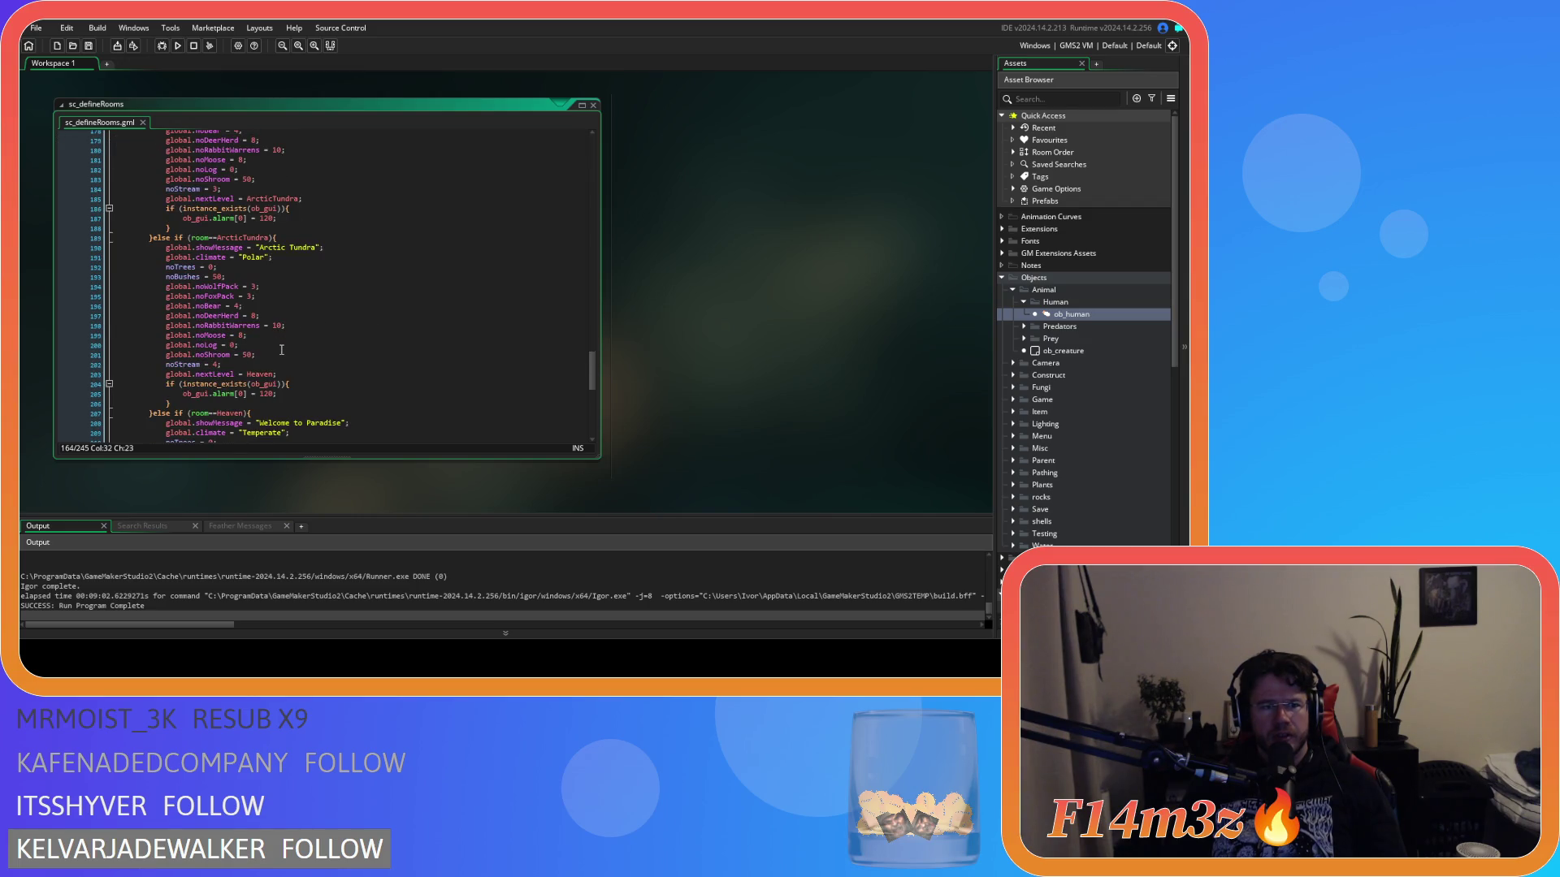
left_click(282, 349)
scroll(282, 349, "down", 4)
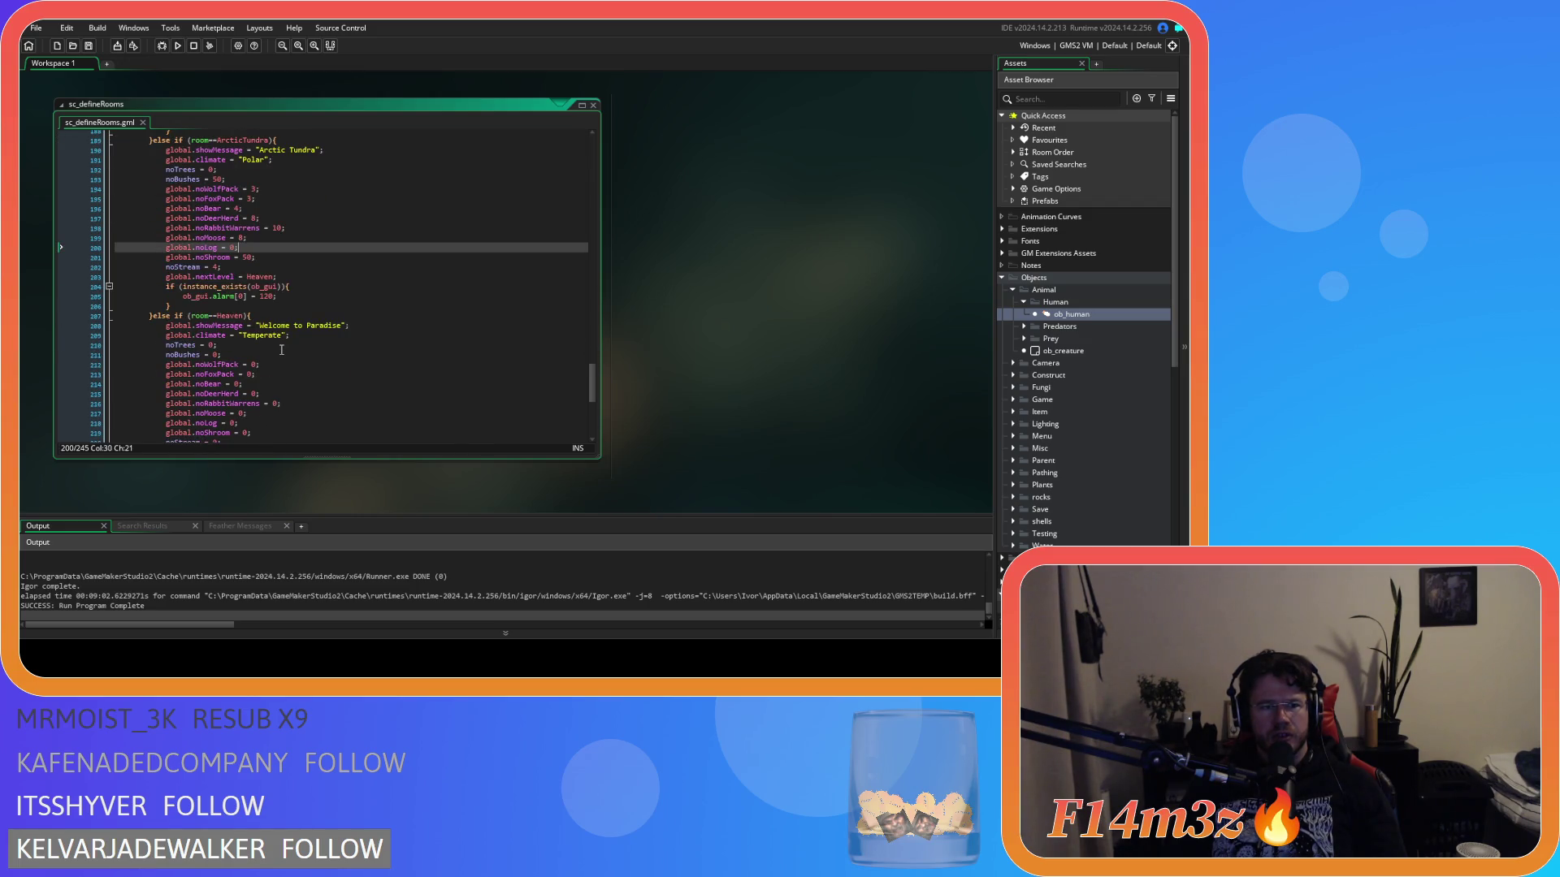
scroll(455, 372, "up", 10)
mouse_move(592, 338)
left_mouse_down()
mouse_move(591, 154)
mouse_move(569, 354)
left_mouse_up()
- Set the Marshland and Arctic Tundra mushroom counts to 100 and save
double_click(248, 292)
type("100")
scroll(369, 314, "down", 3)
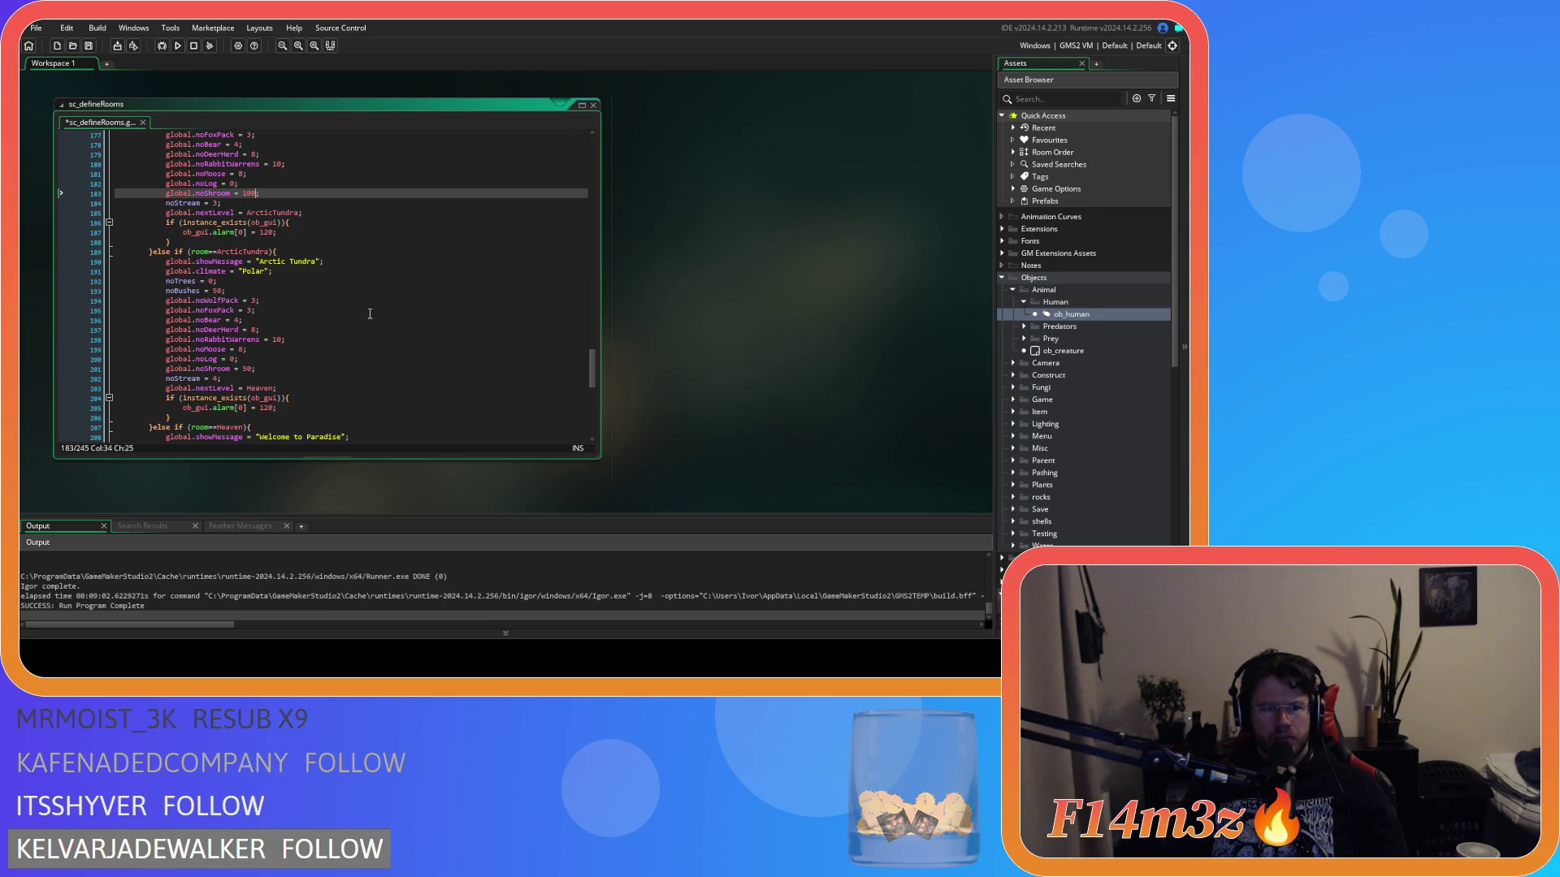
double_click(248, 368)
type("100")
left_click(314, 364)
key("ctrl+s")
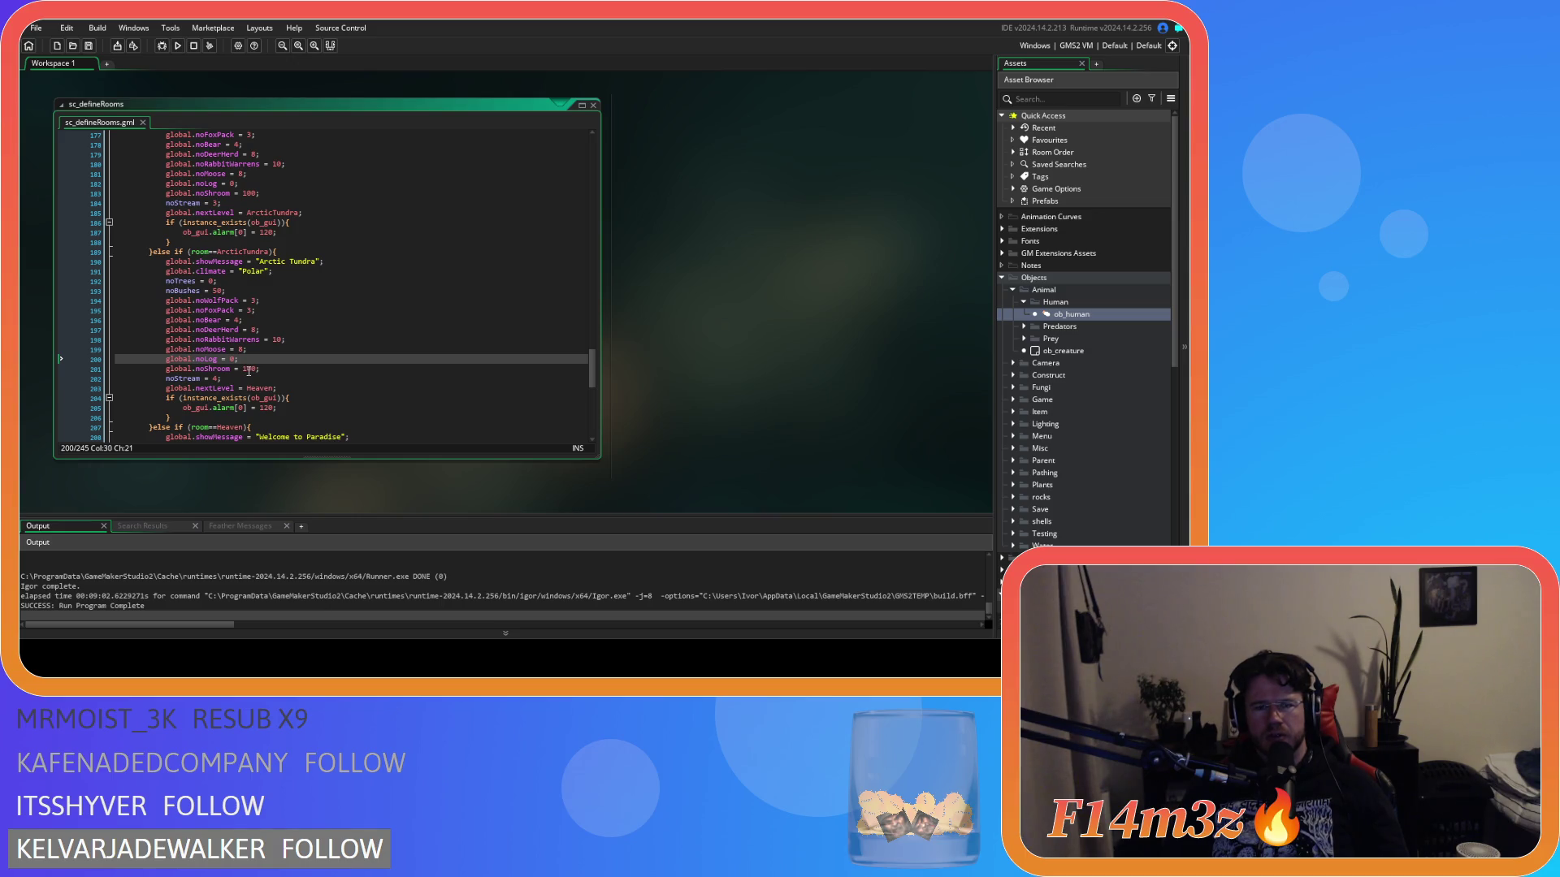
- Lower the Arctic Tundra and Marshland mushroom counts to 50
double_click(249, 369)
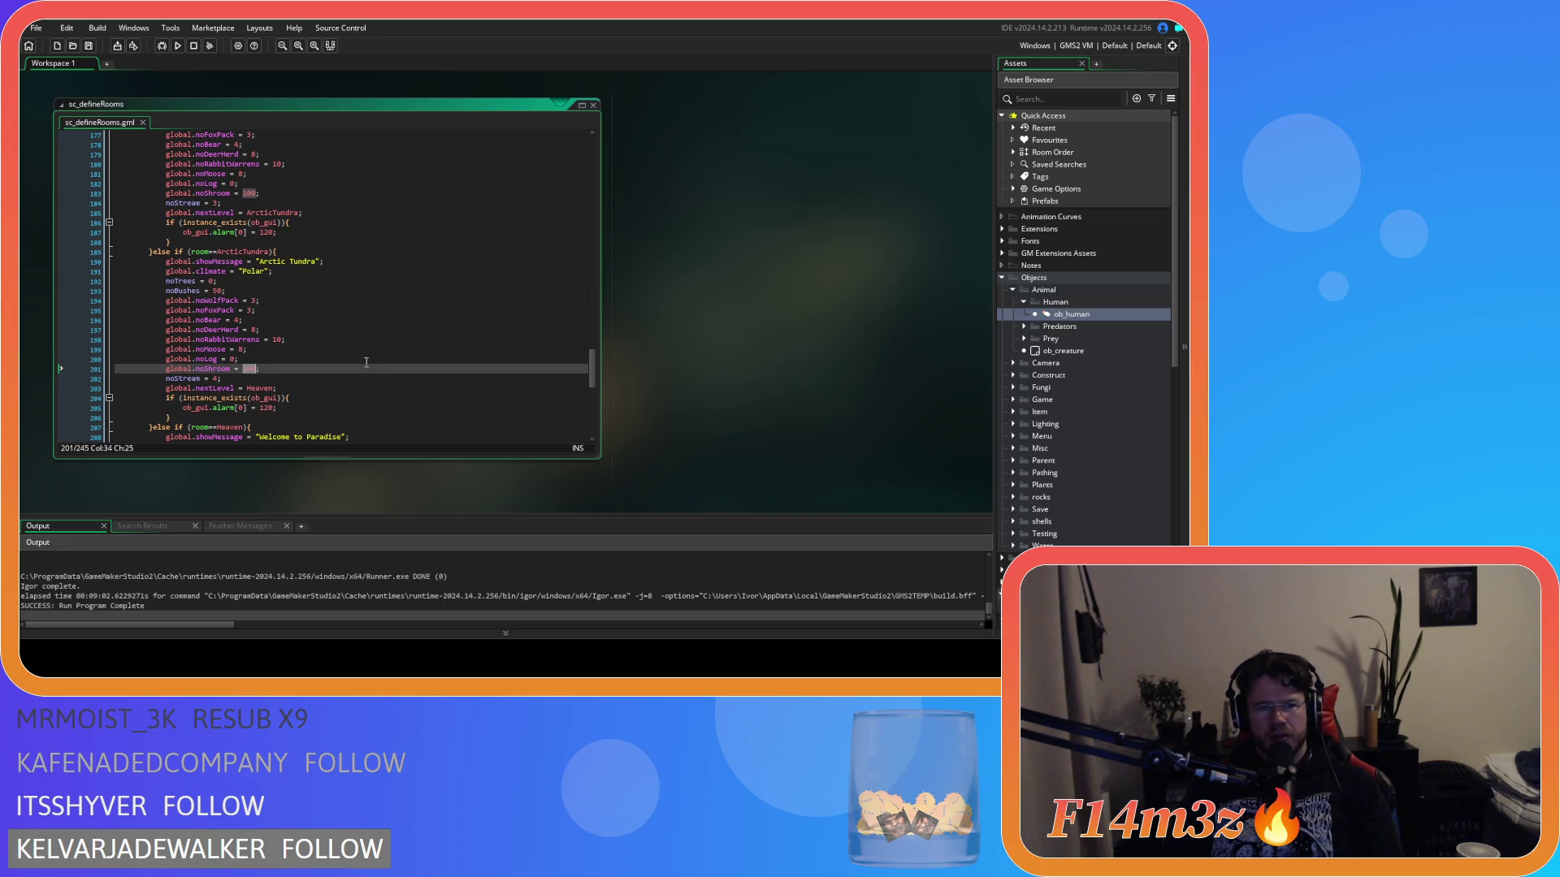
type("50")
double_click(254, 195)
type("50")
- Cut the Boreal Forest and Savannah mushroom counts from 100 to 50
scroll(348, 345, "up", 7)
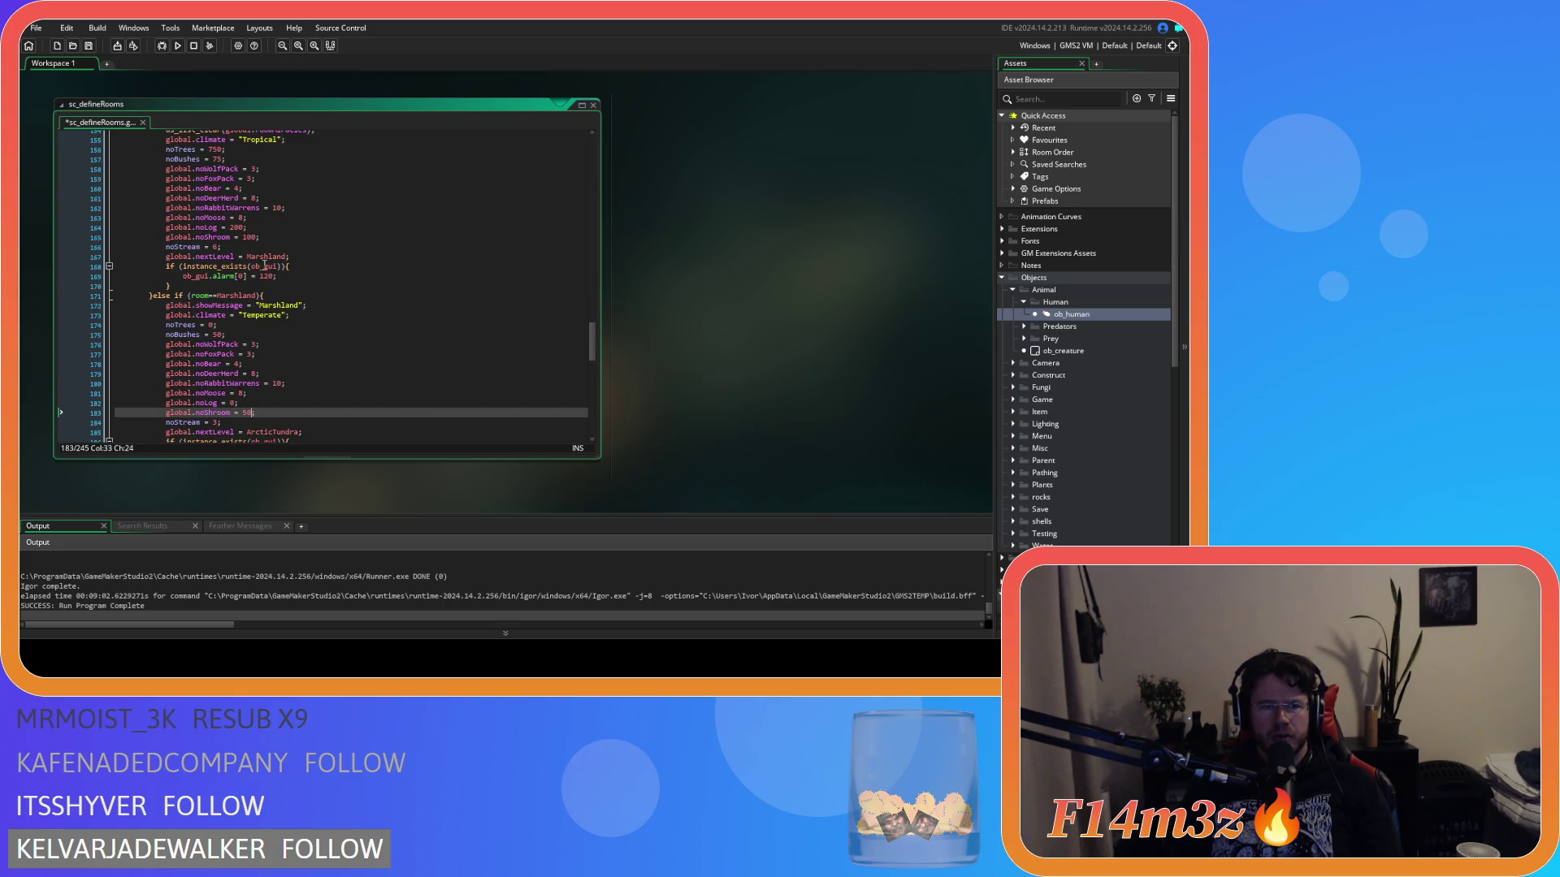
left_click(251, 238)
scroll(309, 322, "up", 8)
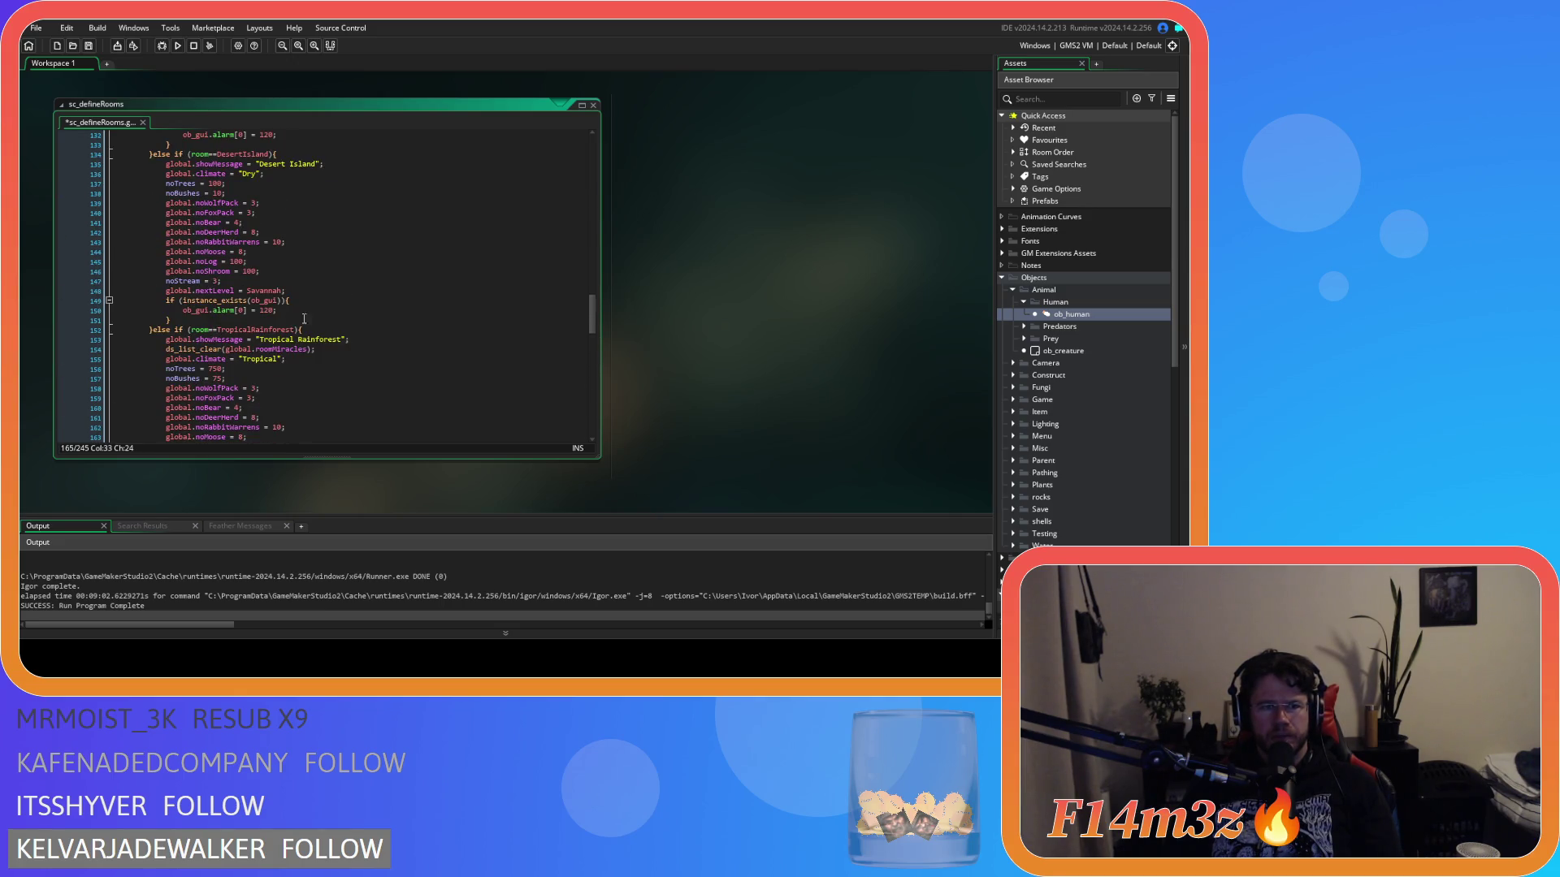
left_click(248, 269)
scroll(307, 317, "up", 7)
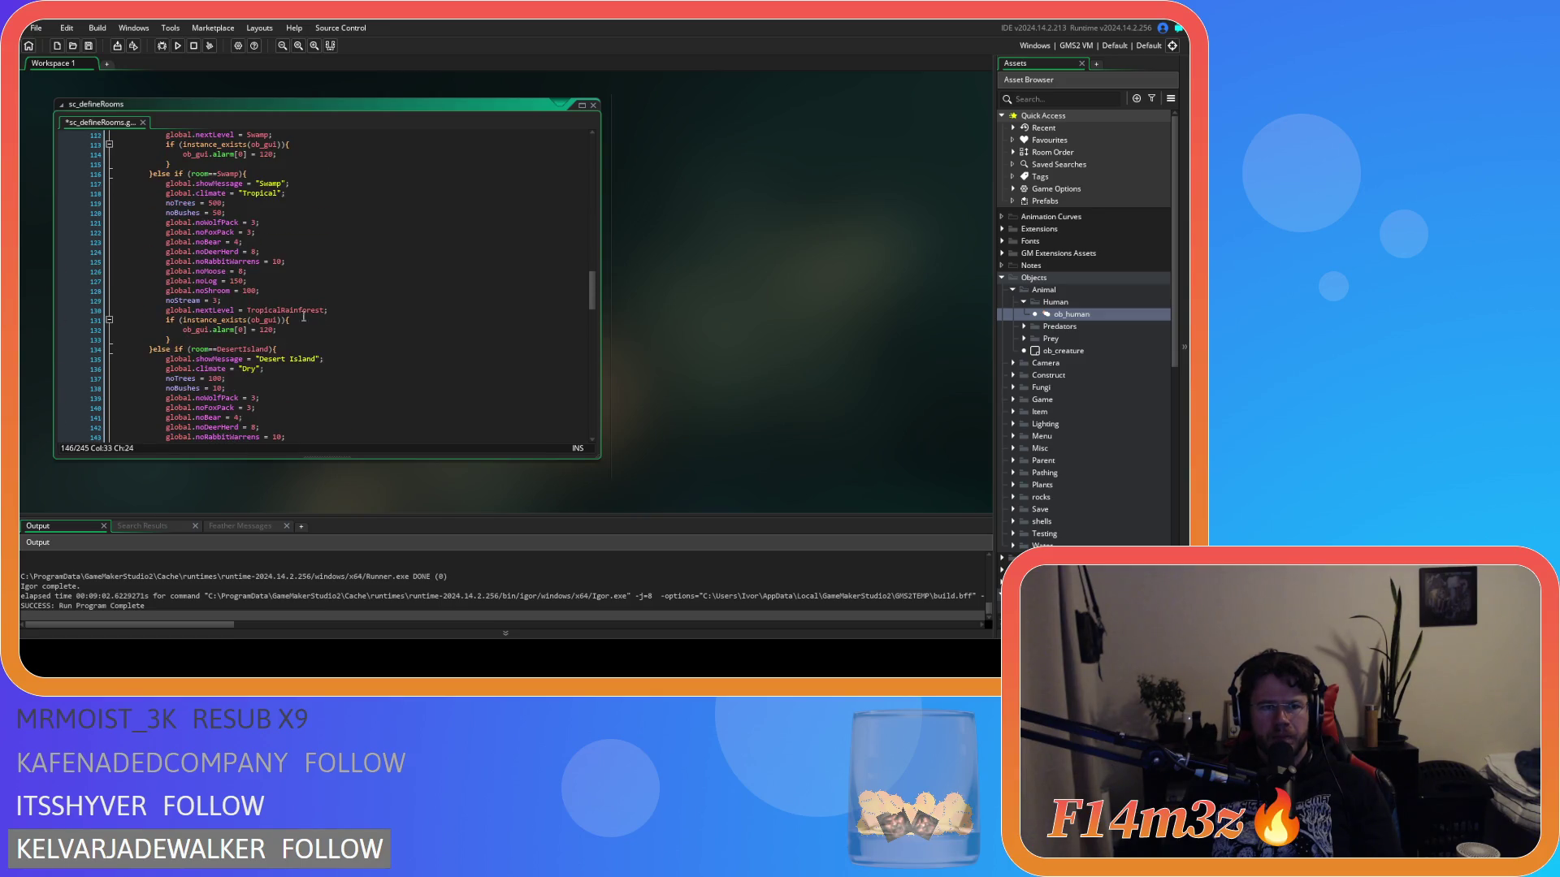
left_click(251, 291)
scroll(268, 309, "up", 6)
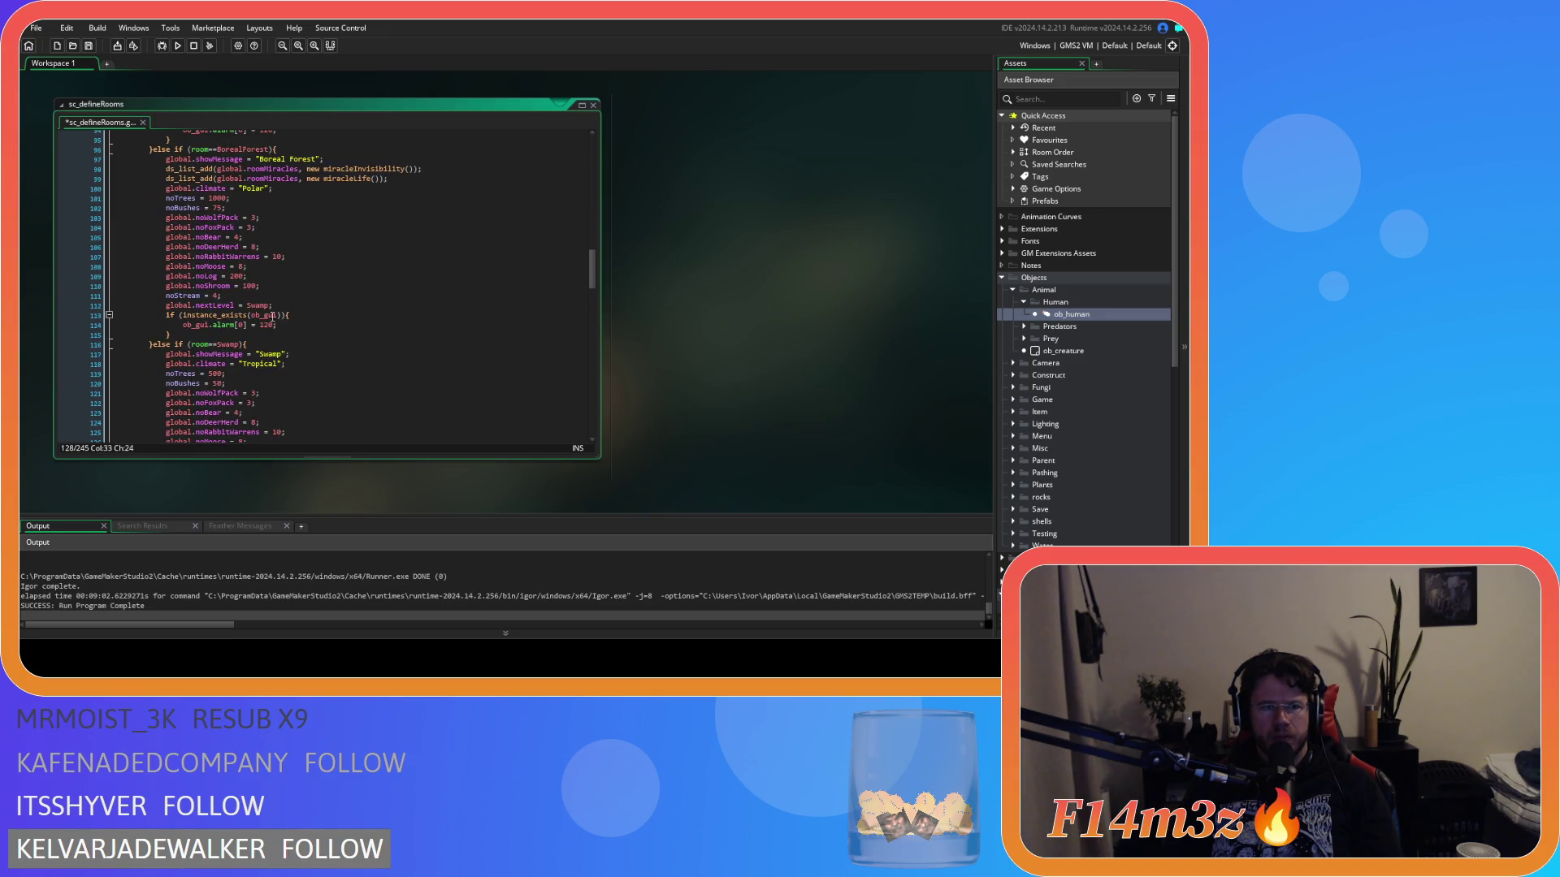
double_click(251, 284)
type("50")
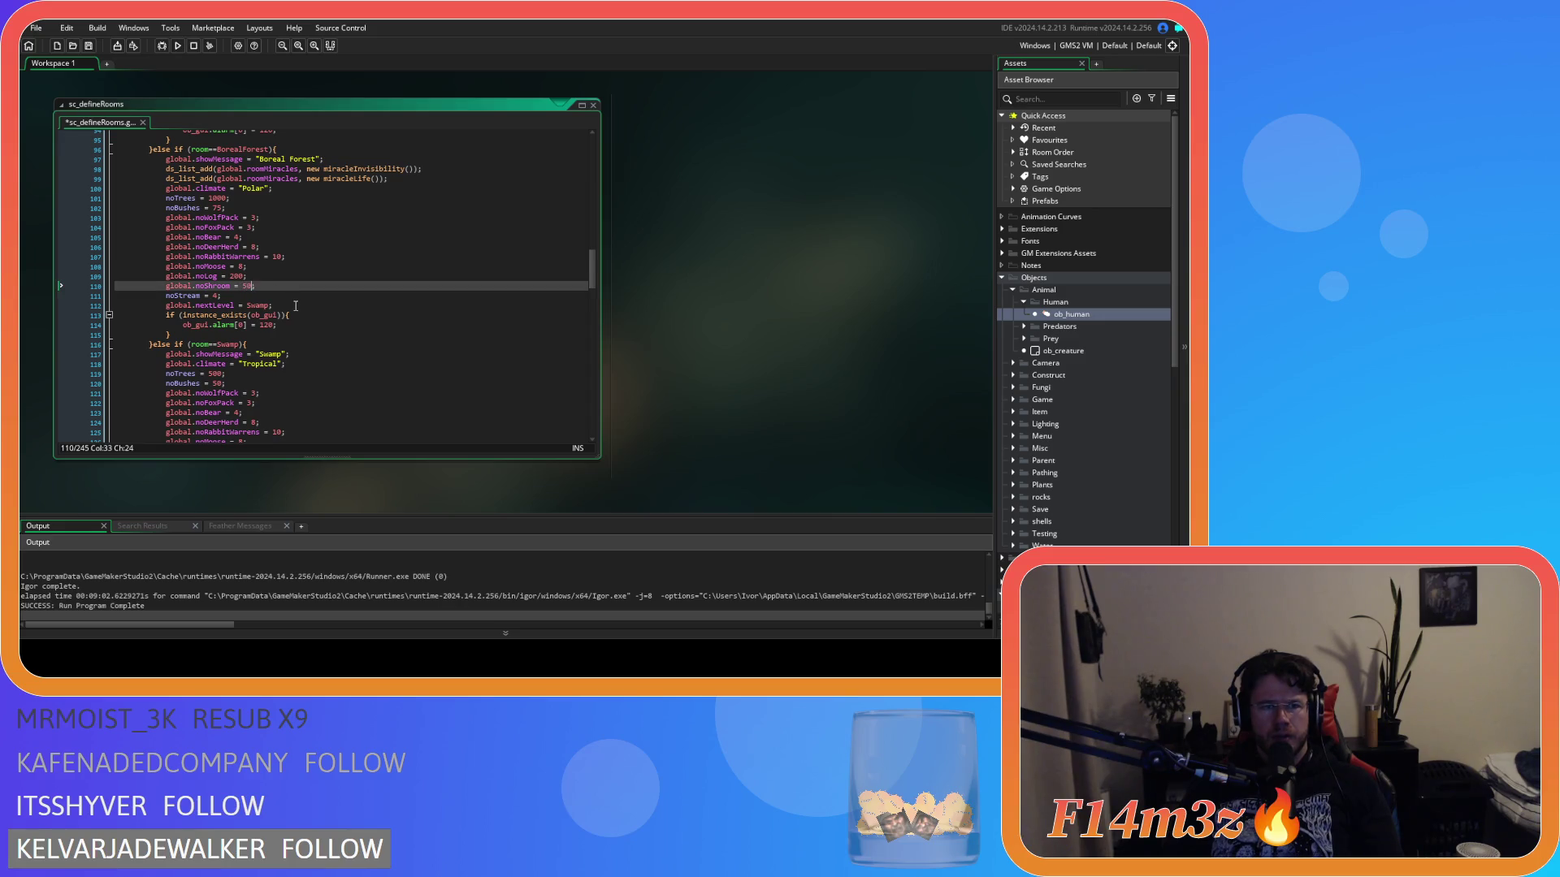
scroll(293, 309, "up", 7)
double_click(251, 286)
type("50")
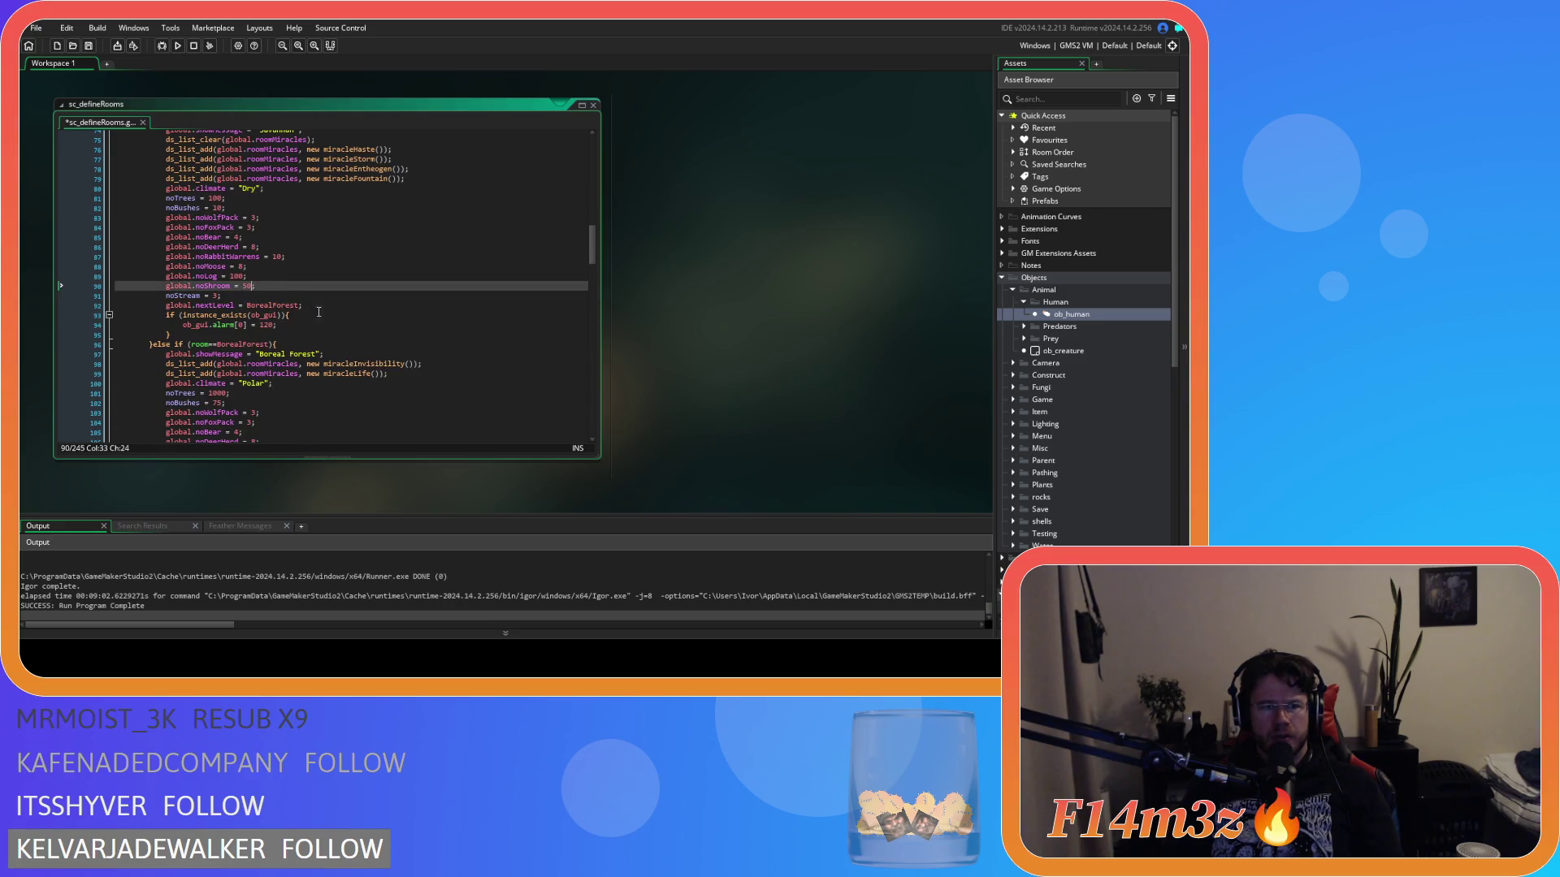
- Enter 50 in the Beginner Island mushroom count
scroll(322, 326, "up", 5)
scroll(322, 326, "up", 3)
left_click(249, 307)
scroll(338, 318, "up", 8)
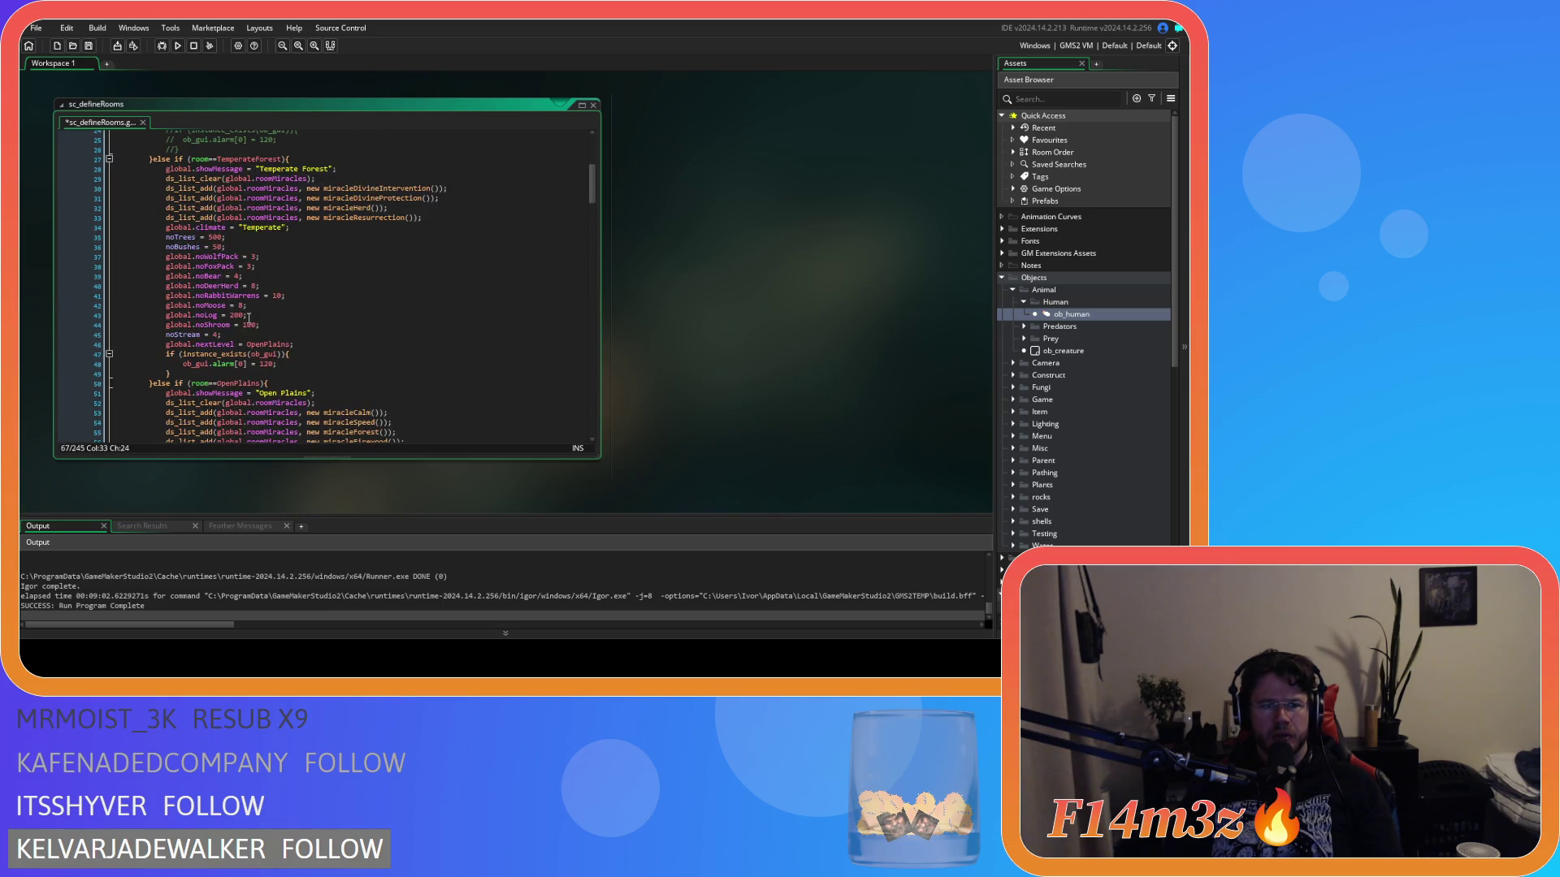
left_click(248, 325)
scroll(319, 329, "up", 4)
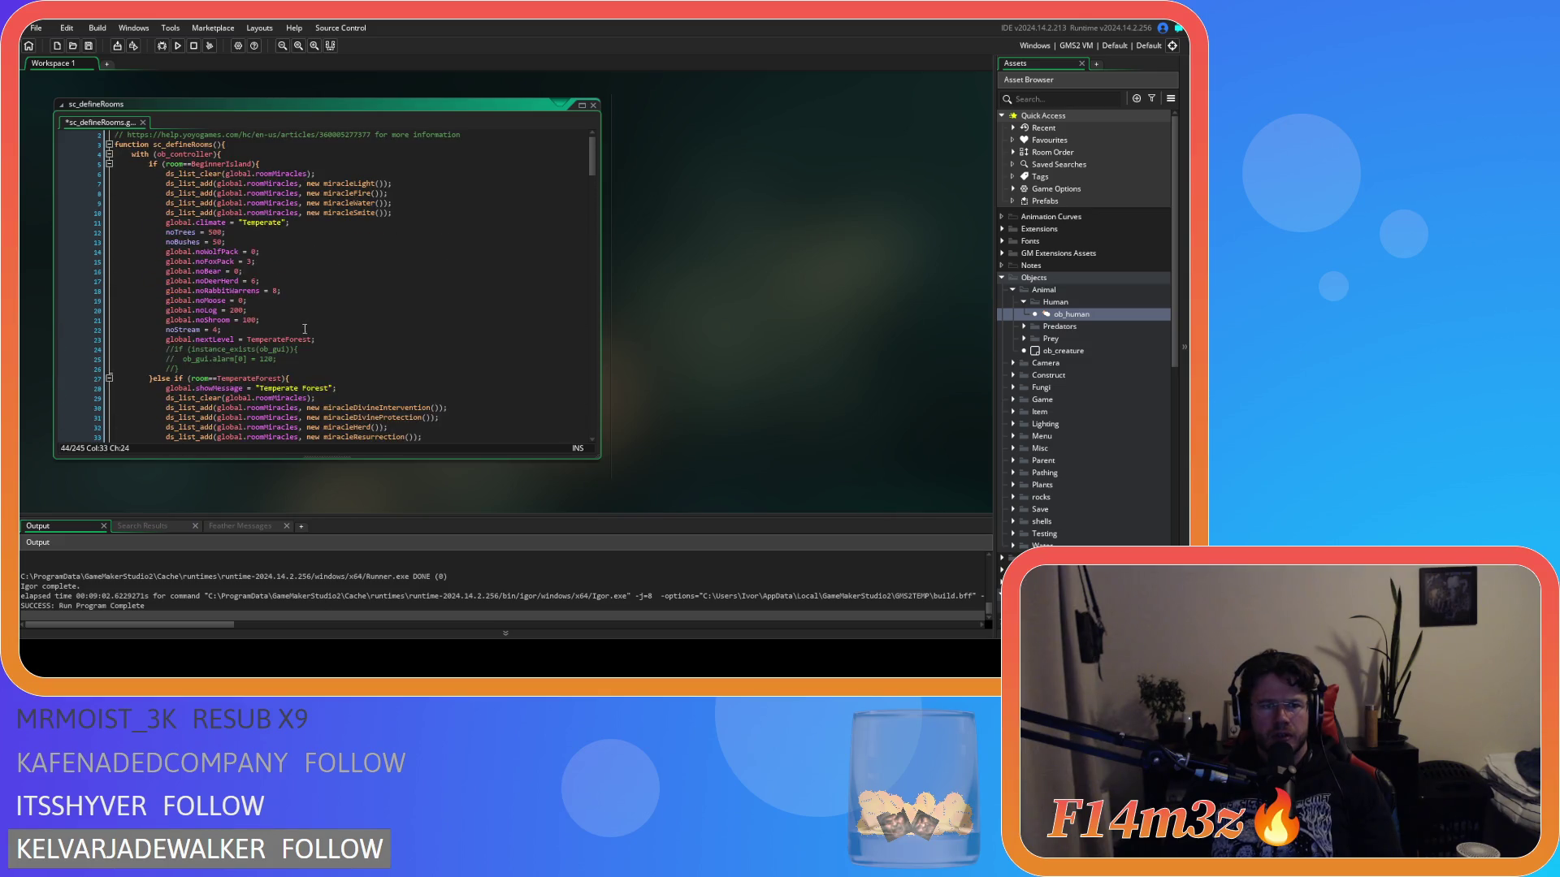
left_click(246, 320)
type("50")
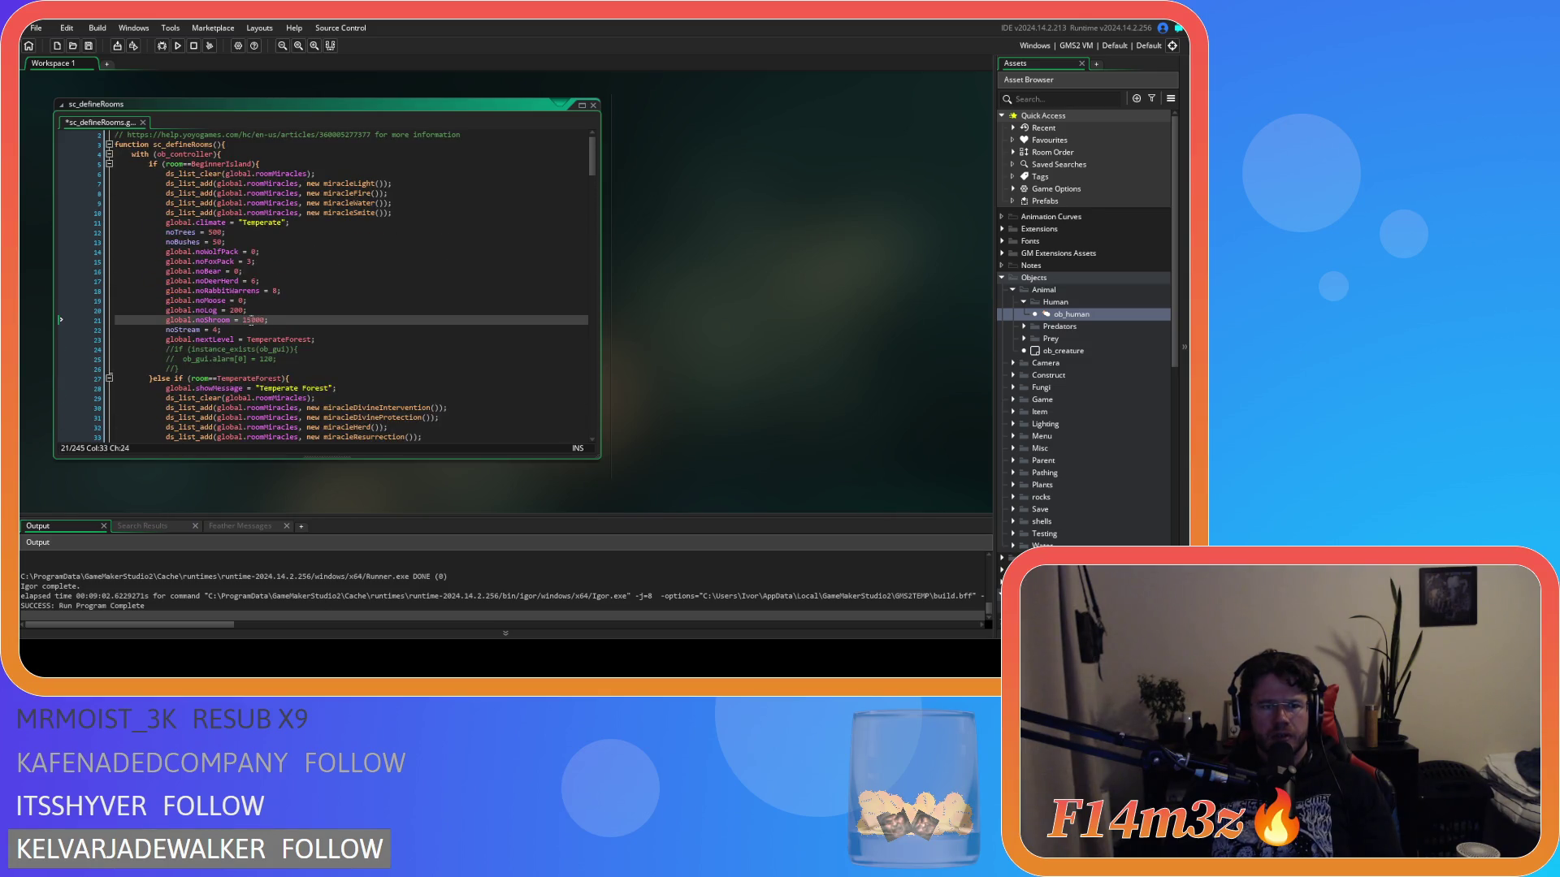
- Set the Open Plains mushroom count to 100 and save the script
scroll(306, 319, "down", 9)
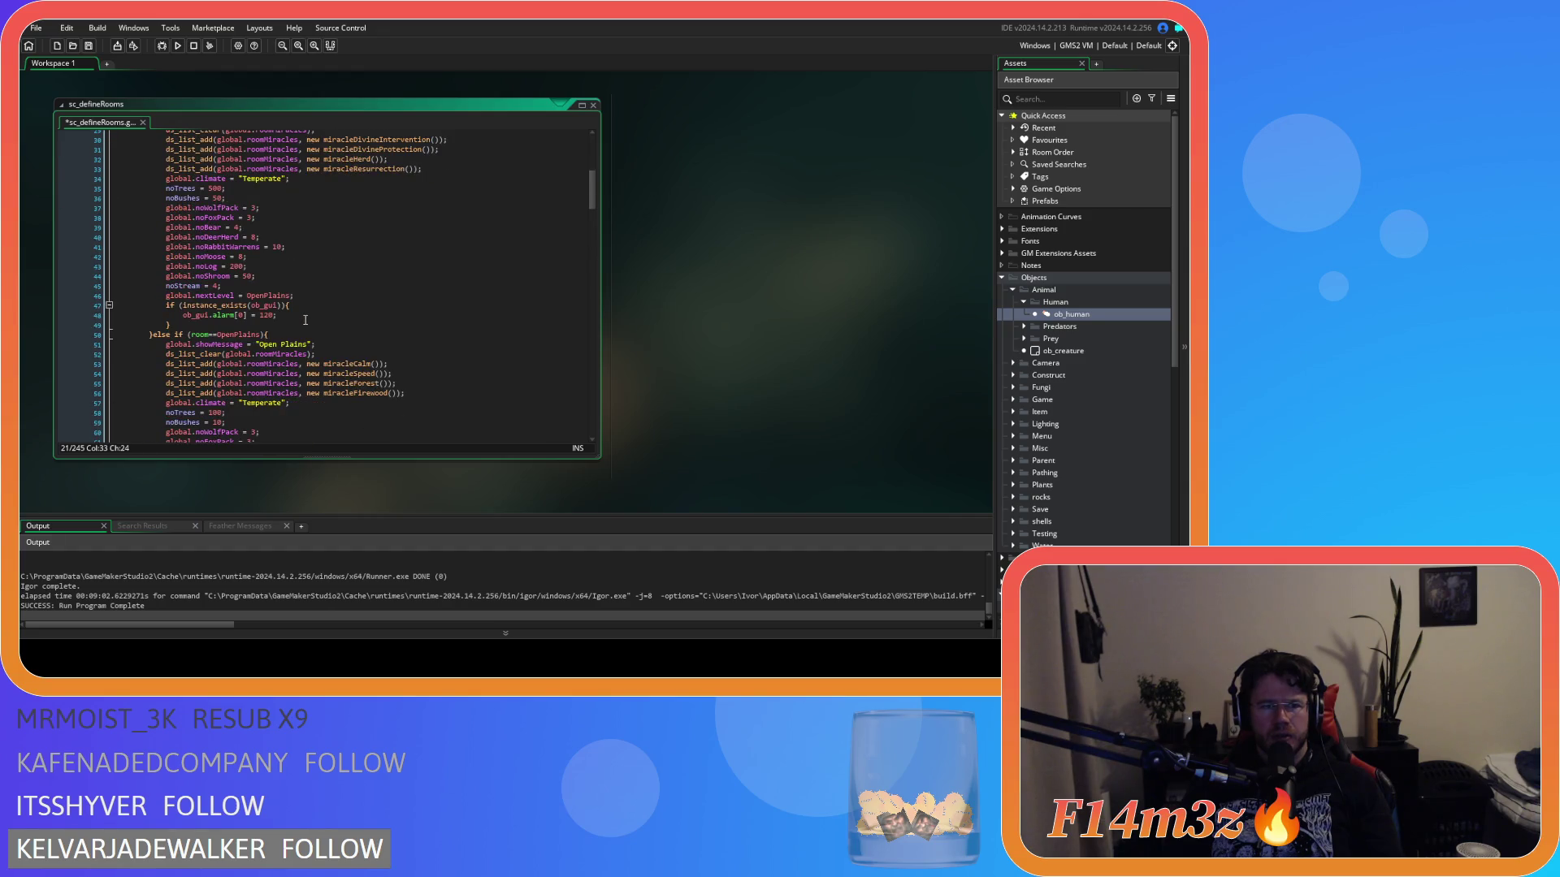
scroll(302, 317, "down", 4)
scroll(301, 316, "down", 3)
double_click(247, 305)
type("100")
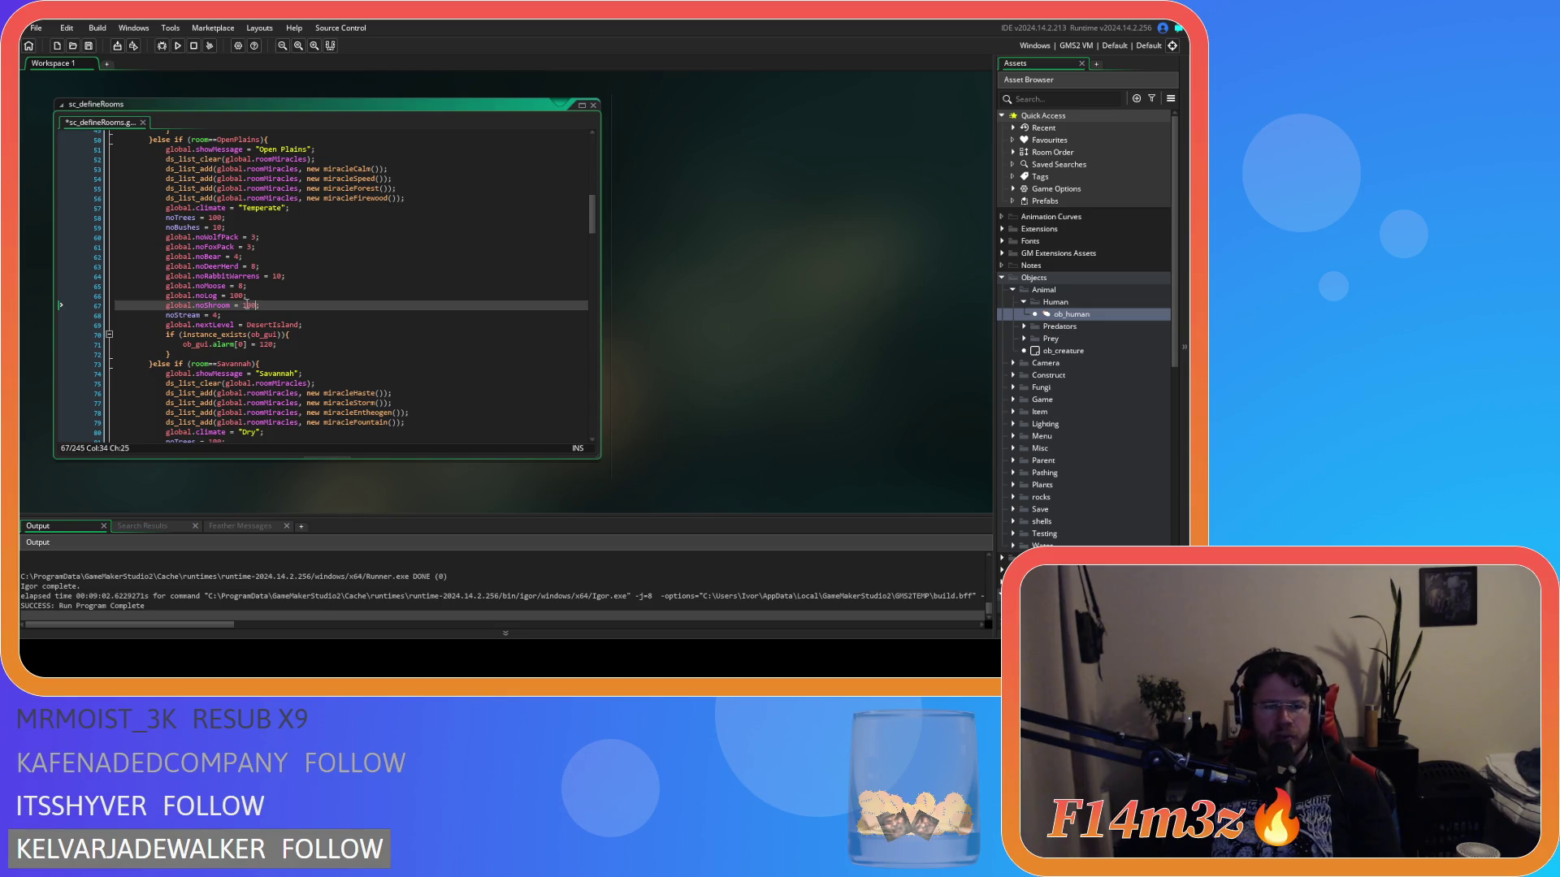
key("ctrl+s")
- Scroll through the room blocks to review the Savannah mushroom line
scroll(288, 312, "down", 6)
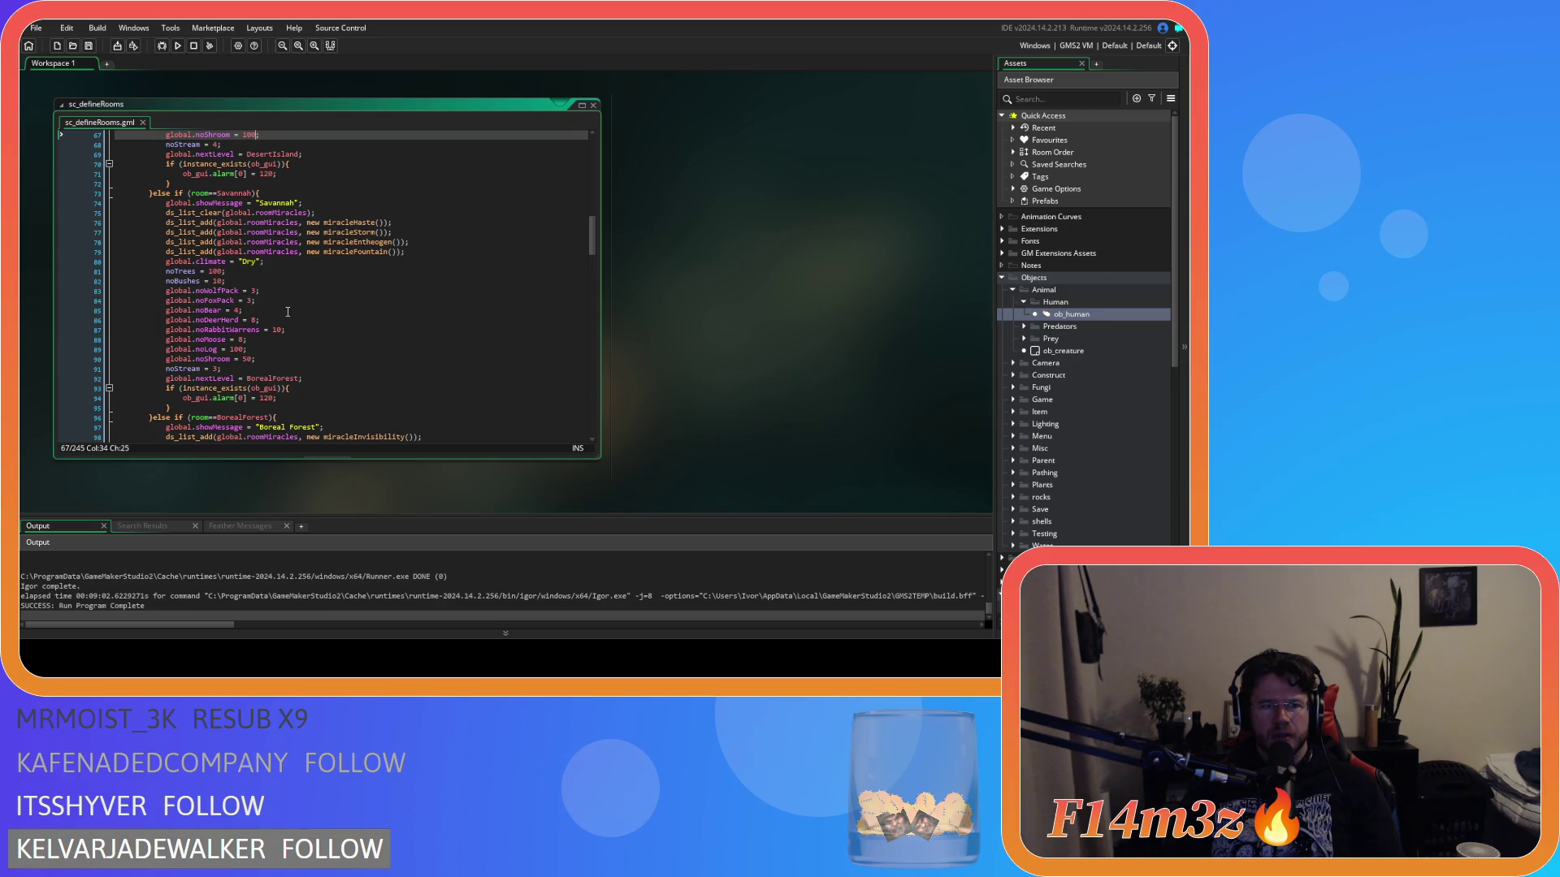
scroll(288, 311, "down", 2)
left_click(253, 310)
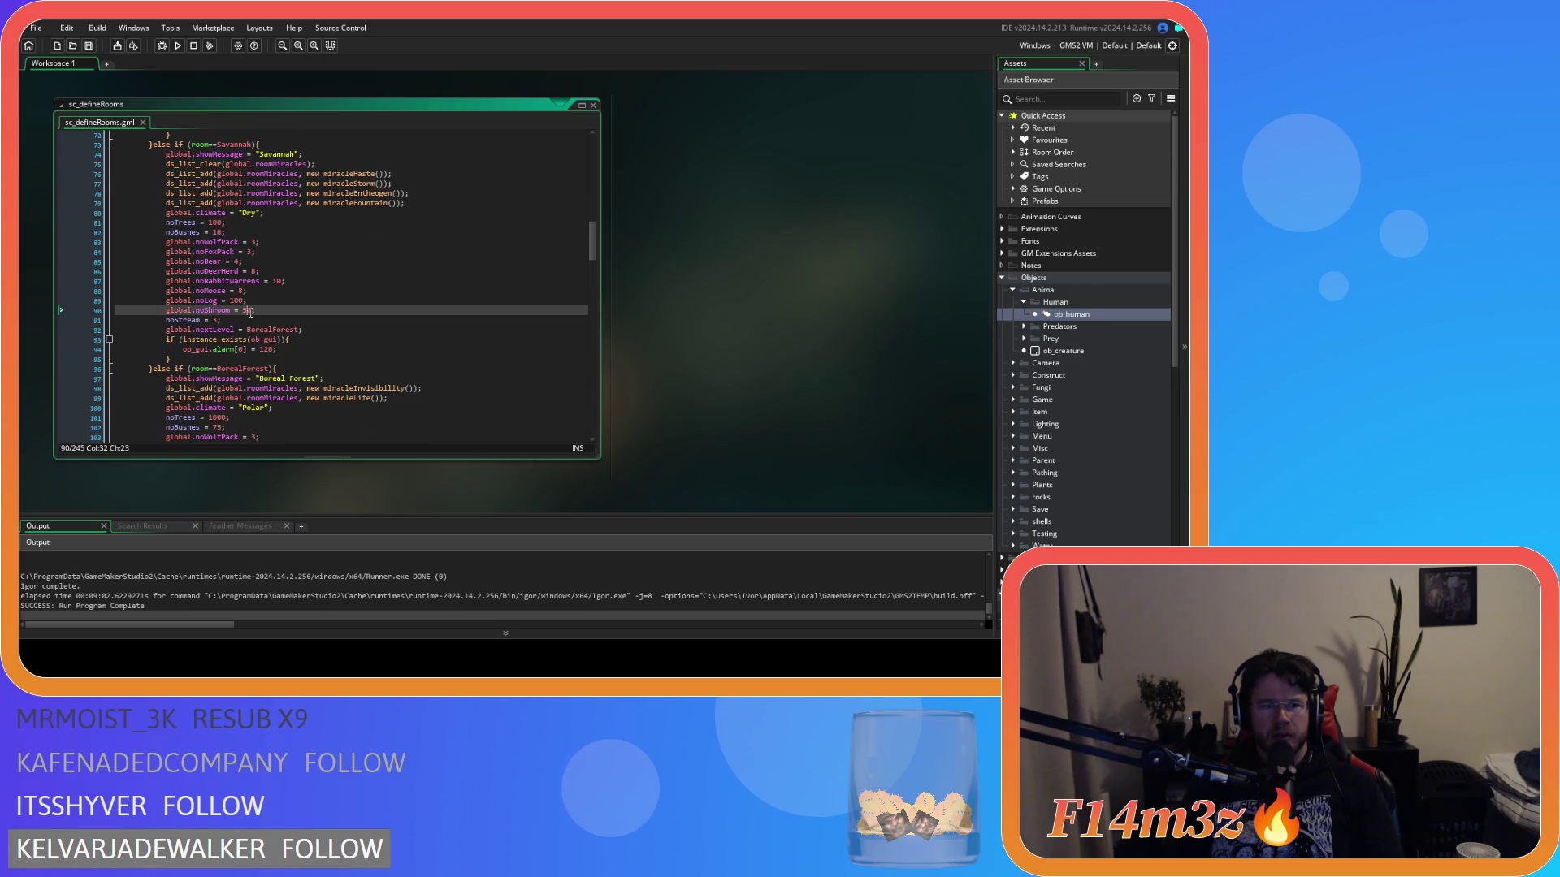
scroll(308, 315, "down", 2)
scroll(308, 315, "down", 3)
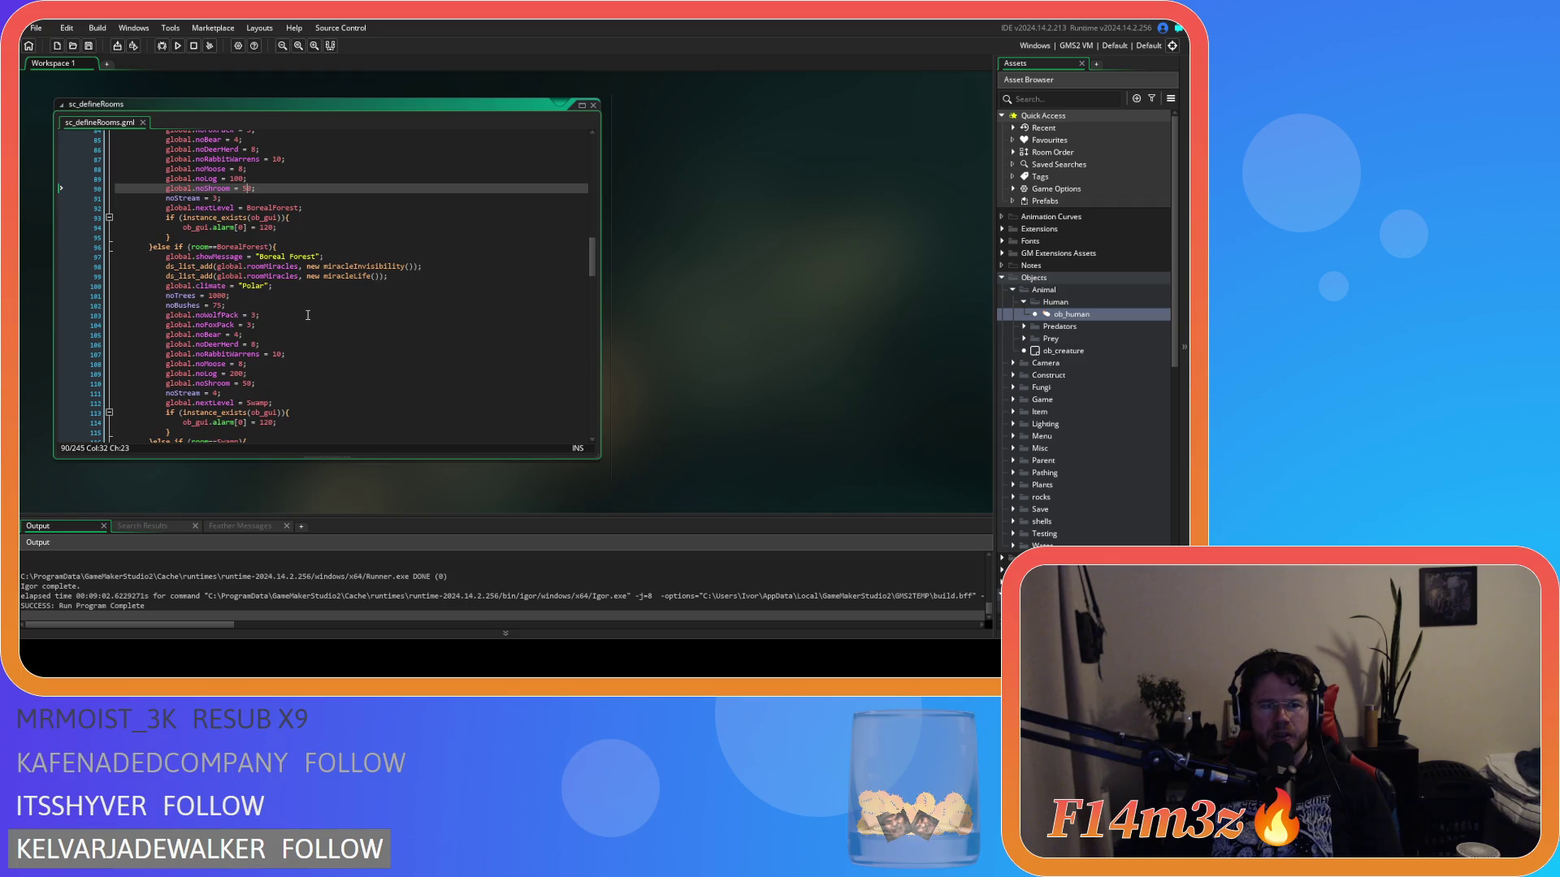
scroll(308, 315, "up", 11)
scroll(308, 315, "down", 2)
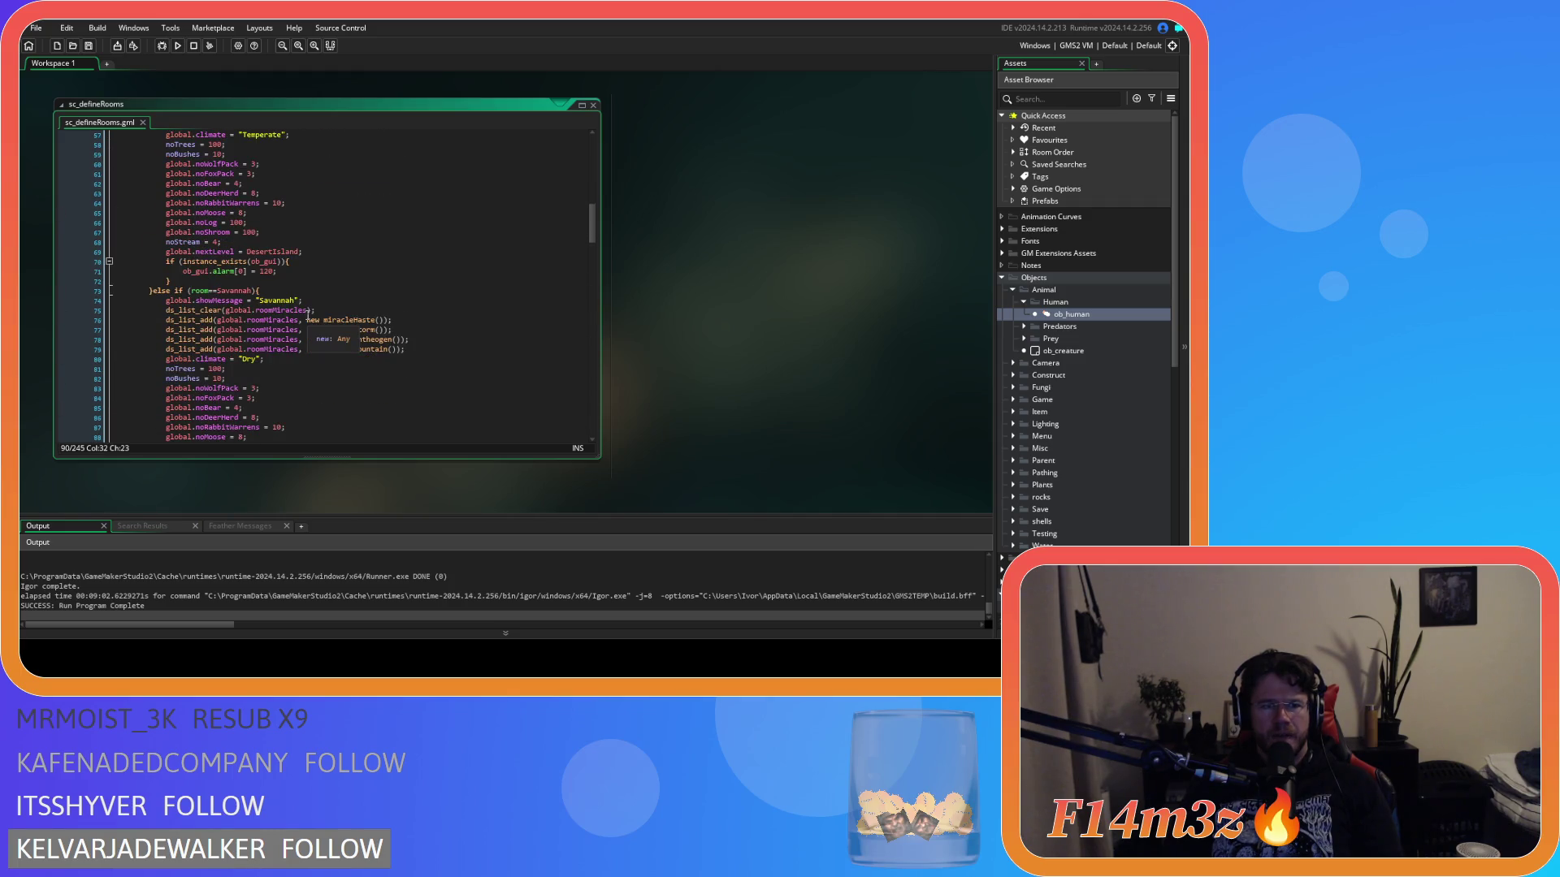
scroll(307, 315, "up", 4)
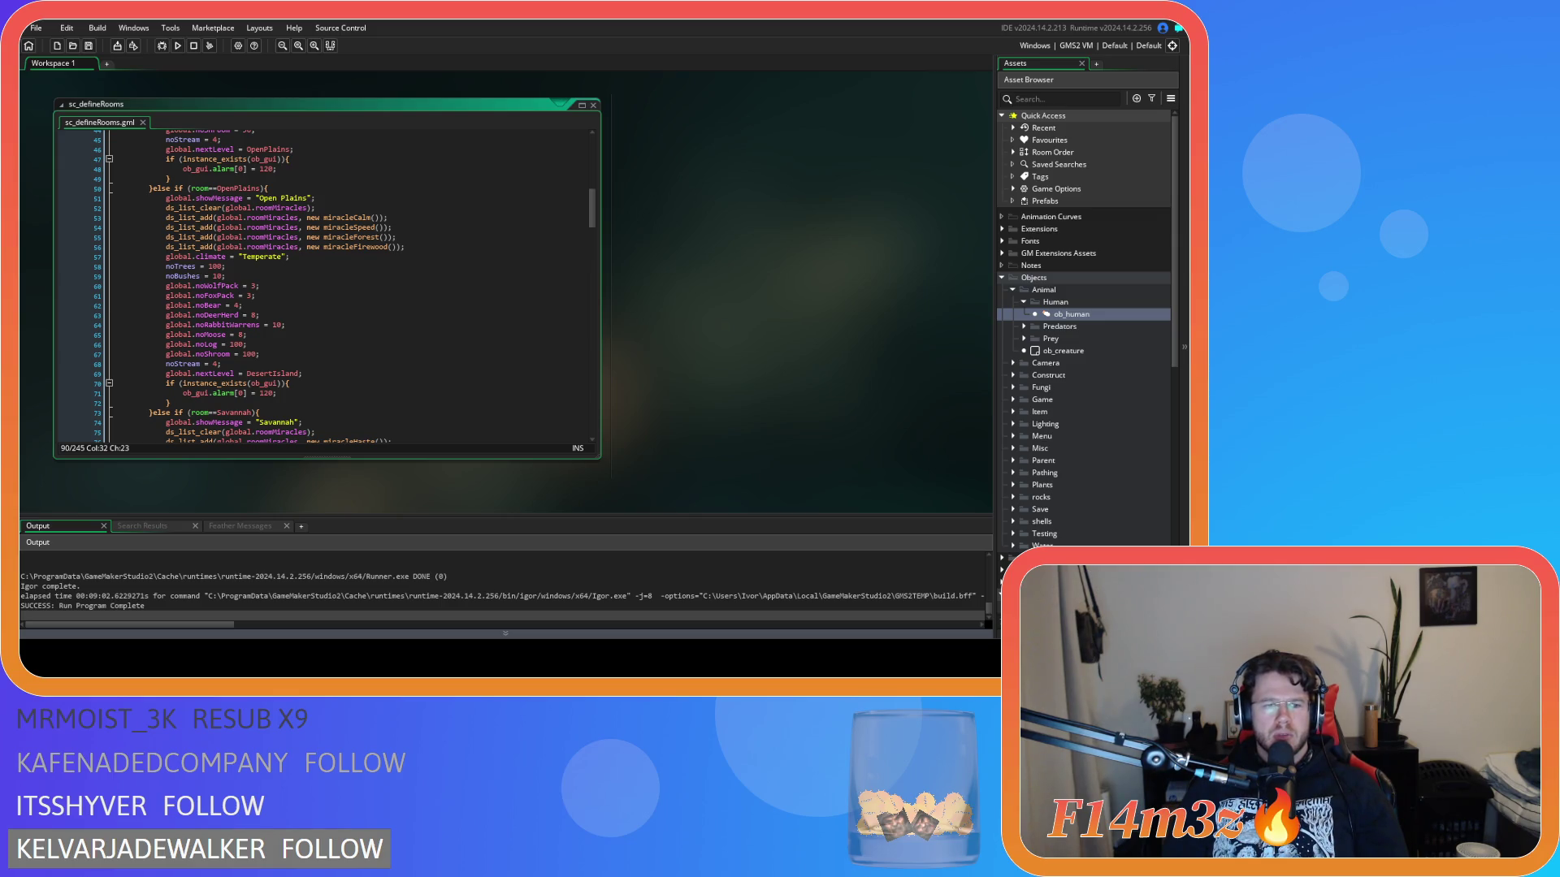
left_click(305, 373)
- Change the Savannah global.noShroom value from 50 to 100 and save the script
left_click(306, 358)
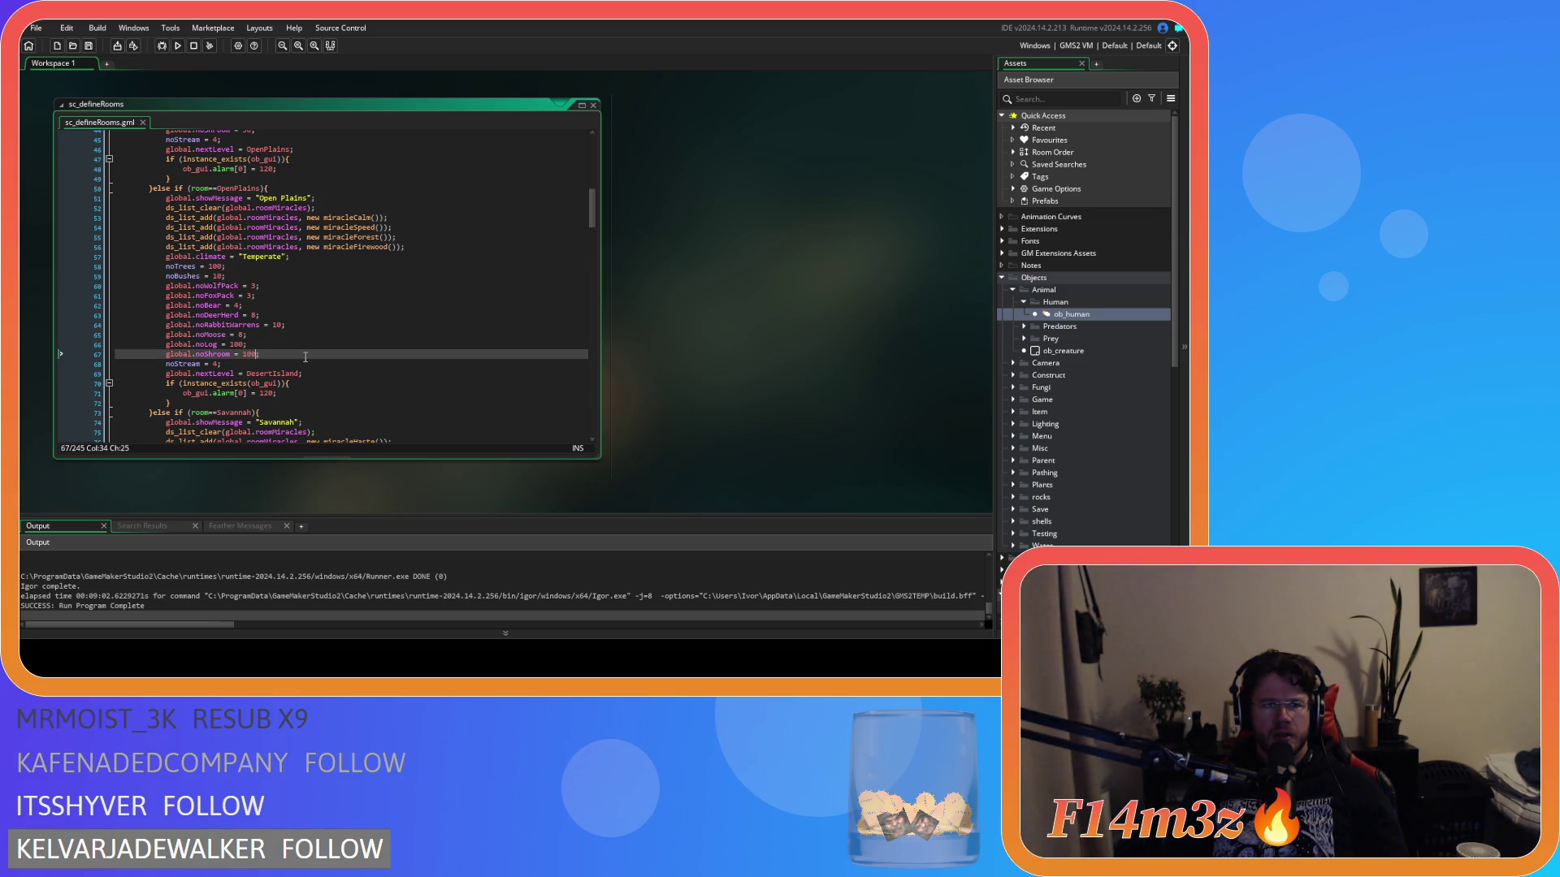
scroll(268, 354, "down", 8)
double_click(249, 334)
type("100")
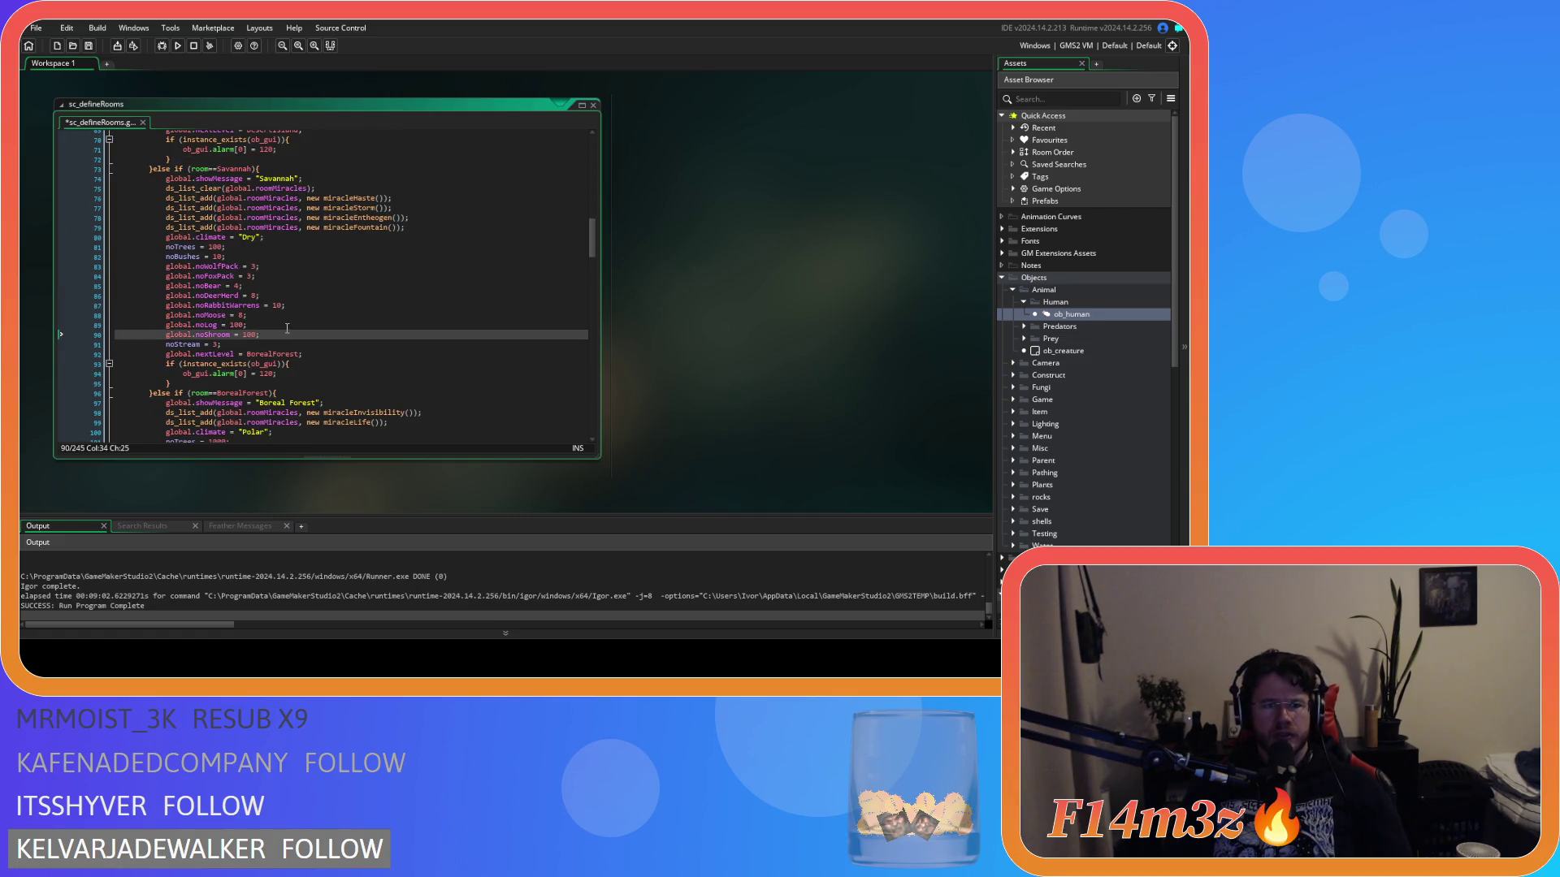
key("ctrl+s")
- Set the Tropical Rainforest global.noShroom value from 50 to 100 and save again
scroll(276, 330, "down", 7)
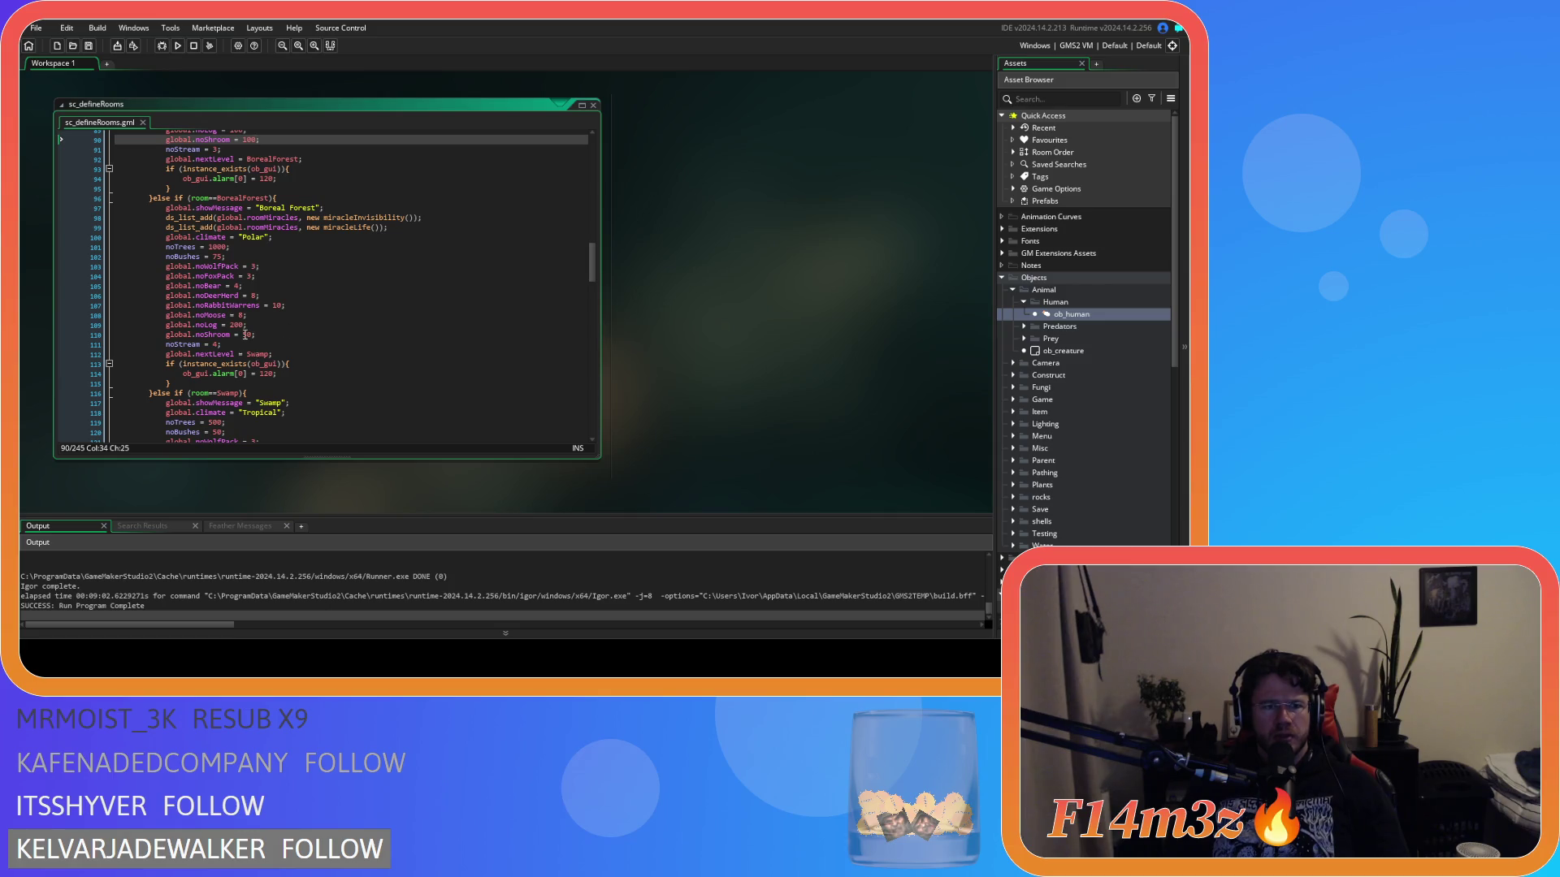
scroll(268, 337, "down", 6)
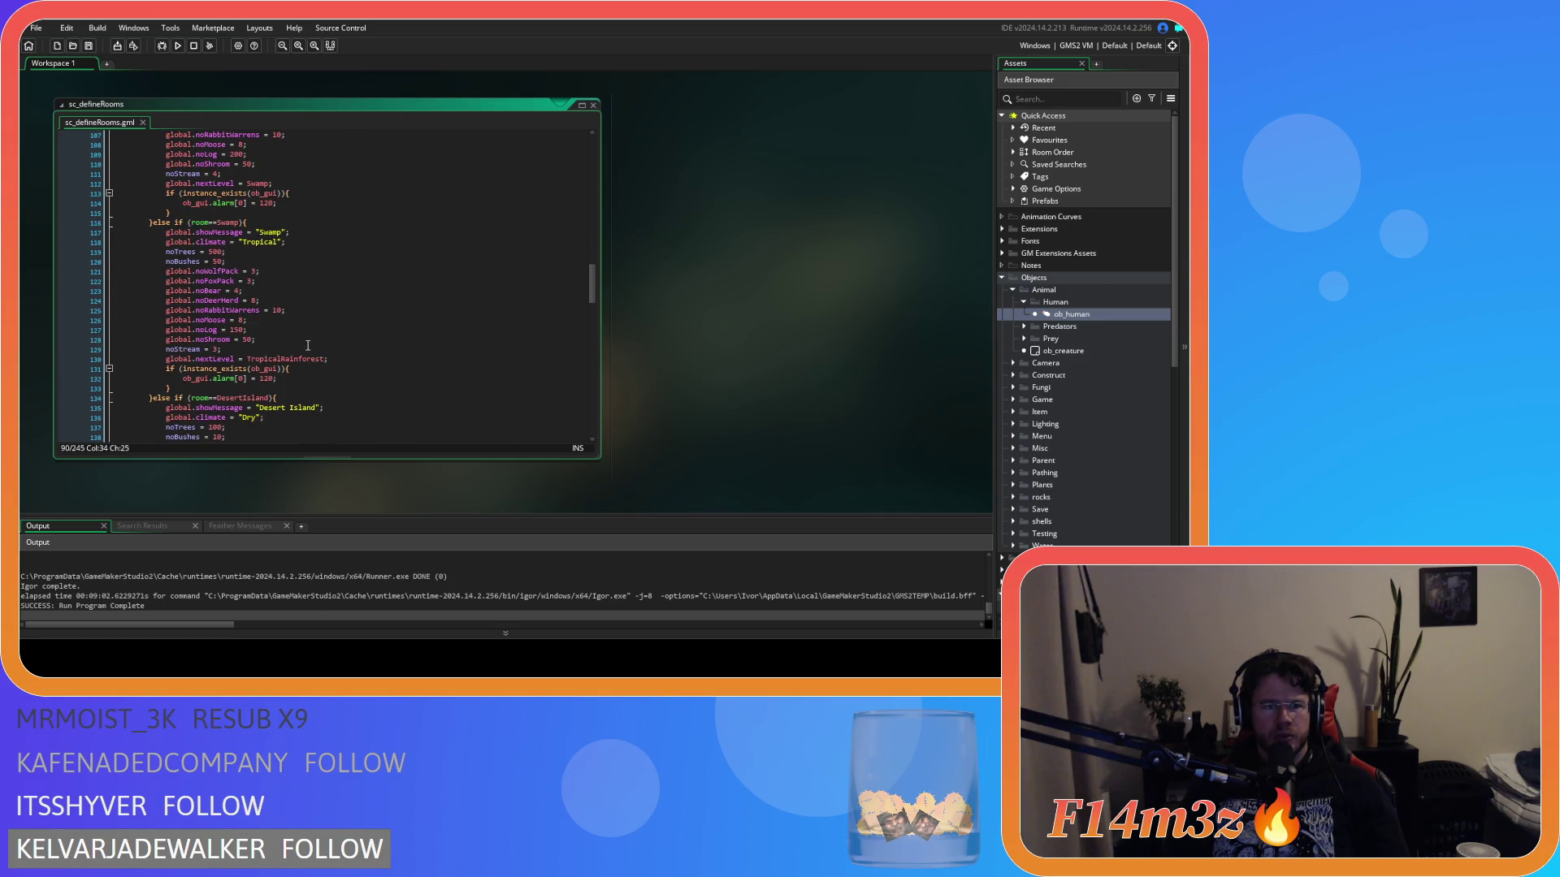
scroll(308, 345, "down", 2)
scroll(297, 338, "down", 5)
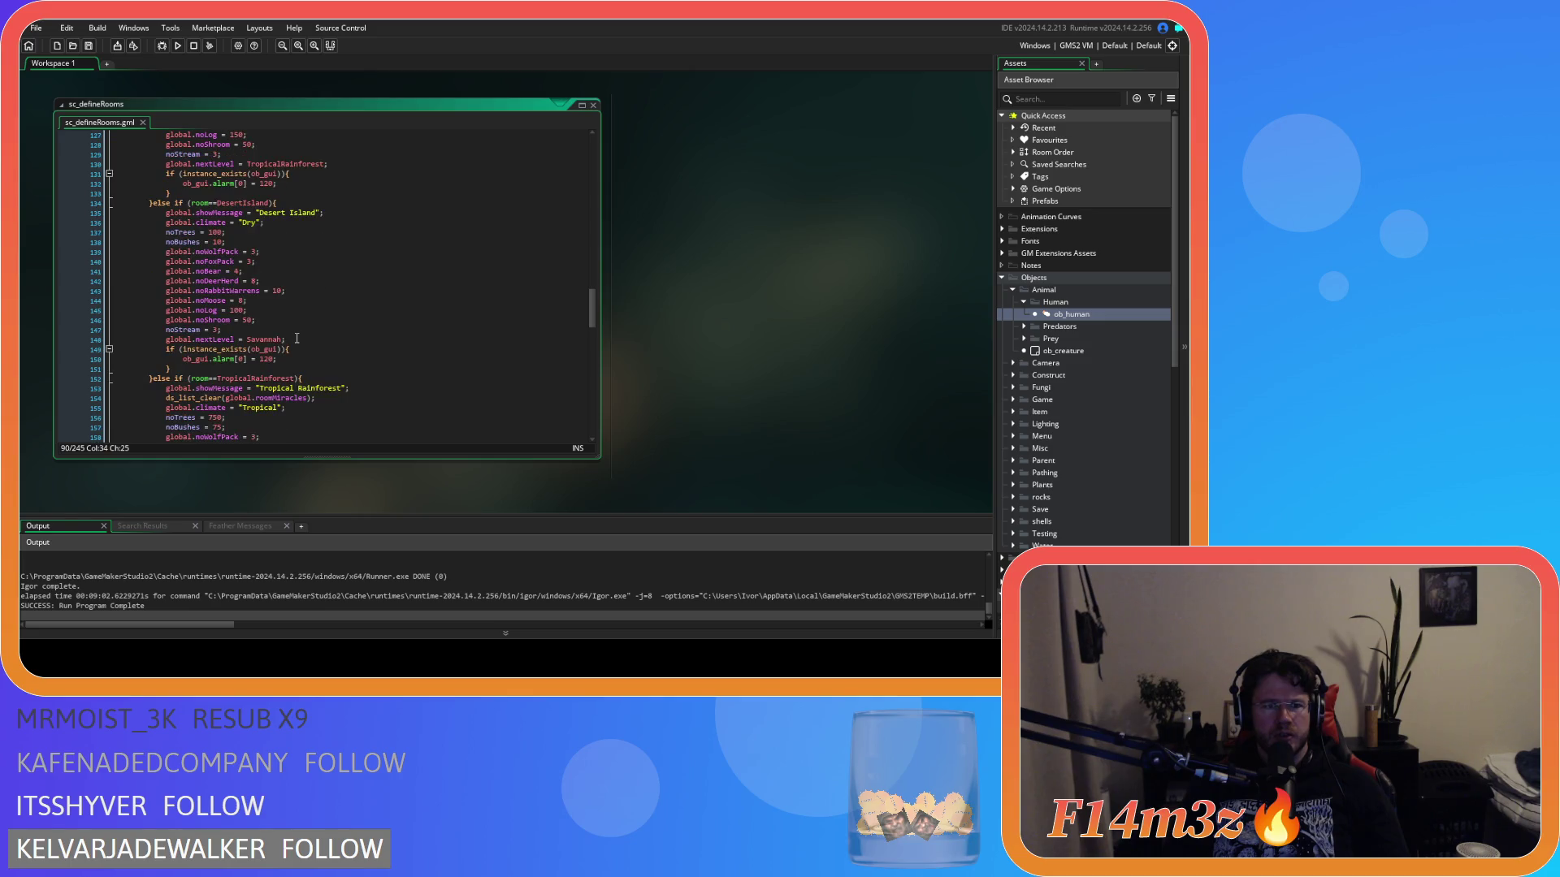
scroll(268, 337, "down", 7)
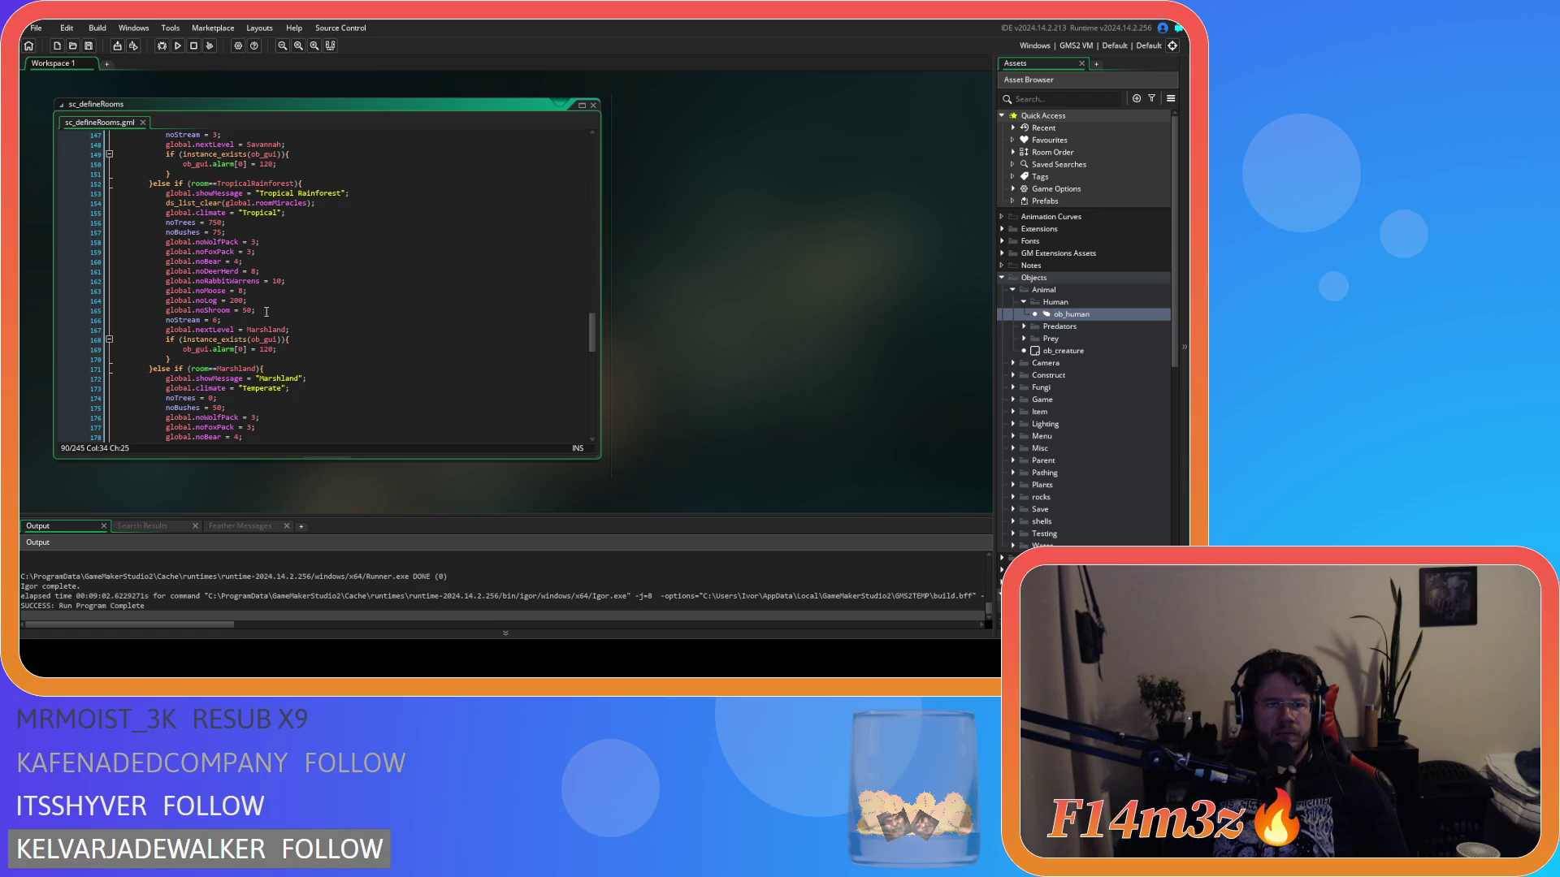
left_click(245, 317)
double_click(248, 310)
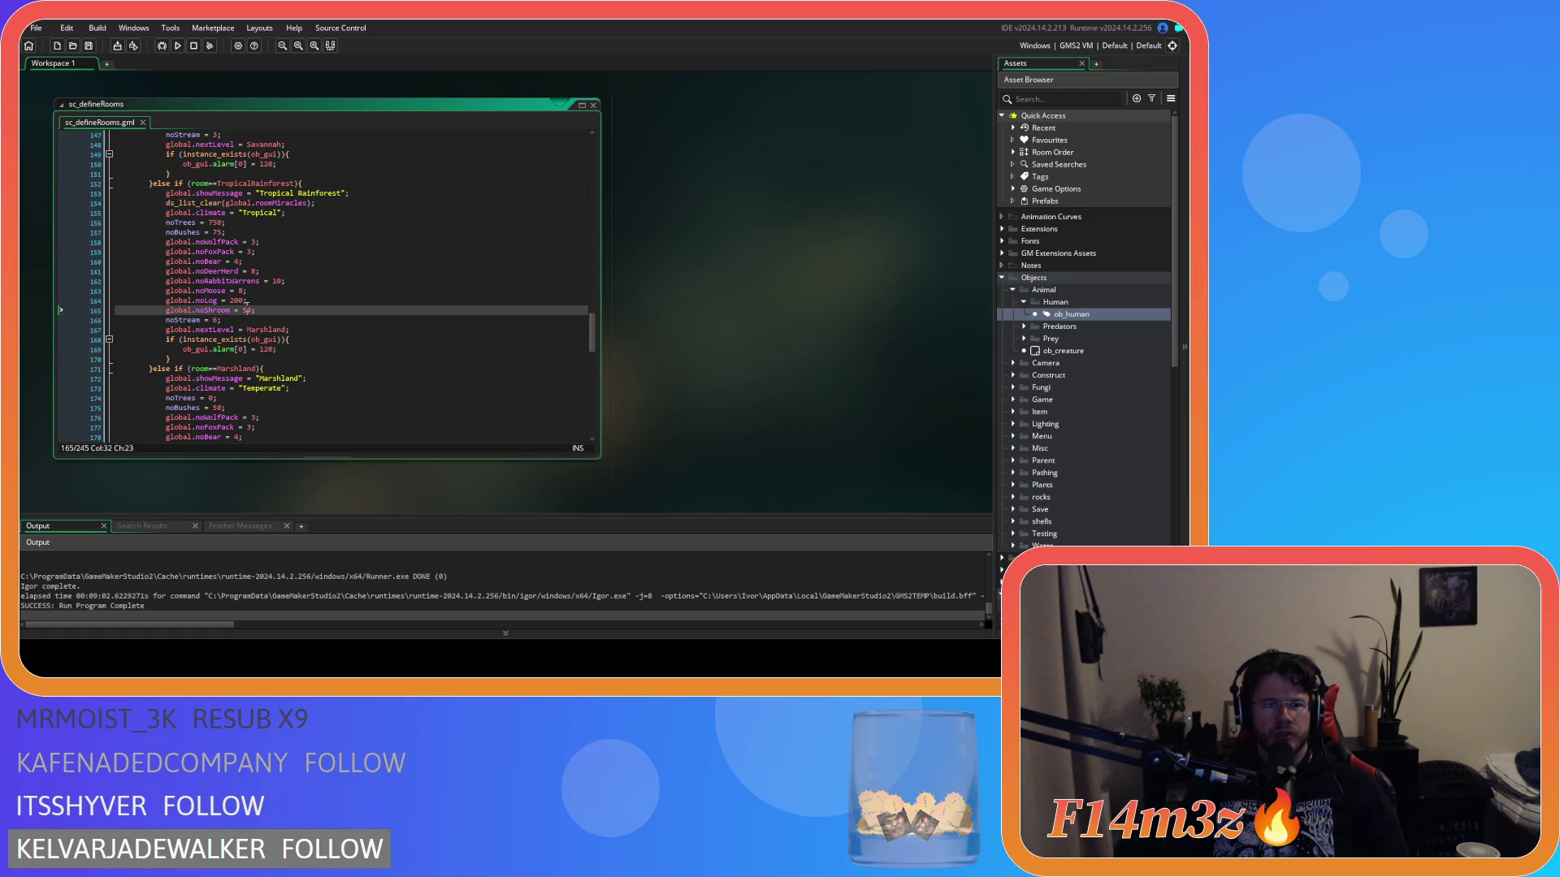
type("100")
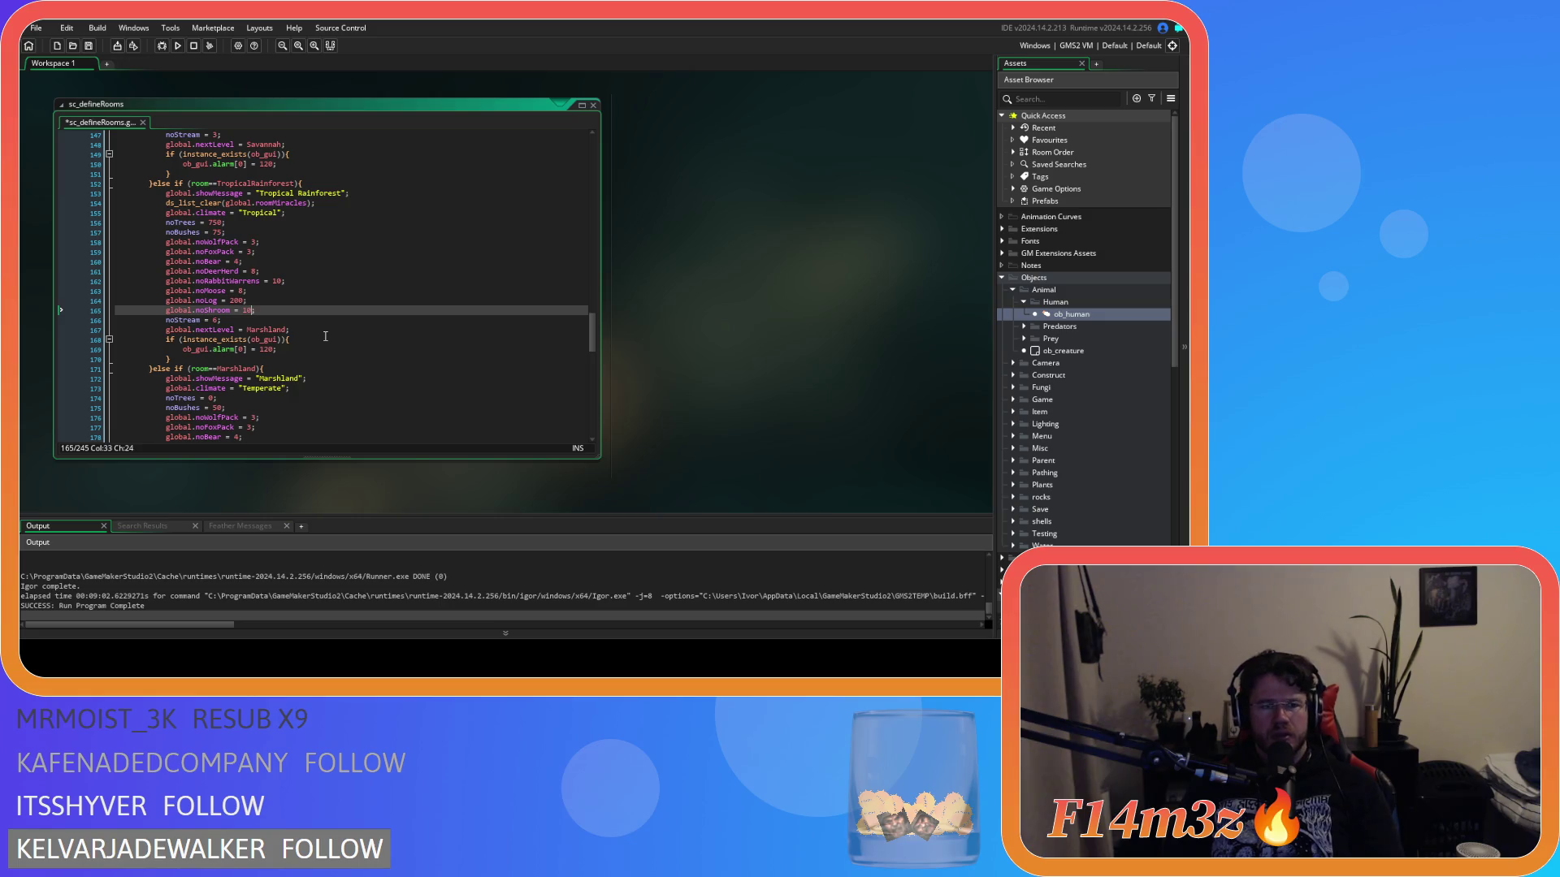
left_click(311, 311)
key("ctrl+s")
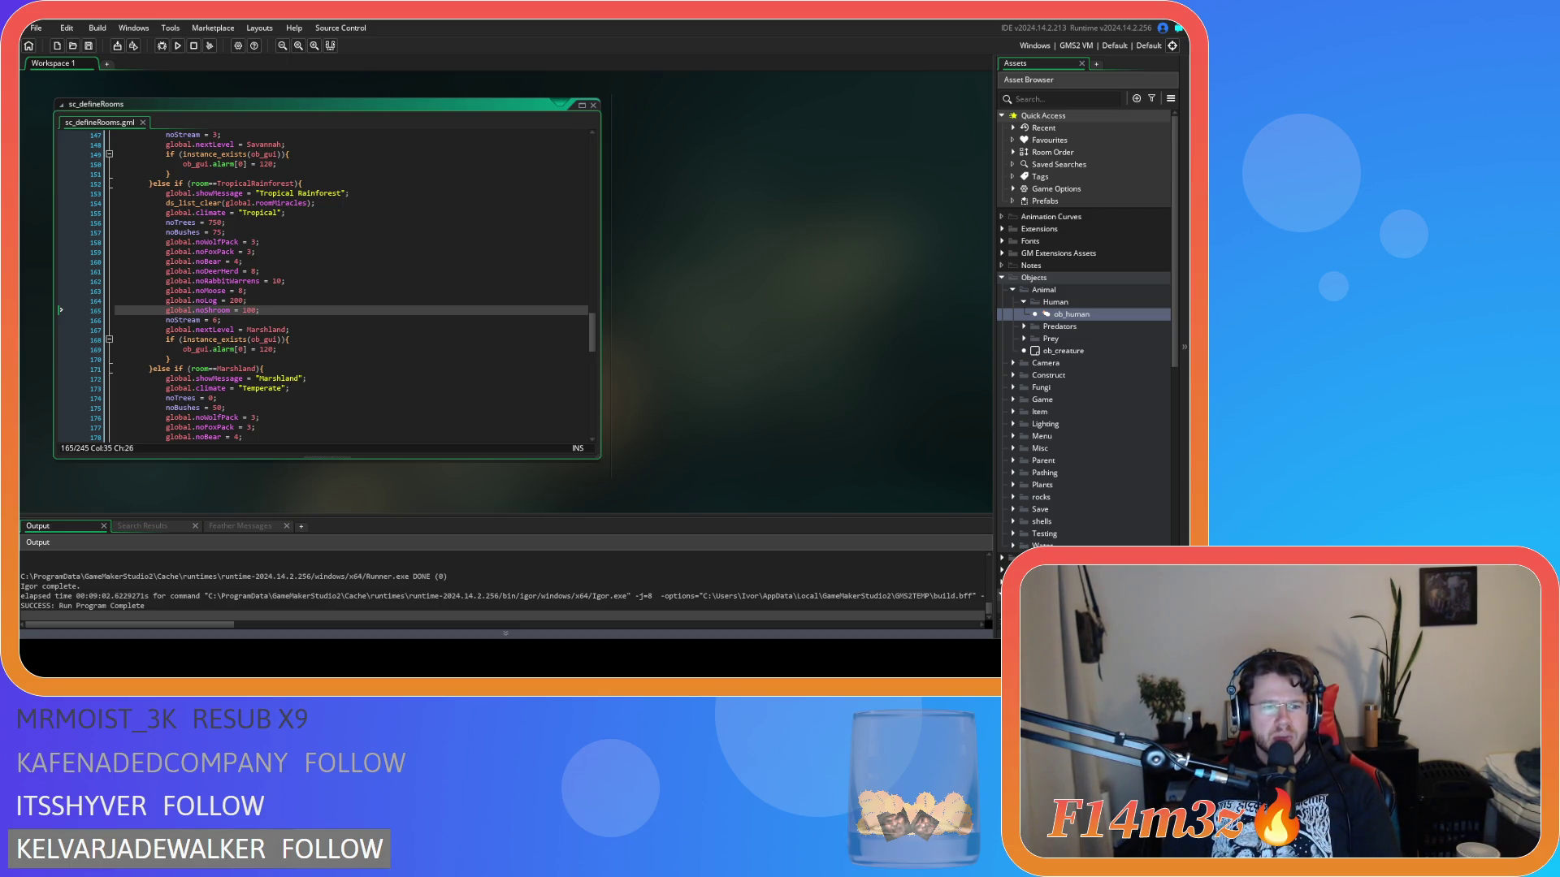
left_click(303, 368)
left_click(303, 314)
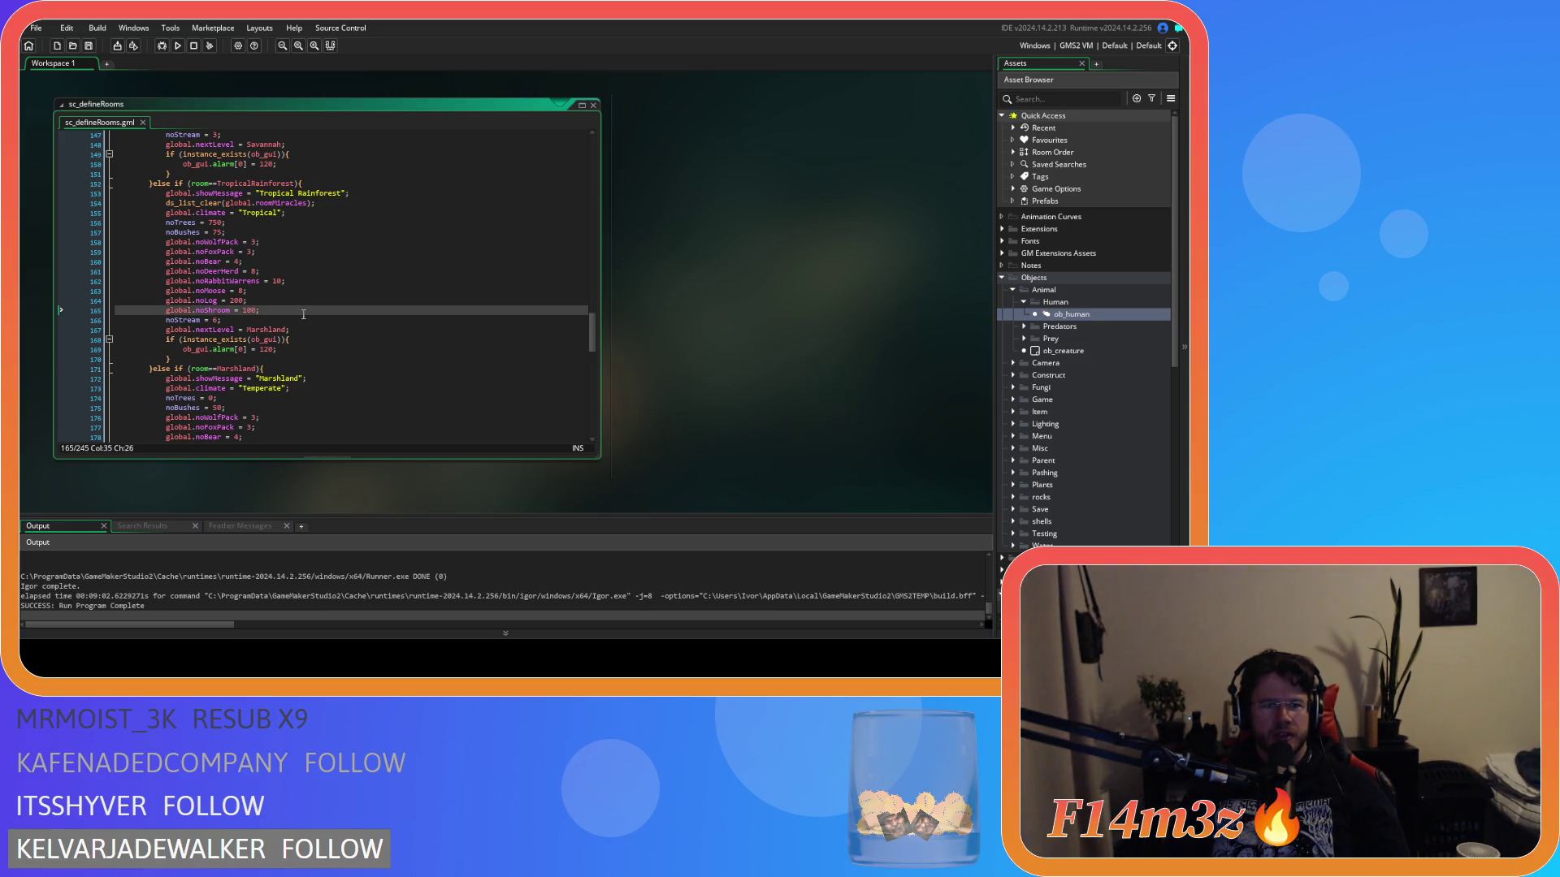
scroll(303, 315, "down", 6)
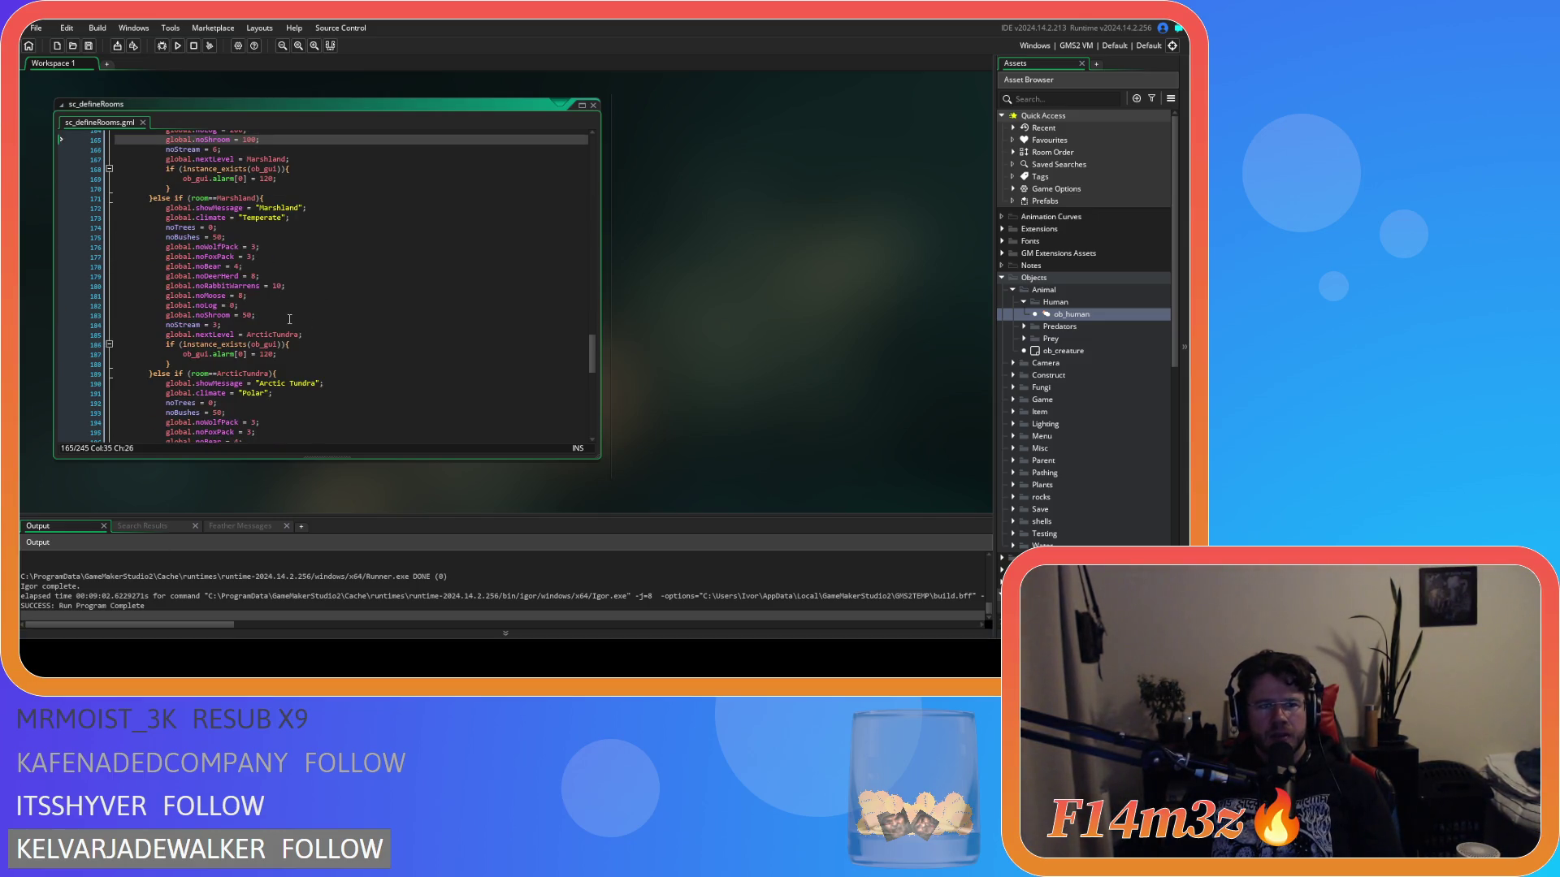
left_click(238, 314)
scroll(289, 342, "down", 4)
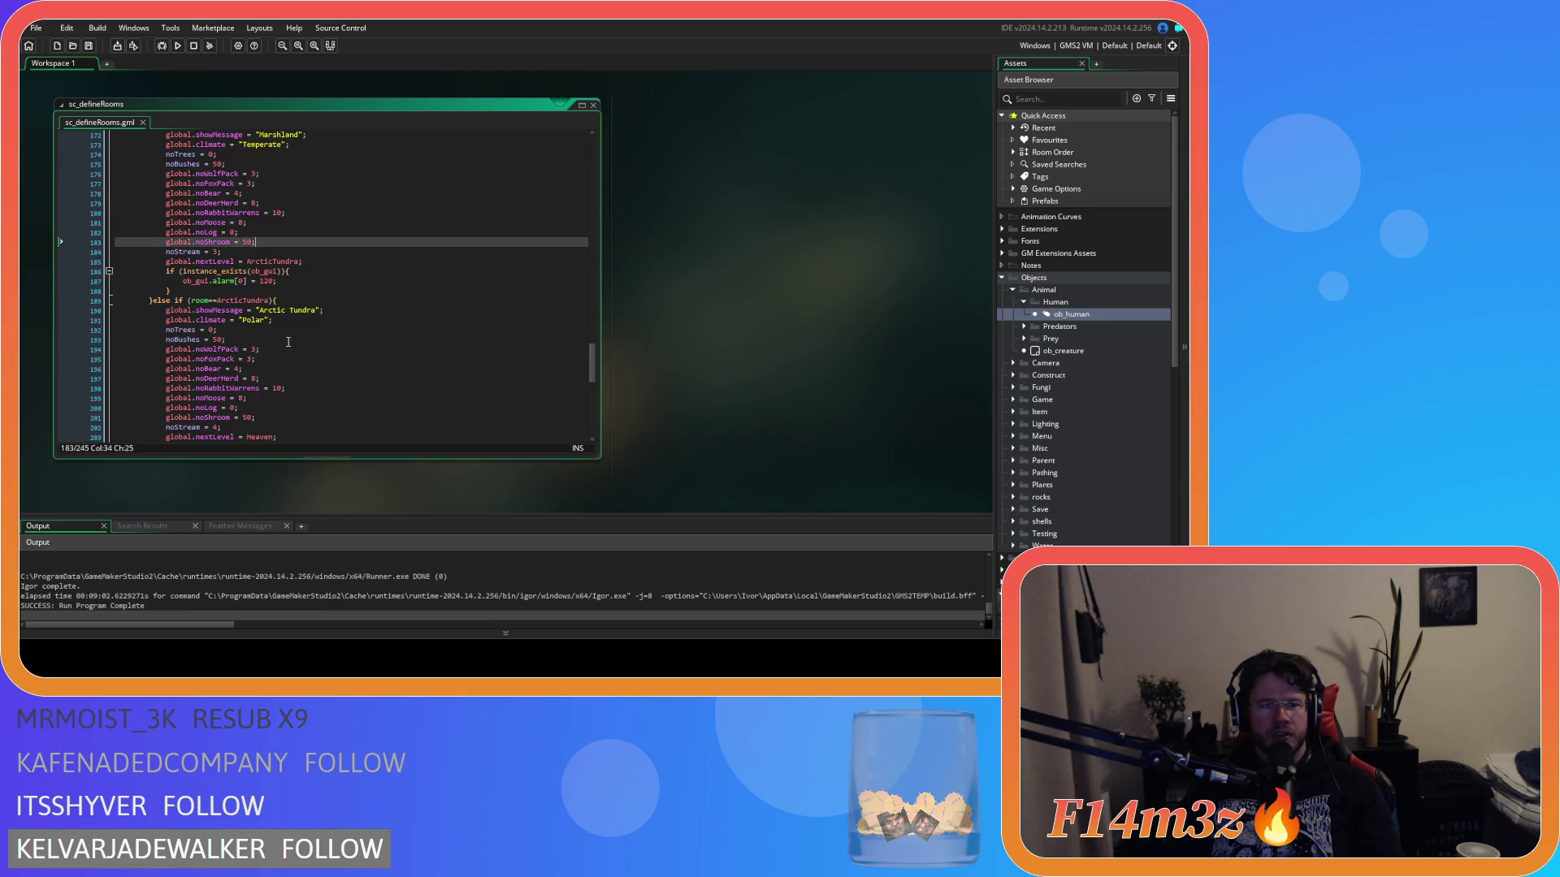
scroll(289, 342, "down", 2)
left_click(301, 322)
scroll(308, 333, "down", 4)
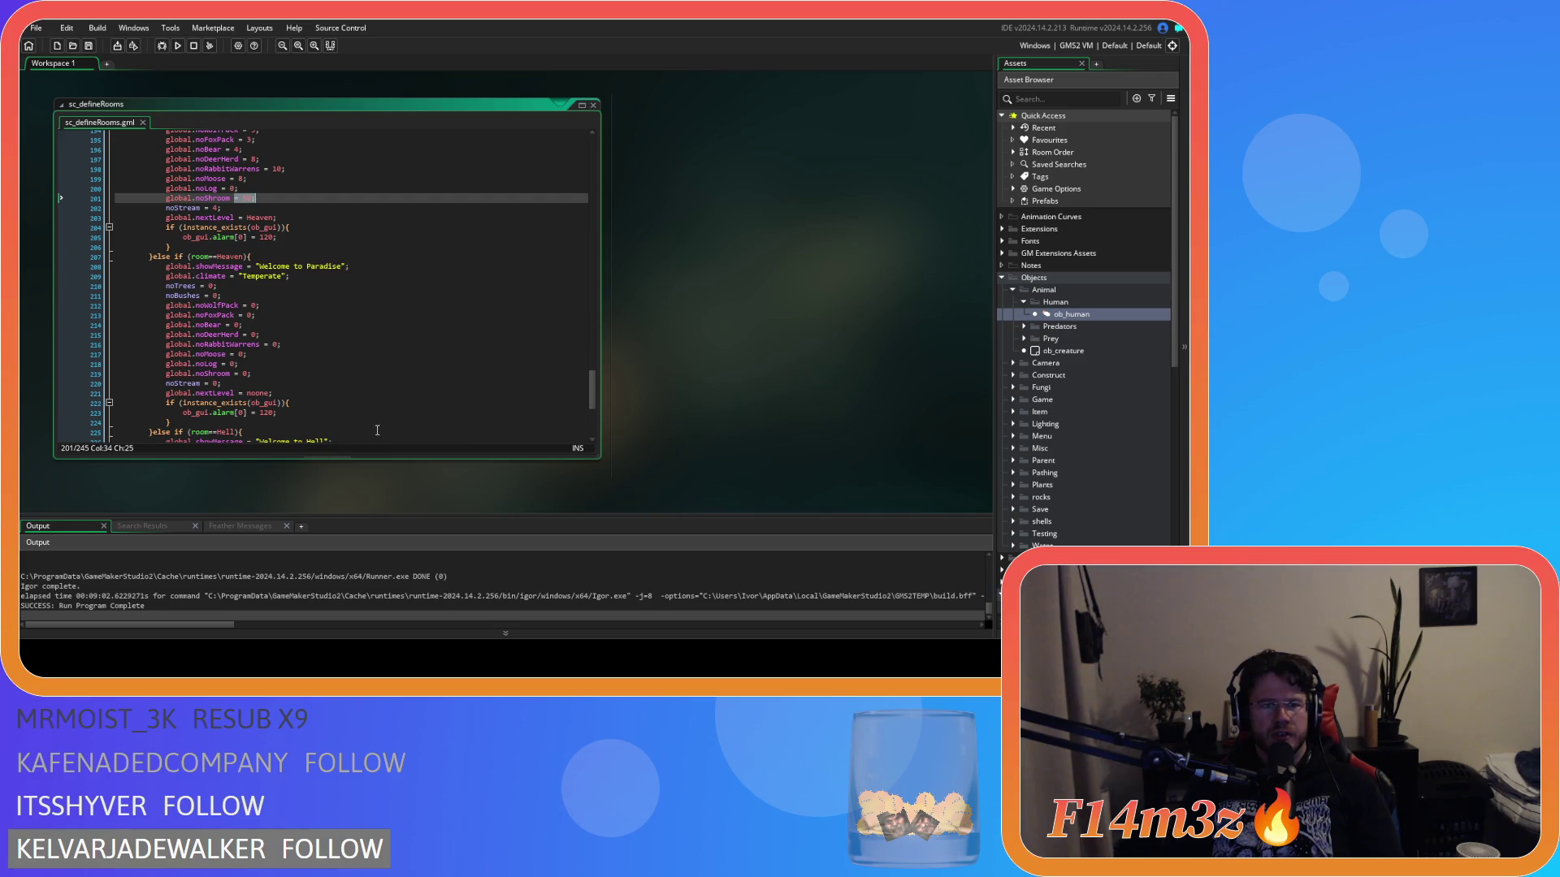
scroll(376, 431, "up", 15)
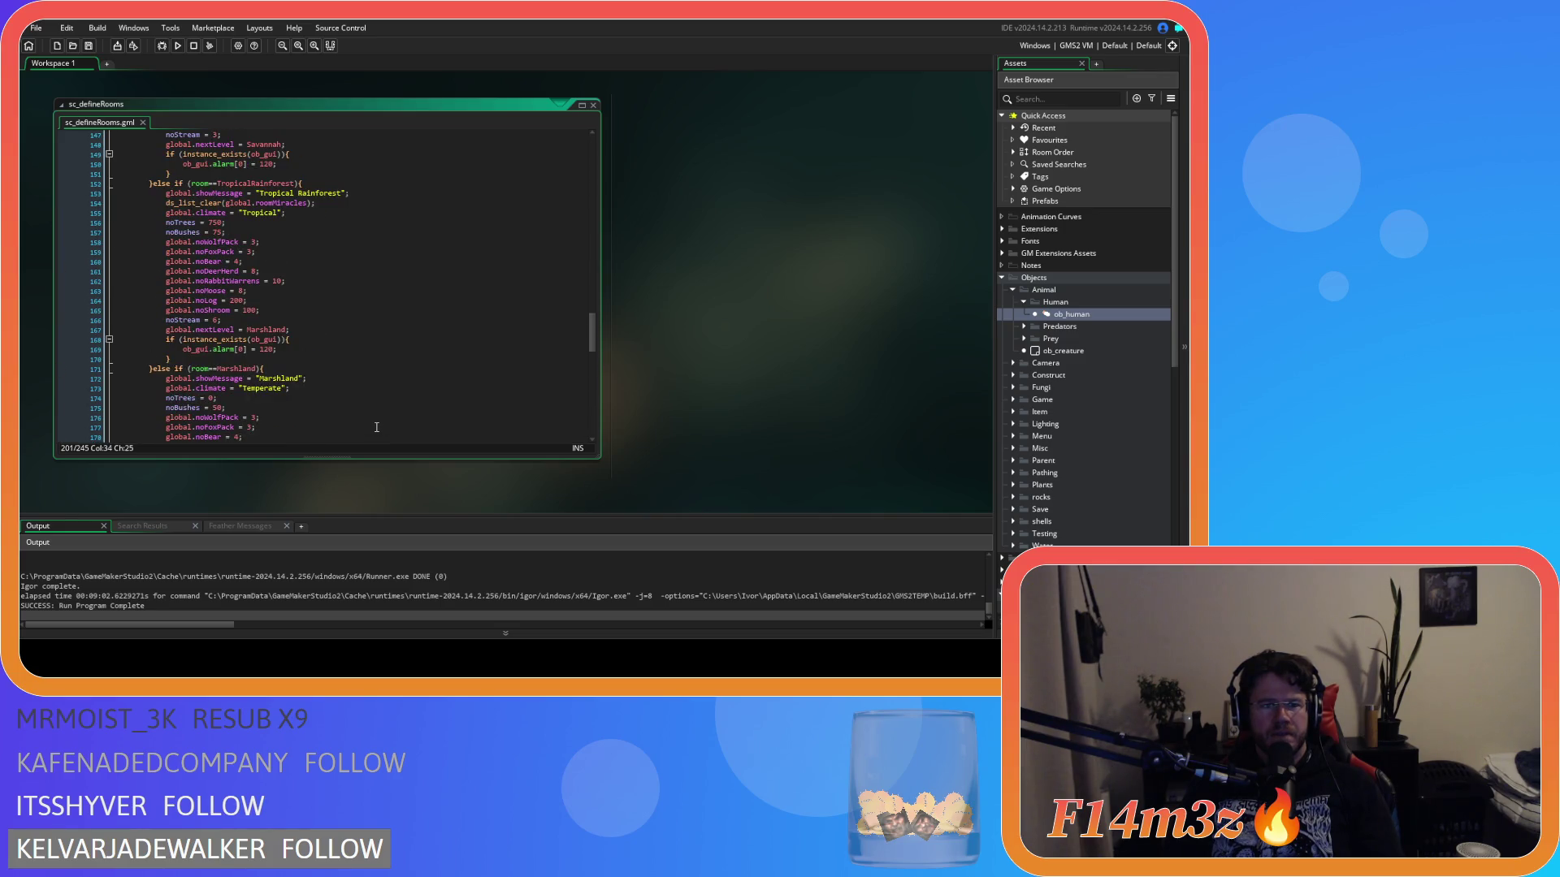
scroll(376, 427, "up", 3)
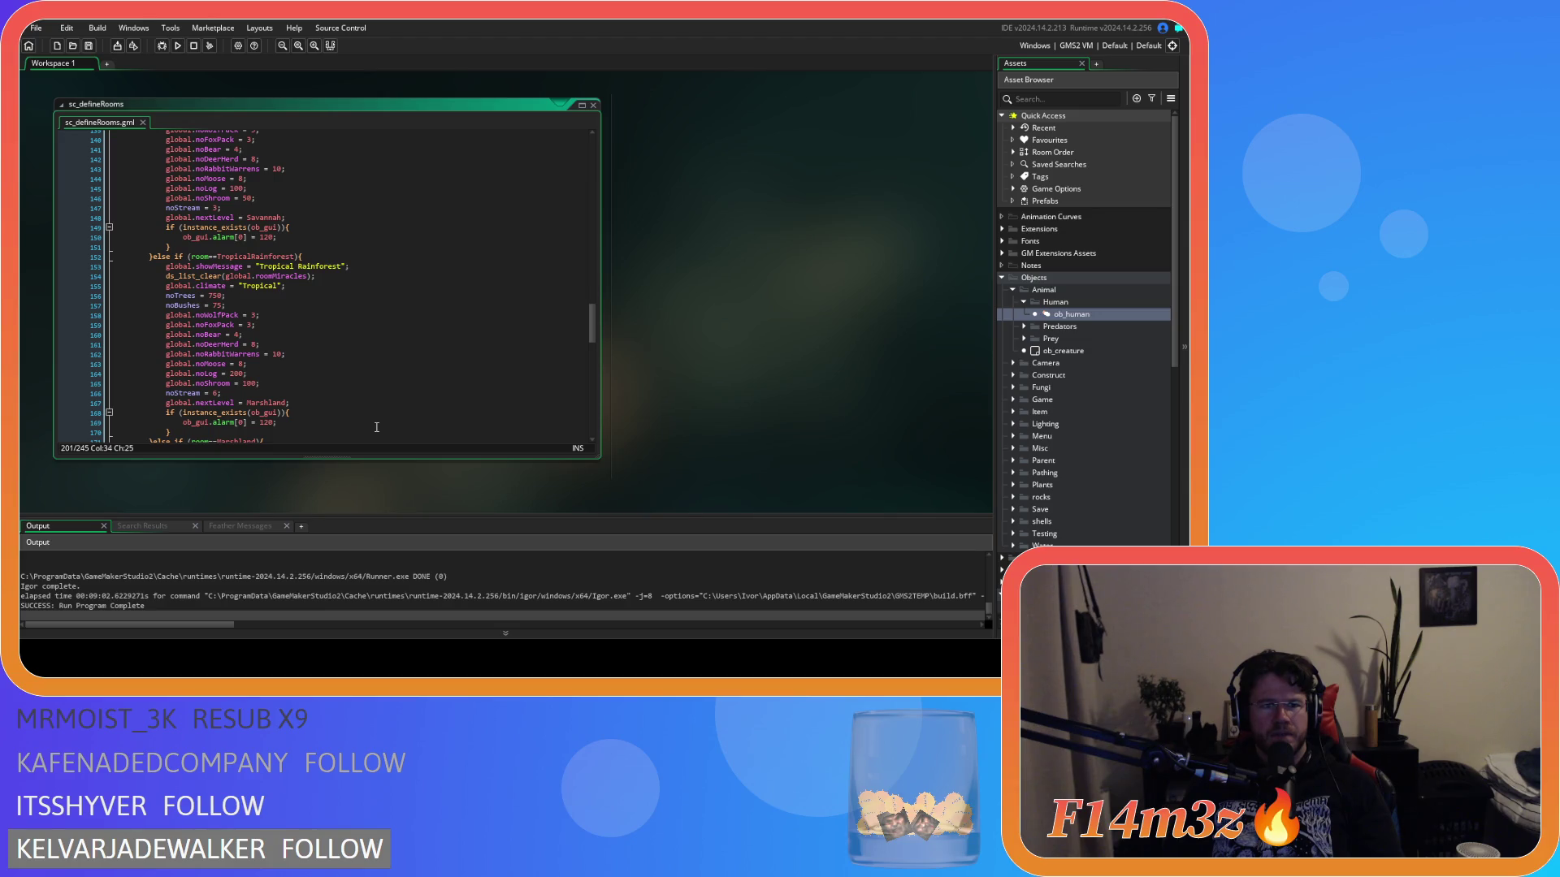
scroll(377, 427, "up", 3)
scroll(376, 427, "up", 12)
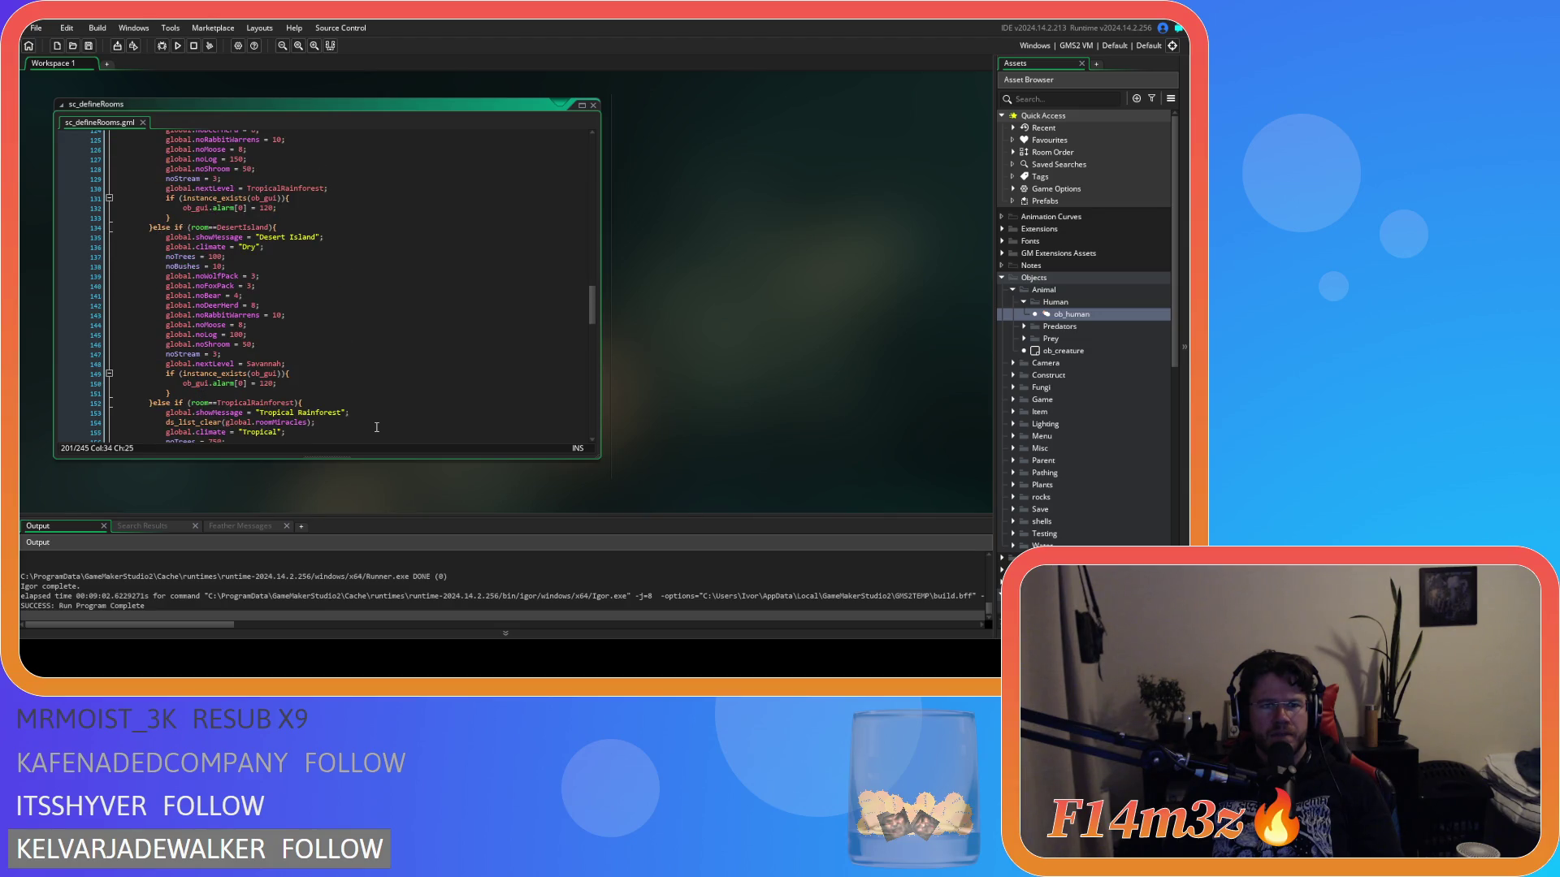
scroll(377, 427, "up", 3)
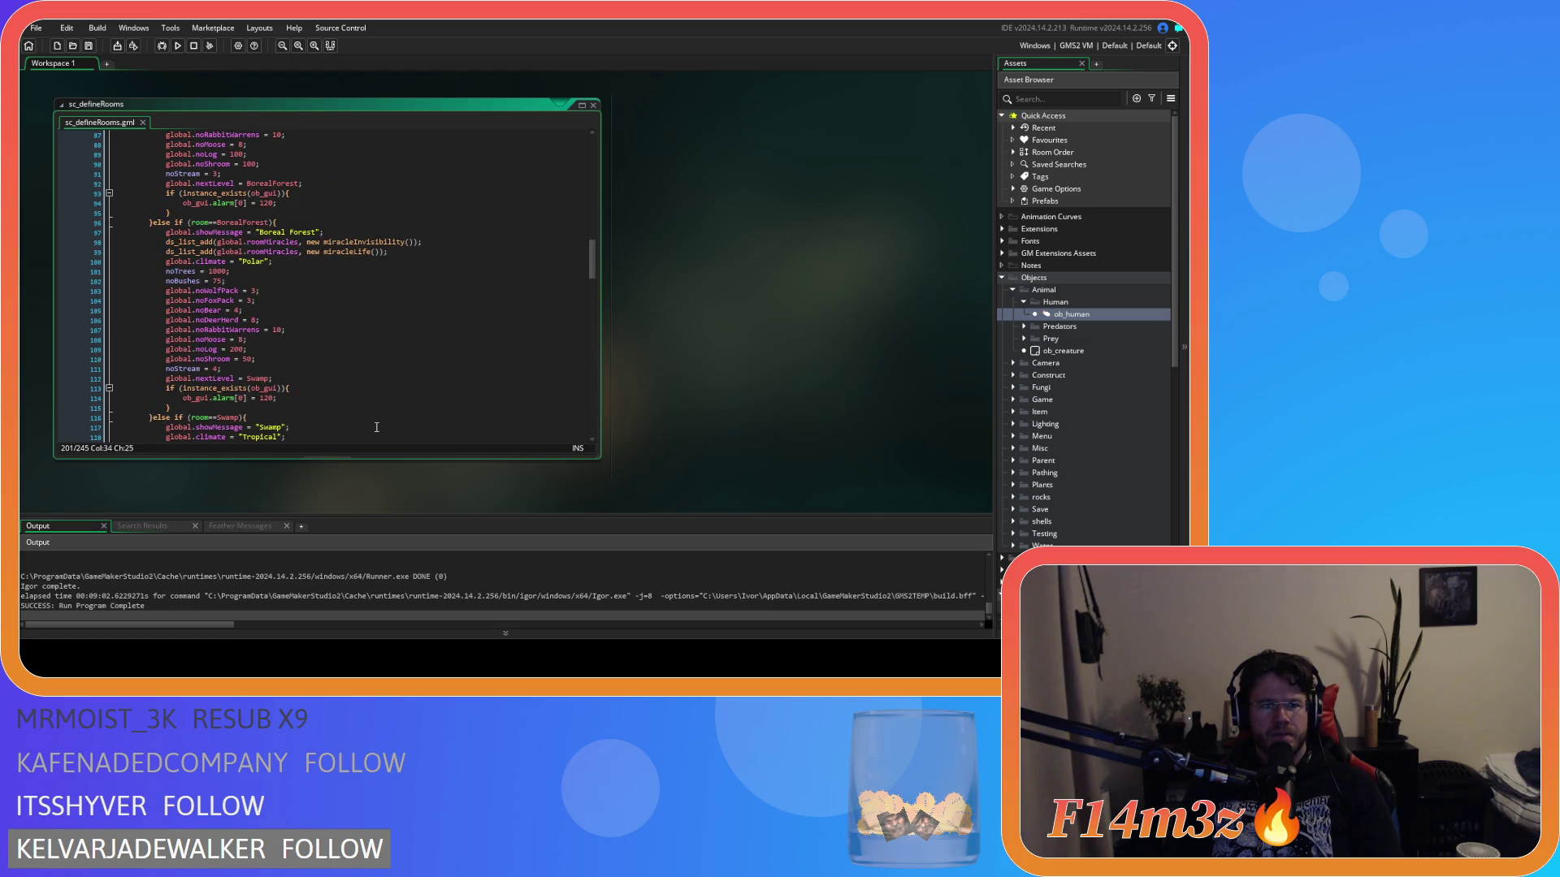
scroll(377, 427, "up", 6)
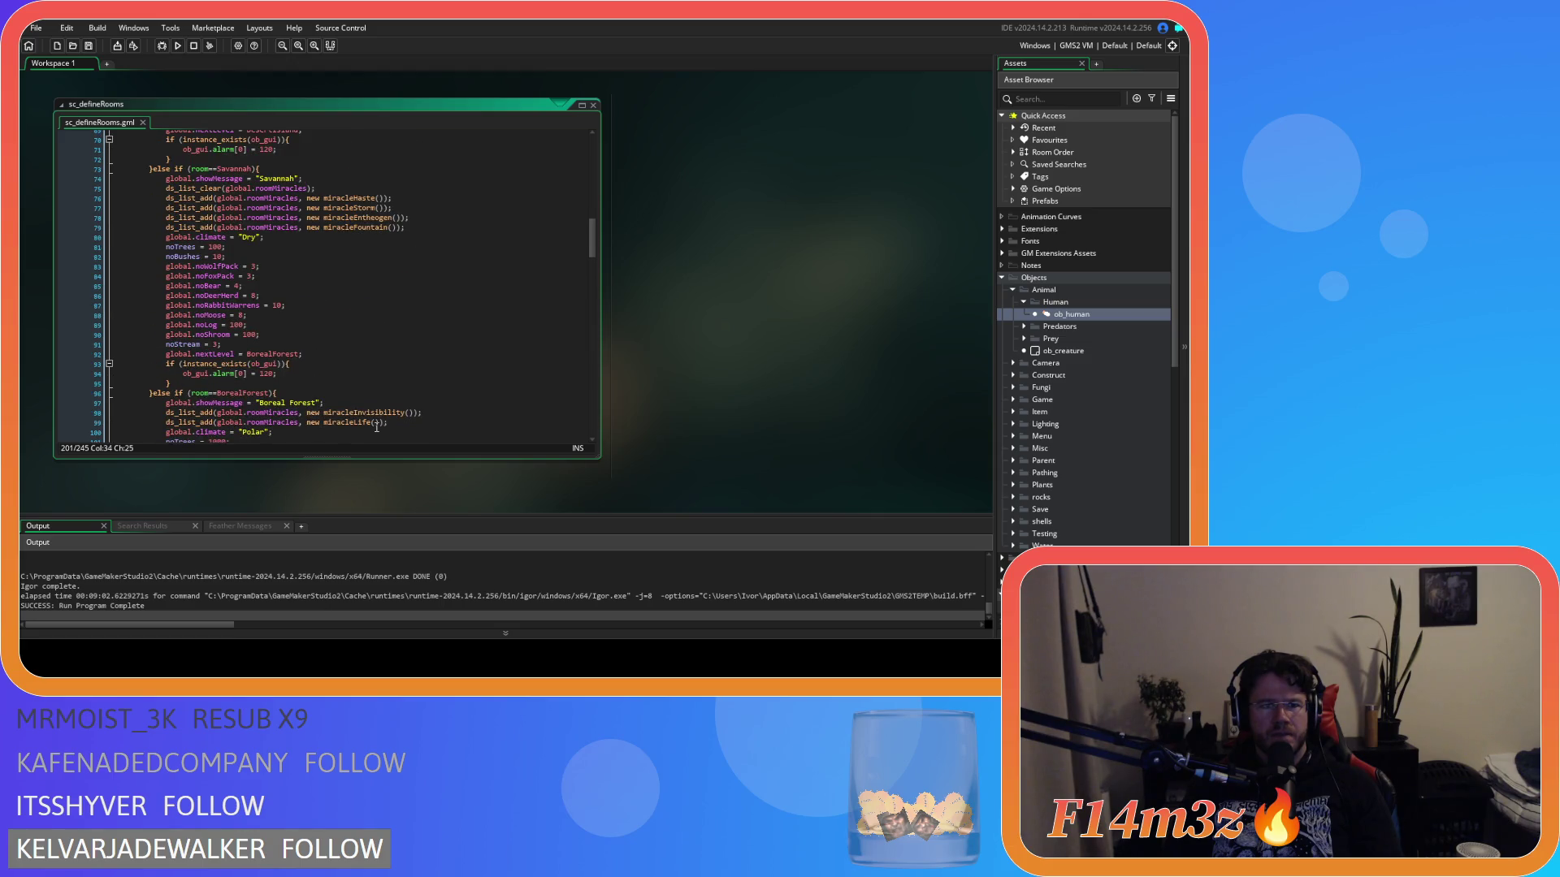
scroll(376, 427, "up", 19)
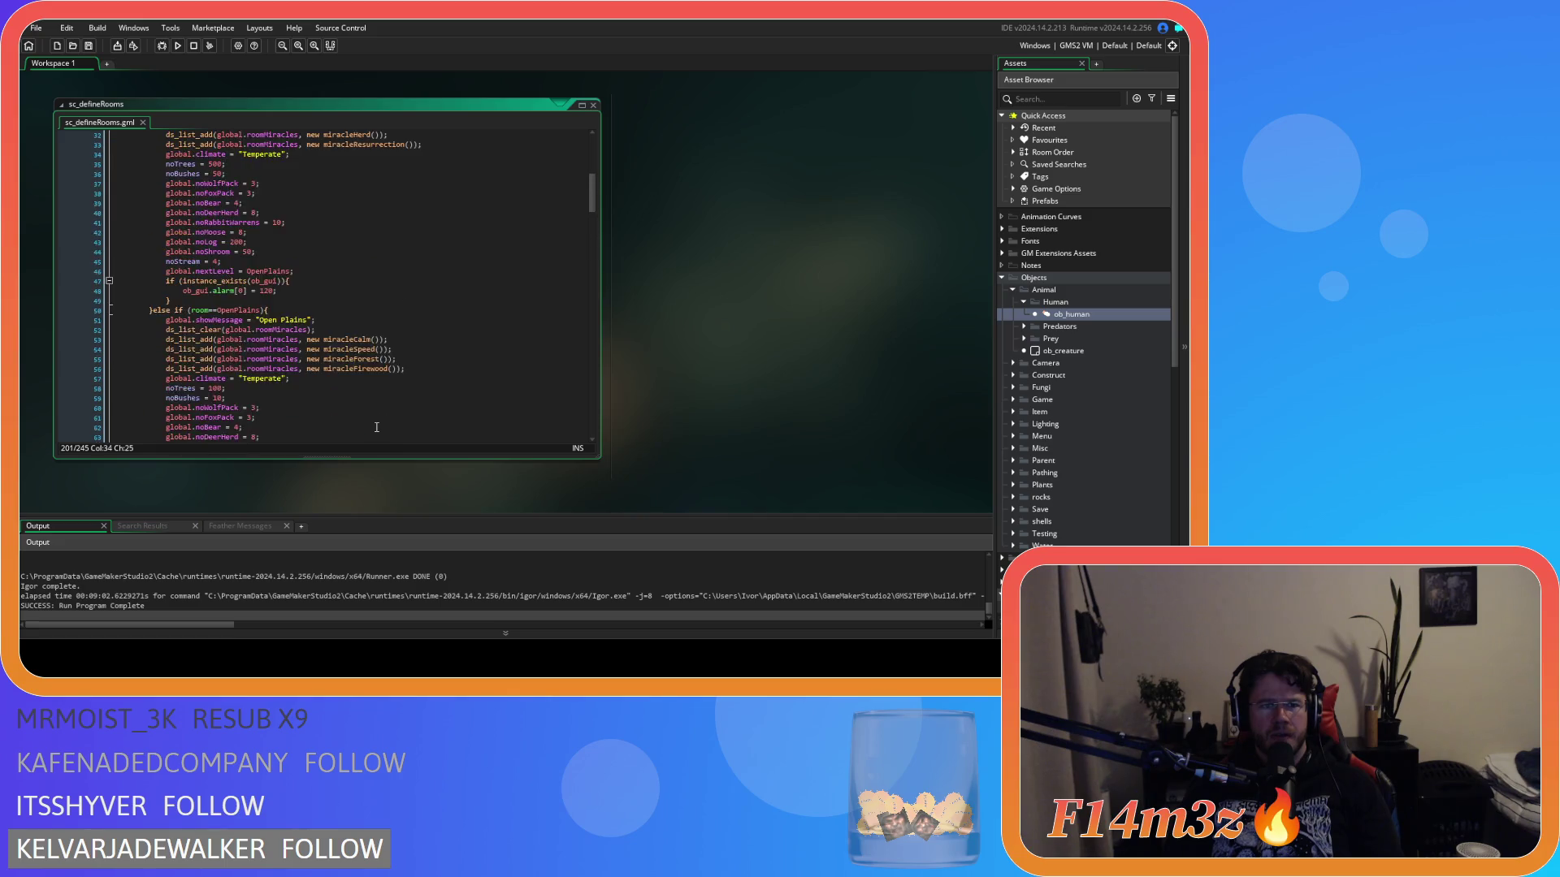
scroll(376, 427, "up", 4)
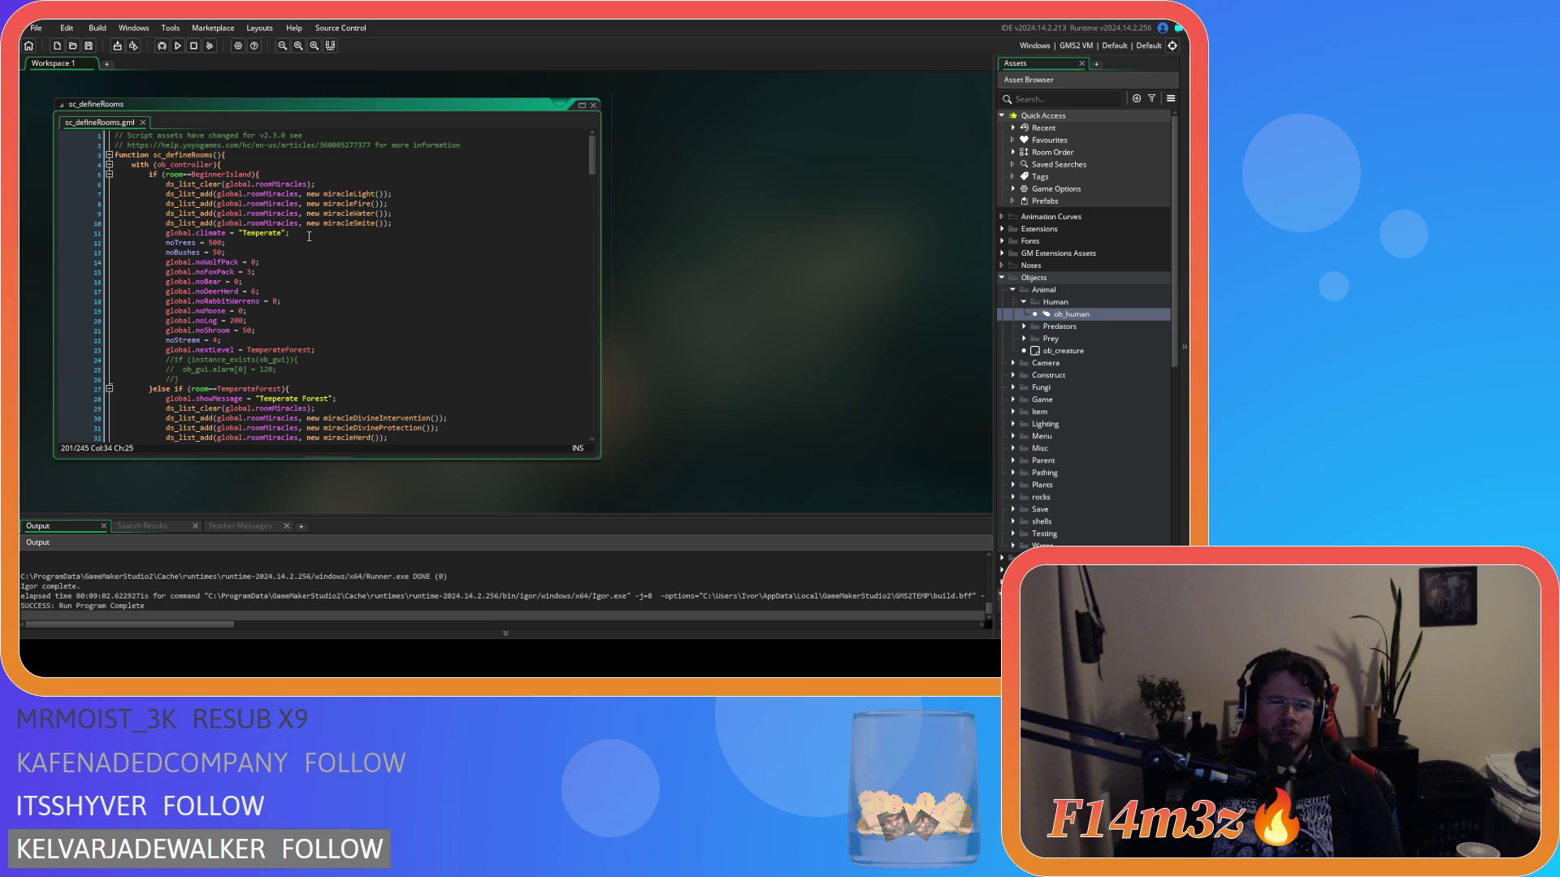
- Select the mushroom count of 50 and check it in the first room blocks
double_click(250, 329)
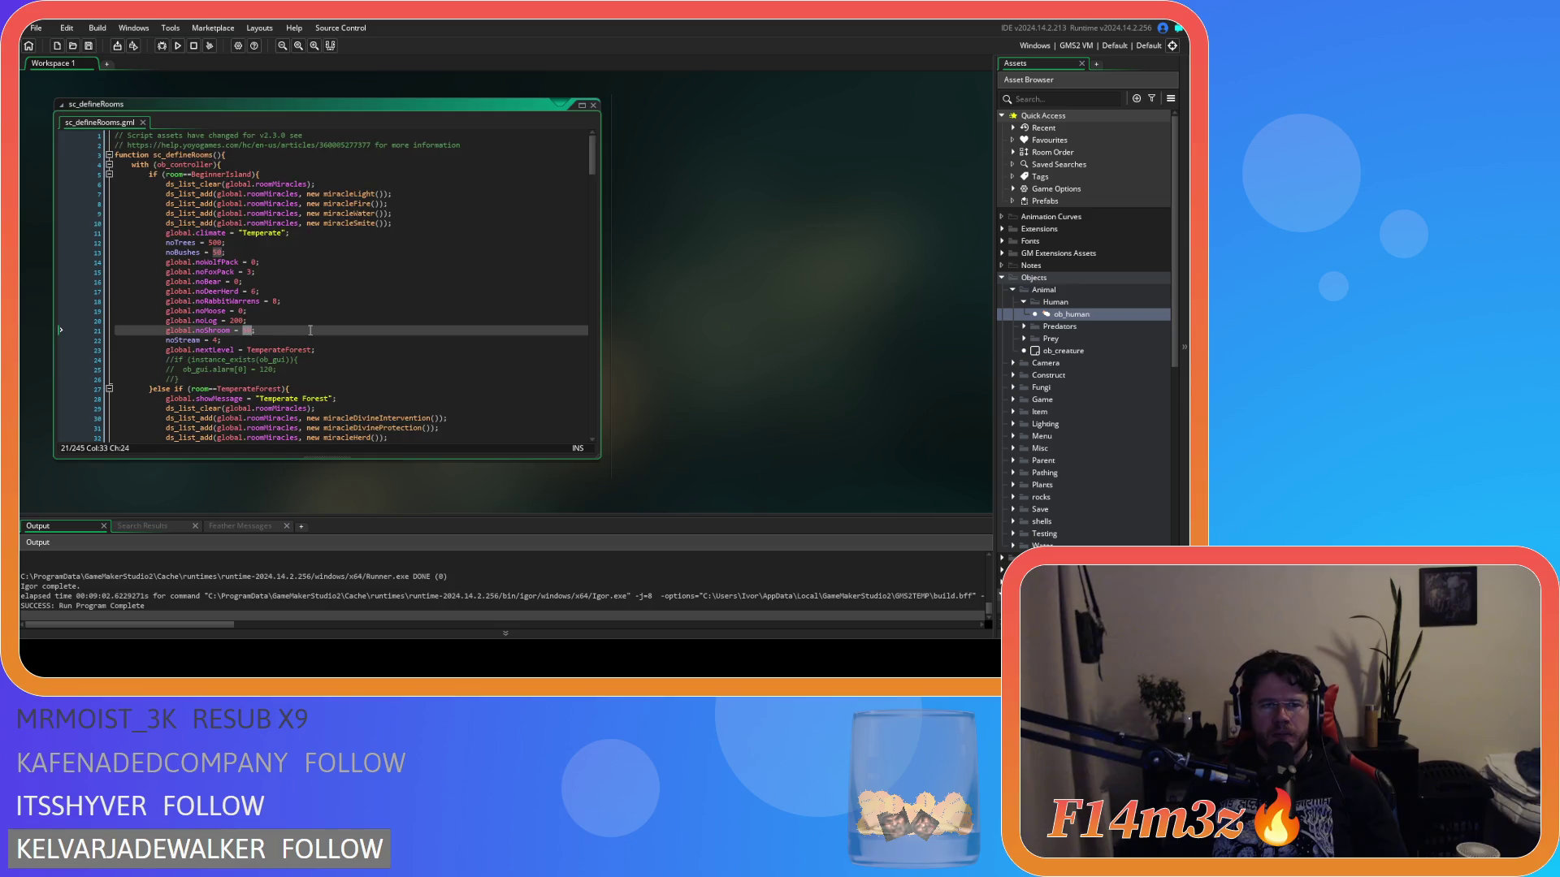
scroll(310, 329, "down", 3)
scroll(310, 330, "down", 4)
scroll(310, 330, "down", 7)
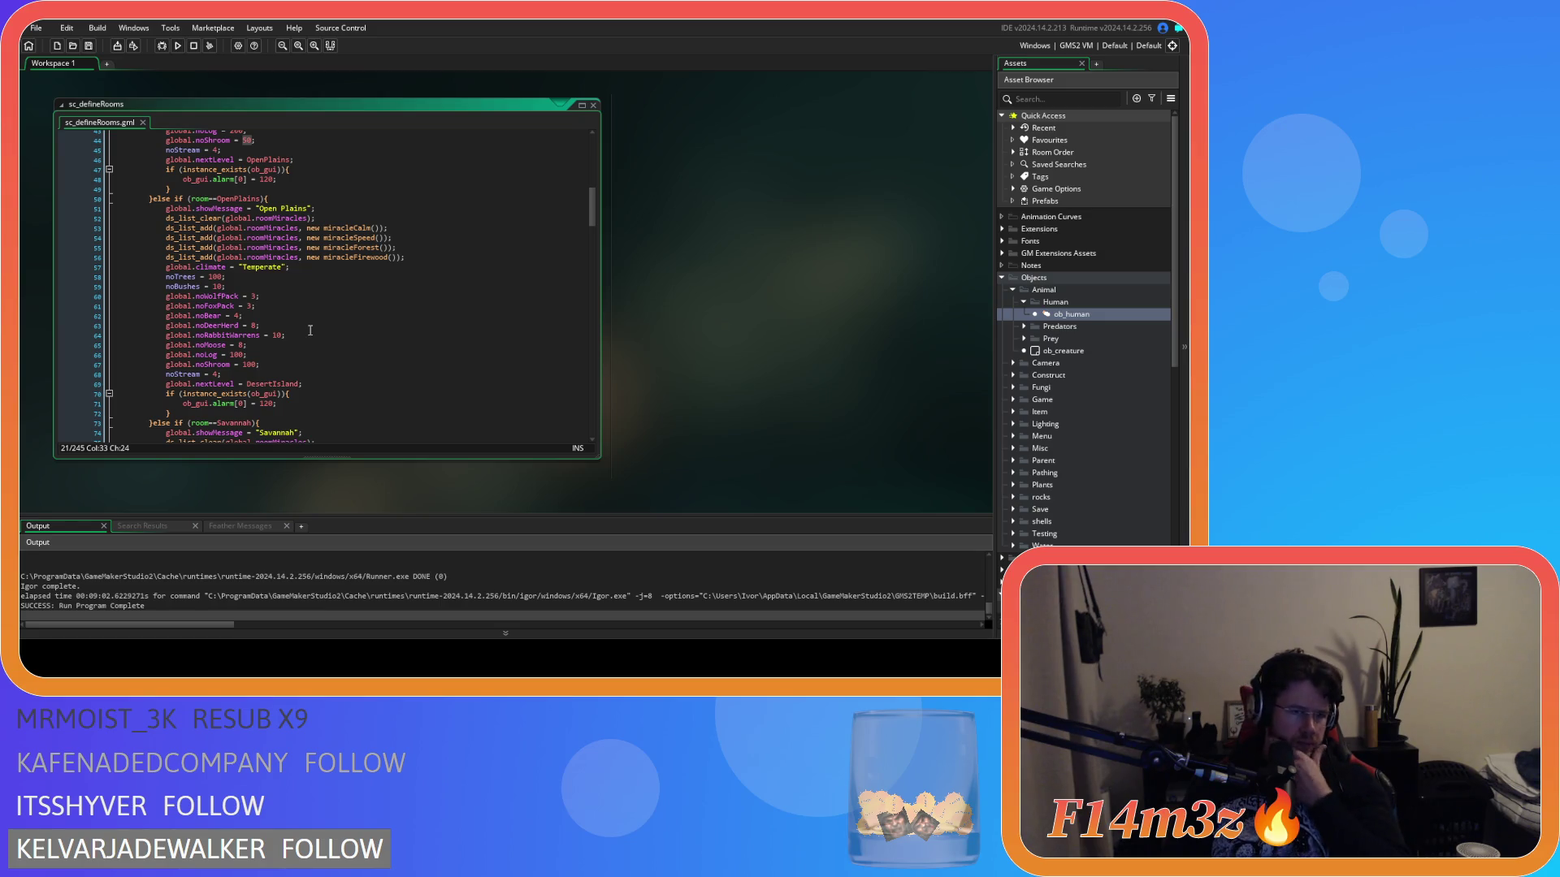
scroll(310, 330, "down", 3)
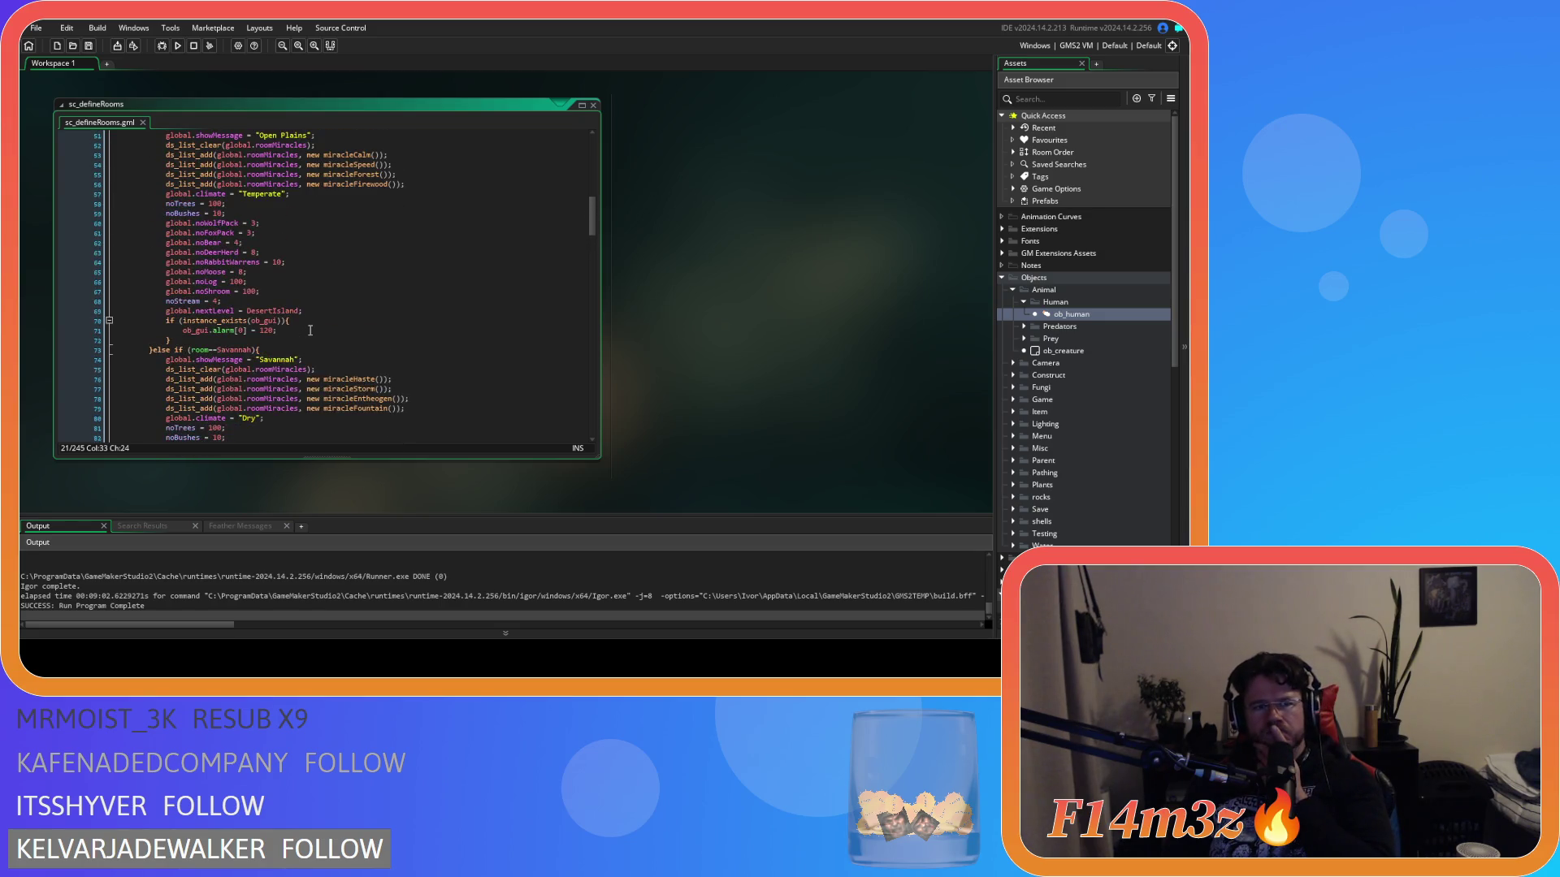
scroll(310, 330, "down", 5)
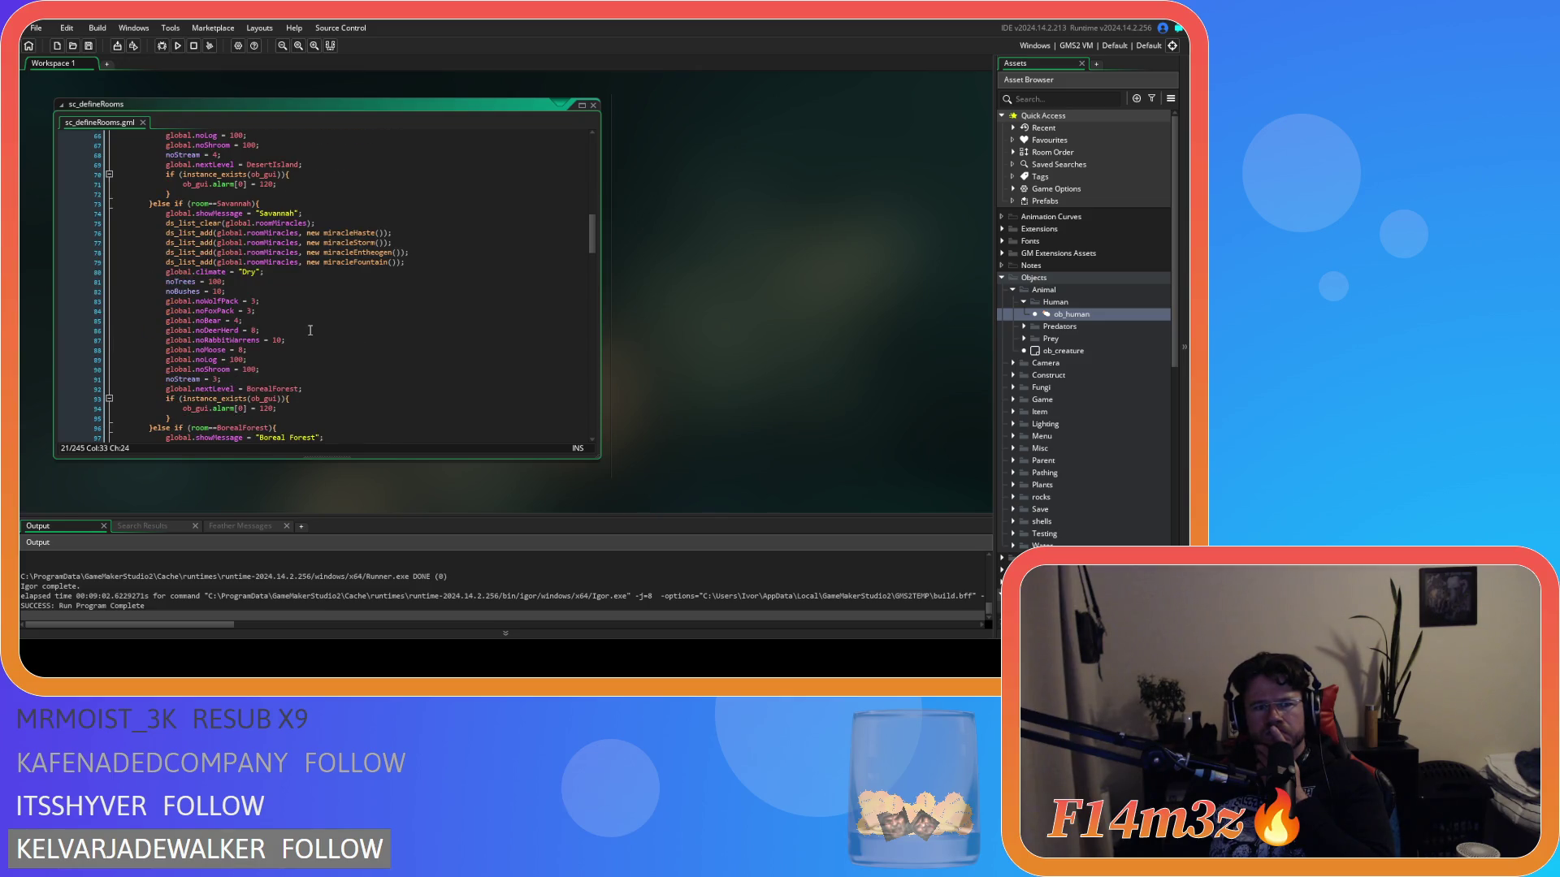
scroll(310, 330, "down", 3)
scroll(310, 330, "down", 3)
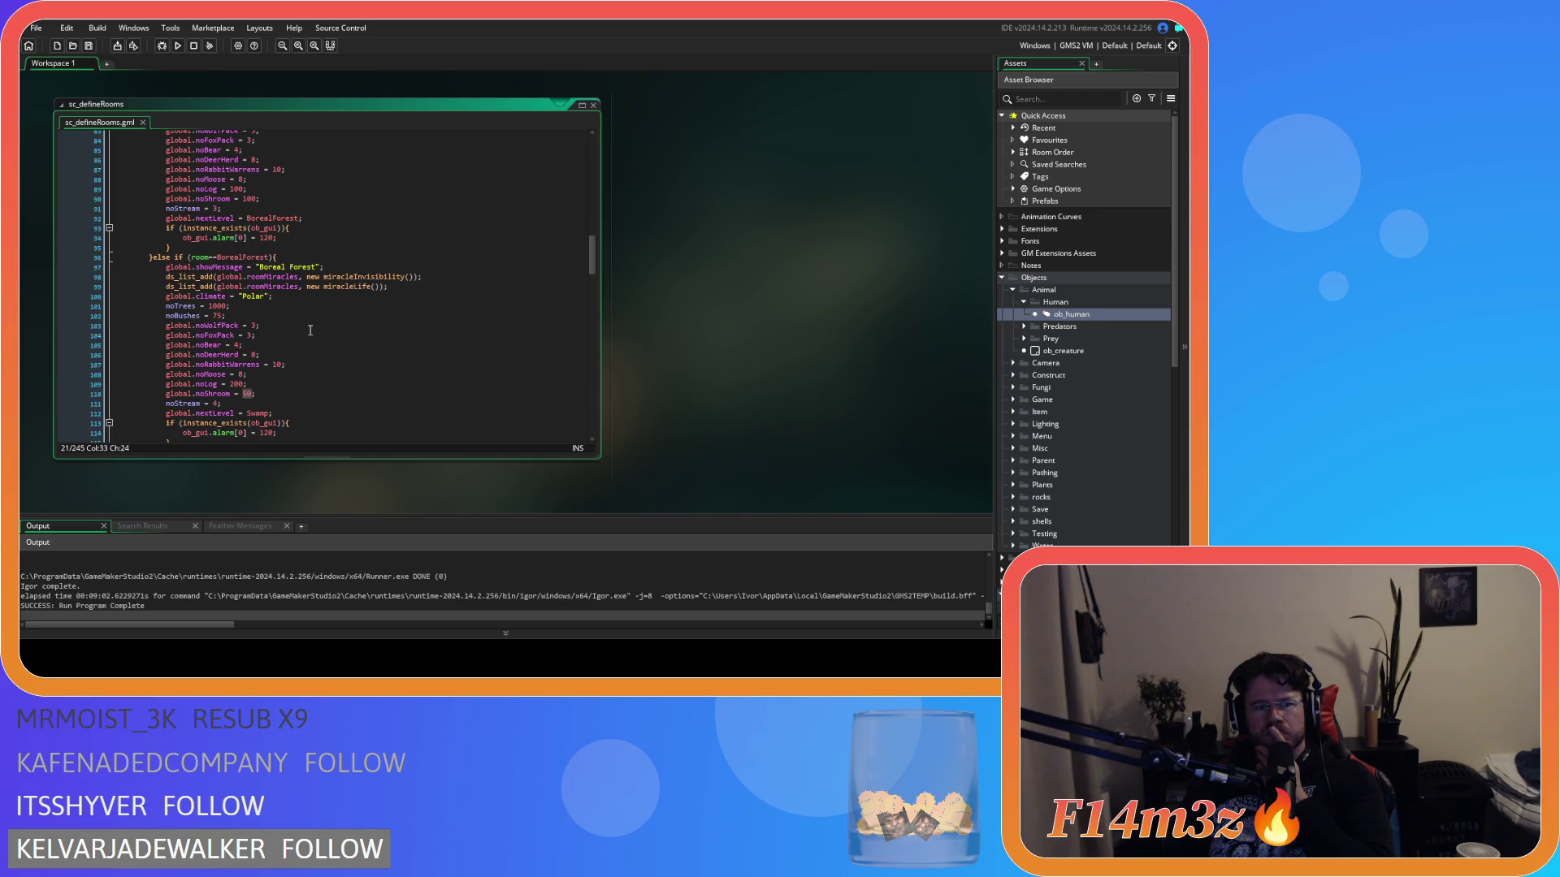
- Check the remaining room blocks, then build and run the game with F5
scroll(311, 330, "down", 8)
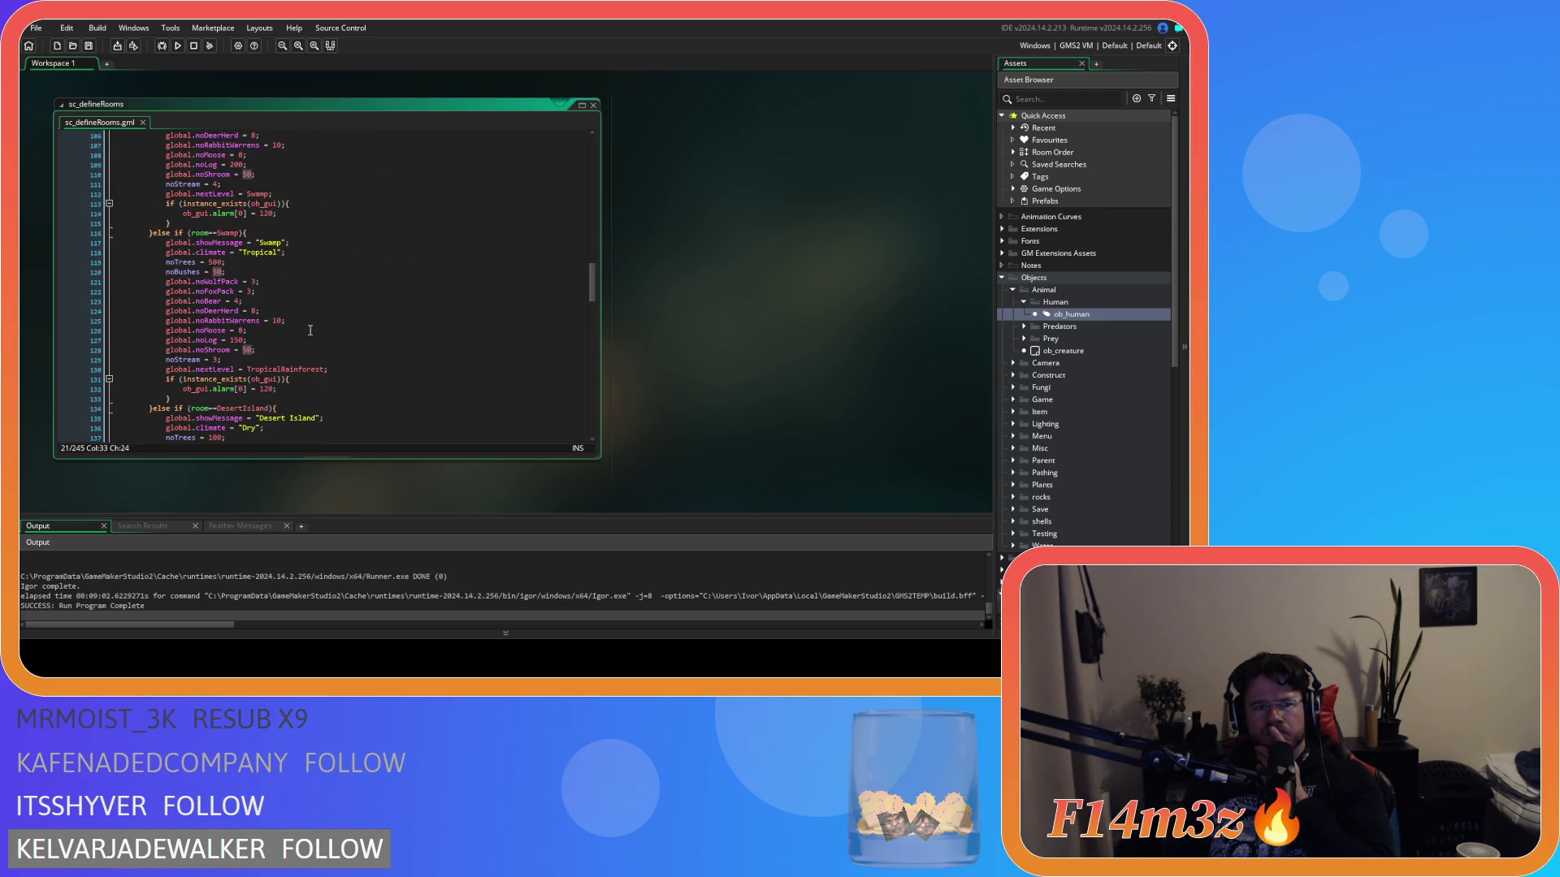
scroll(310, 330, "down", 3)
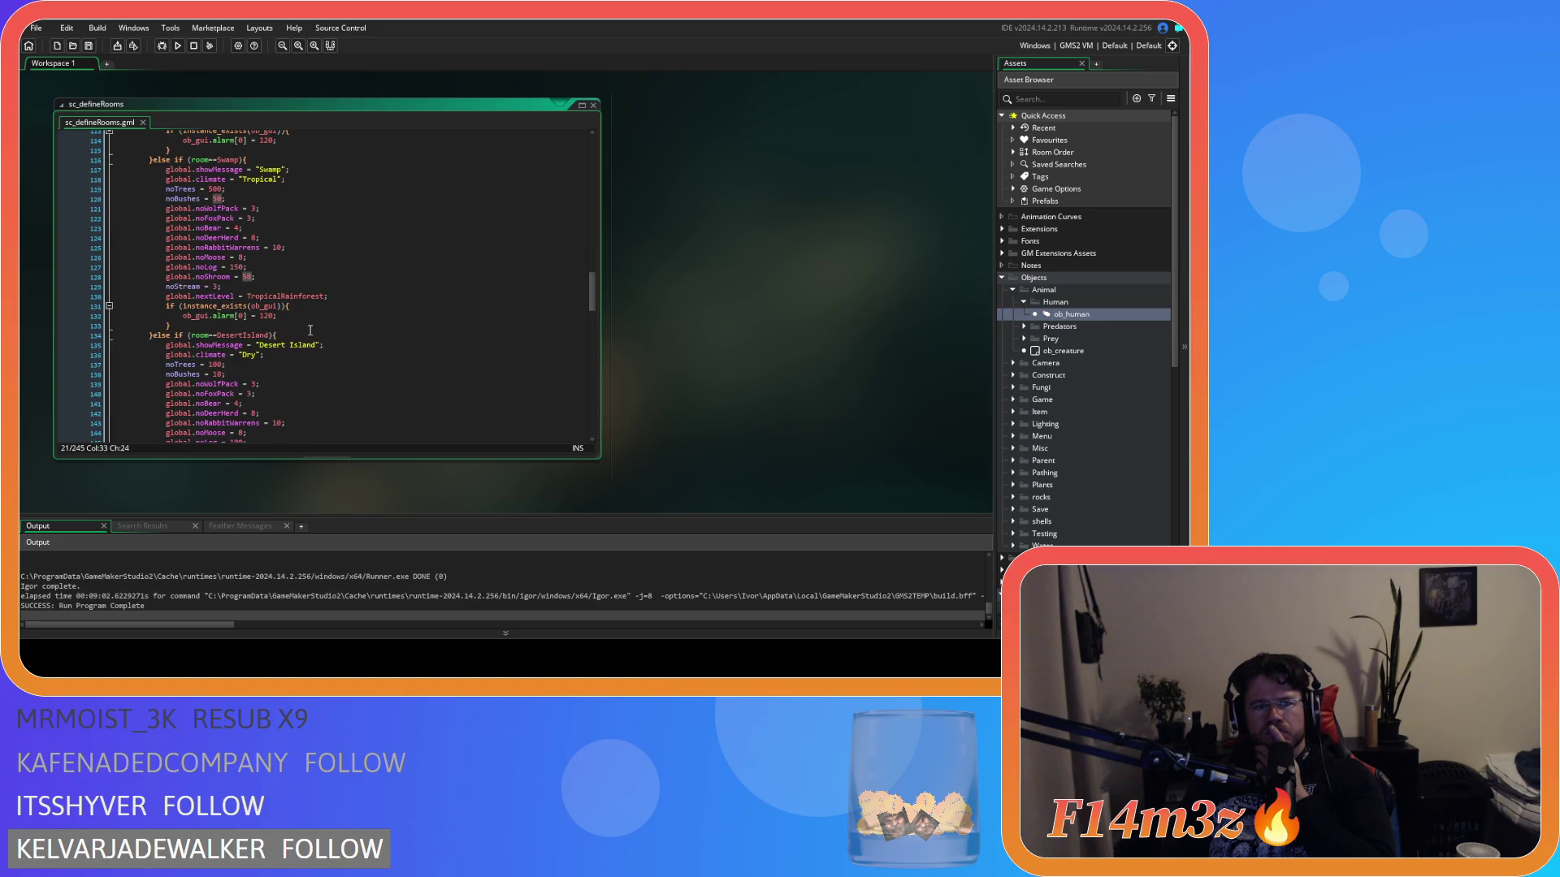
scroll(310, 330, "down", 3)
scroll(310, 330, "down", 12)
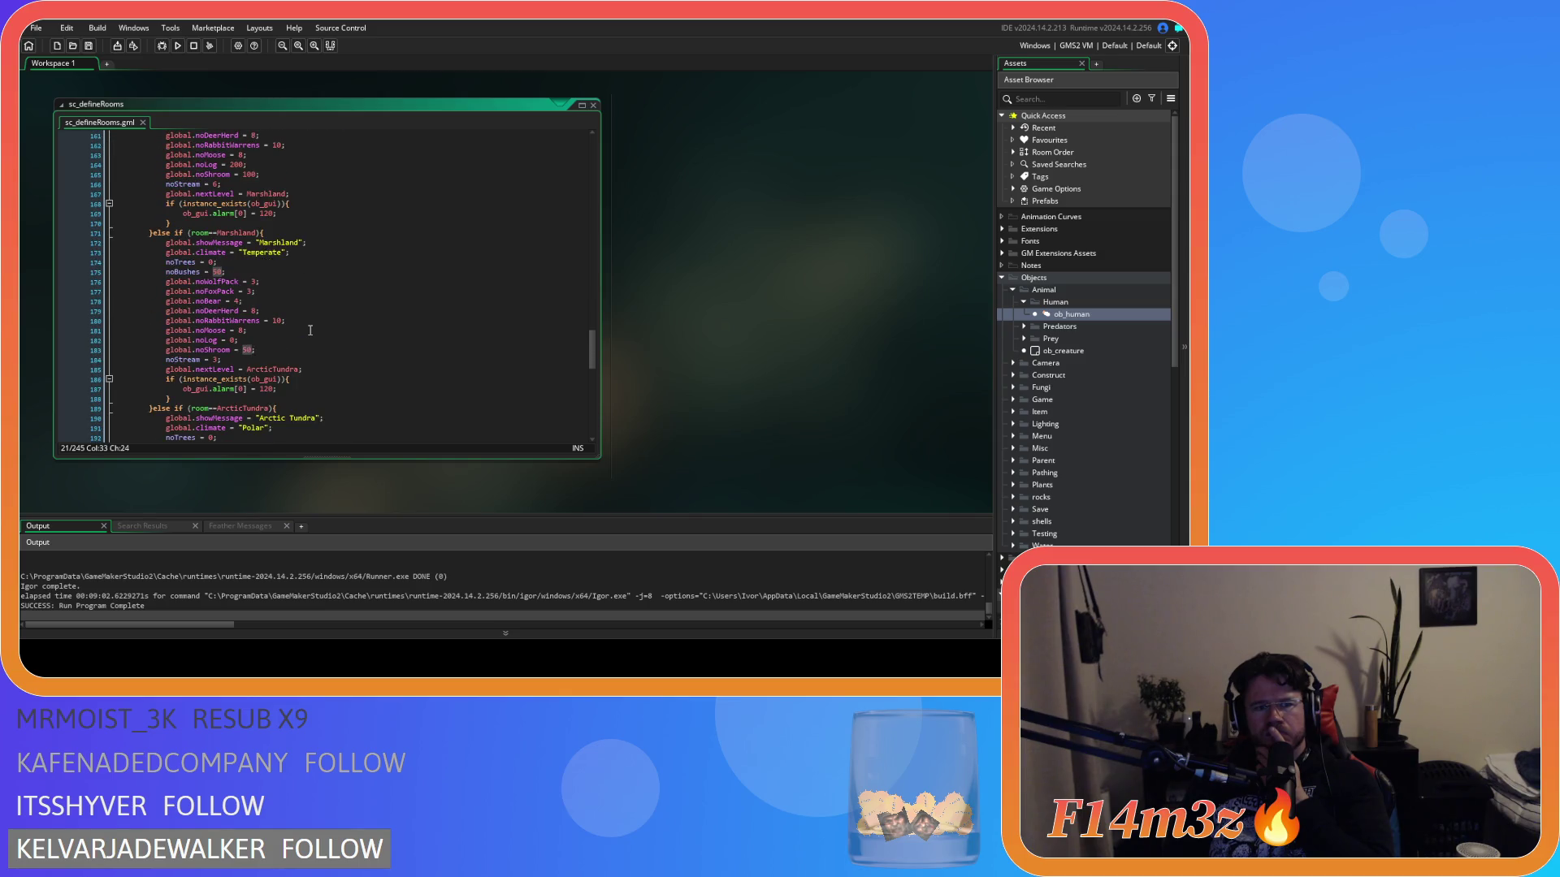
scroll(310, 330, "down", 2)
scroll(310, 330, "down", 3)
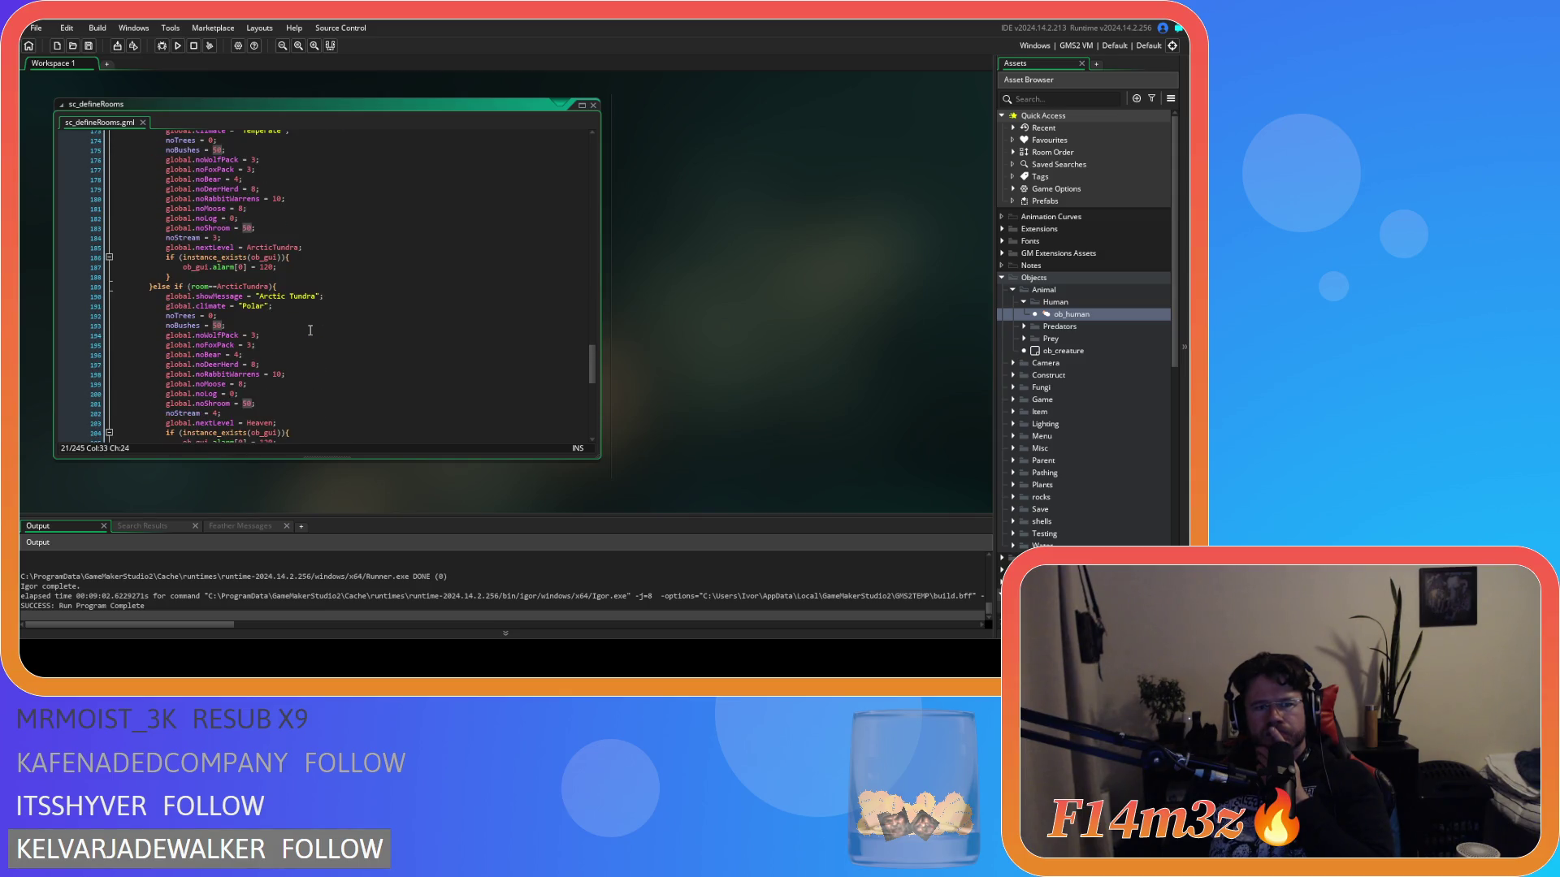
scroll(310, 329, "down", 4)
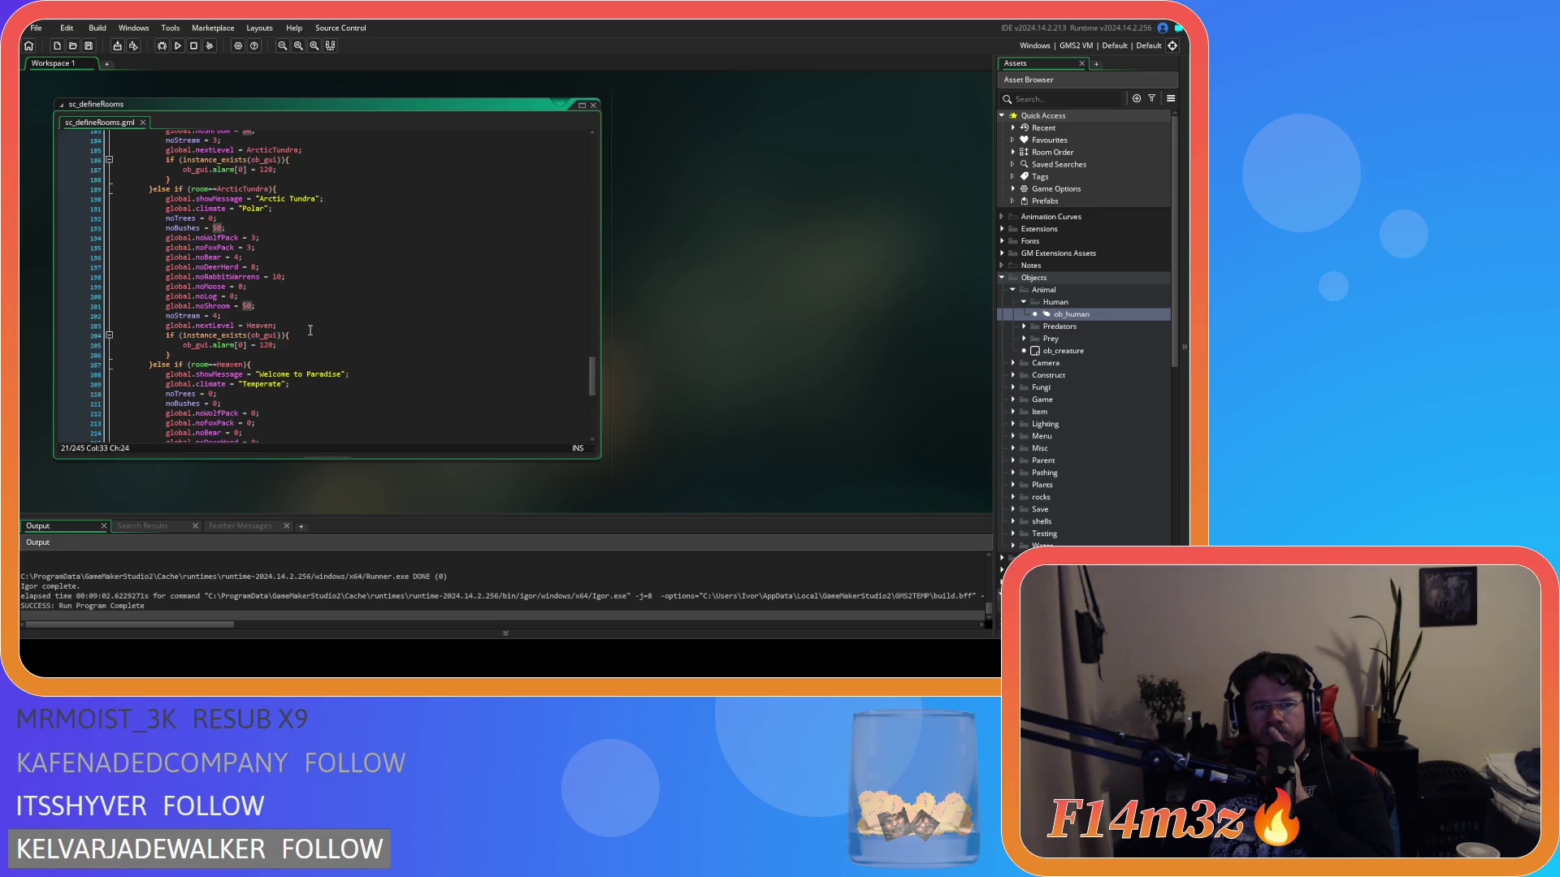
scroll(310, 330, "down", 3)
key("F5")
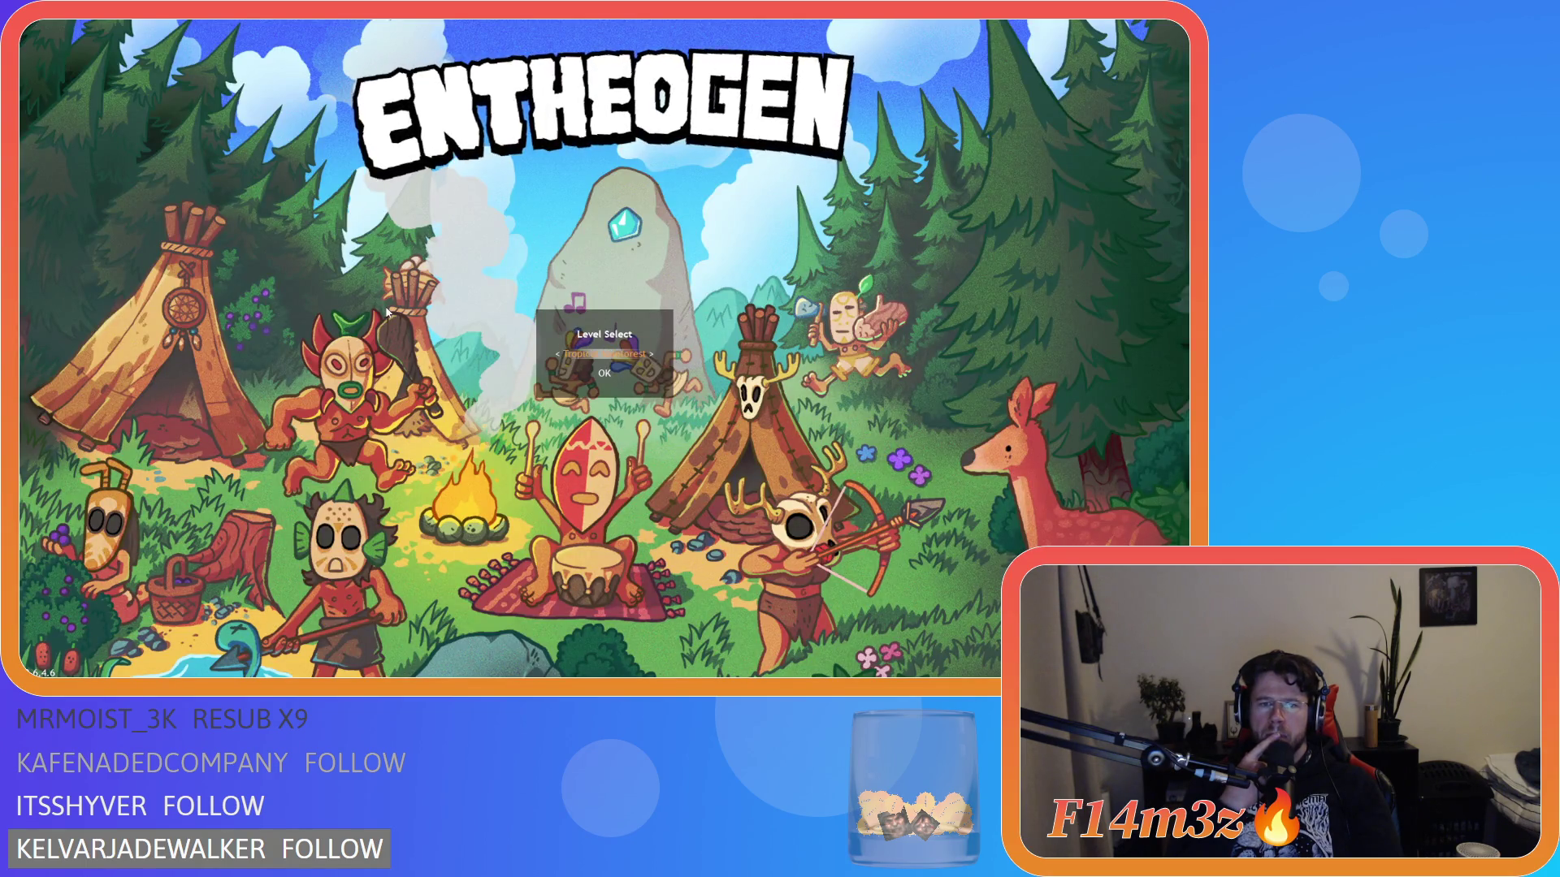
- Choose Tropical Rainforest in Level Select and load the level
key("Right")
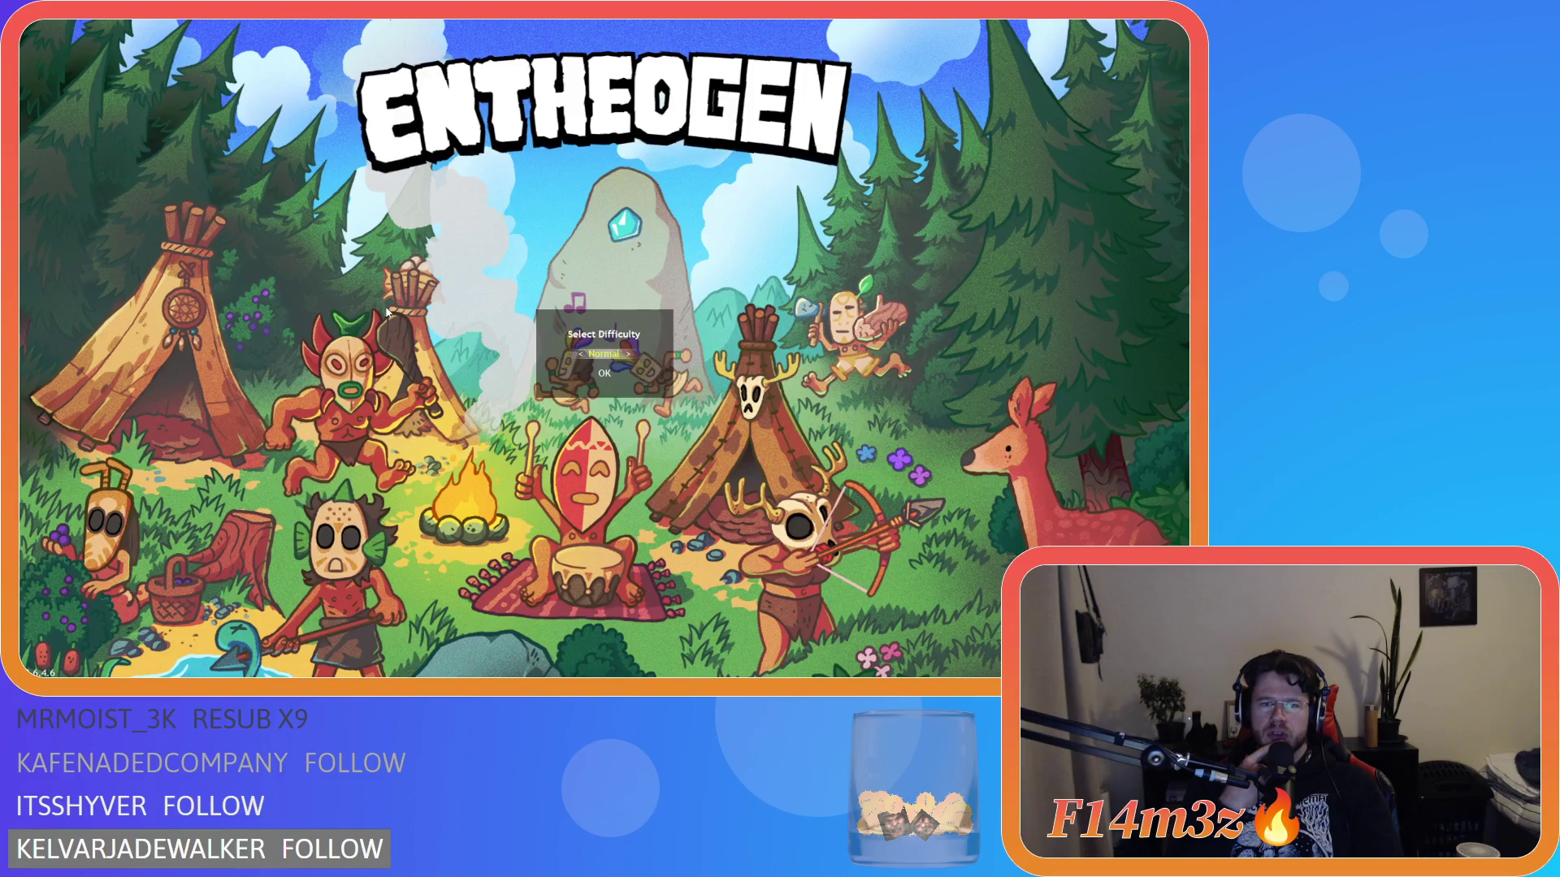
key("Return")
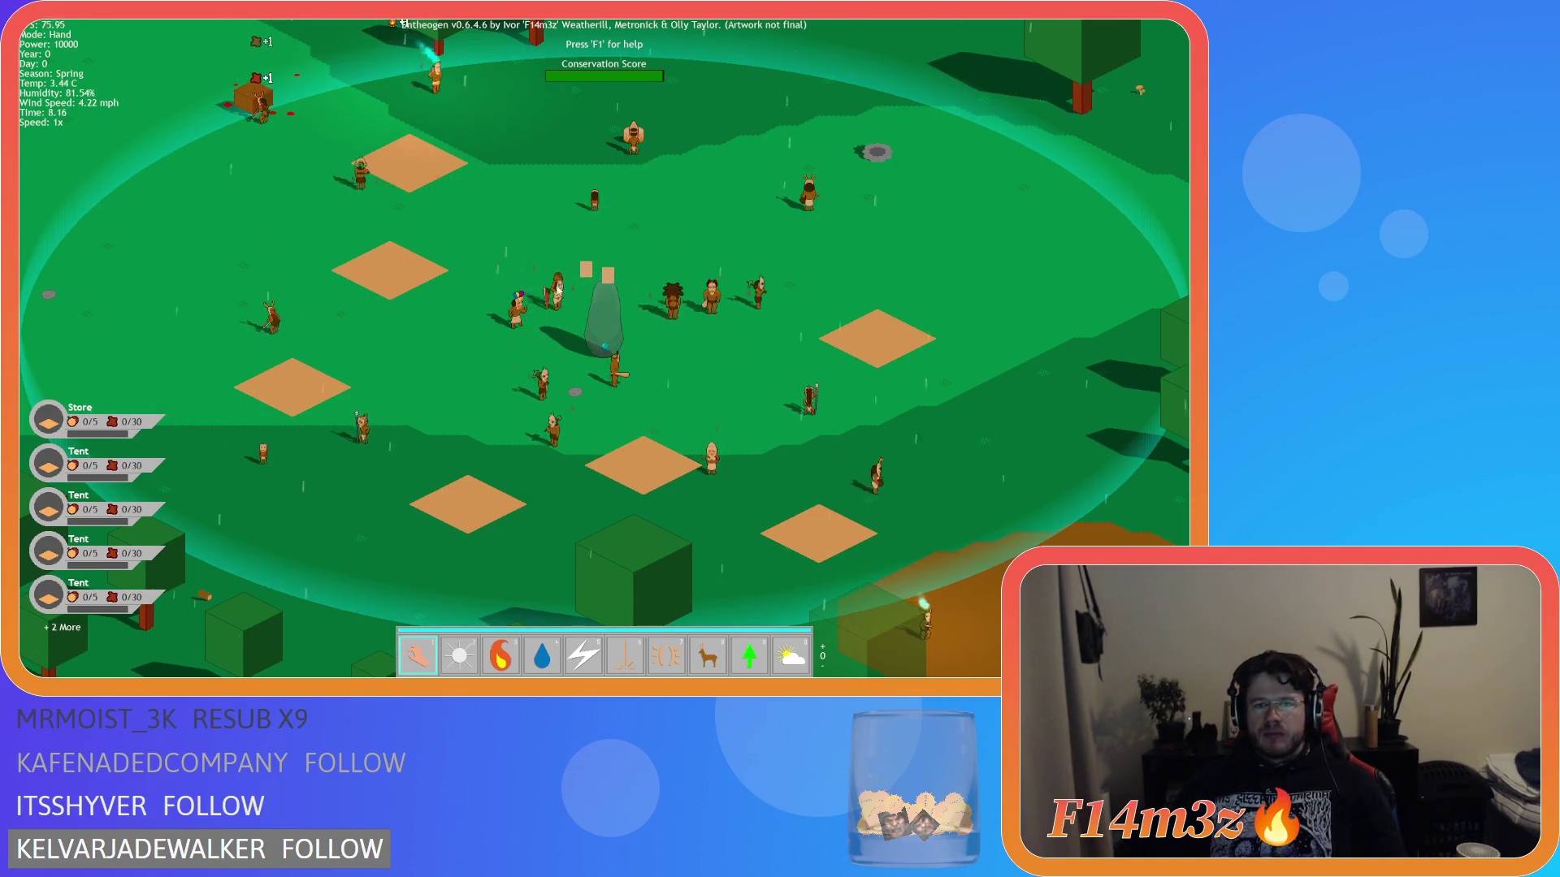
left_click(340, 347)
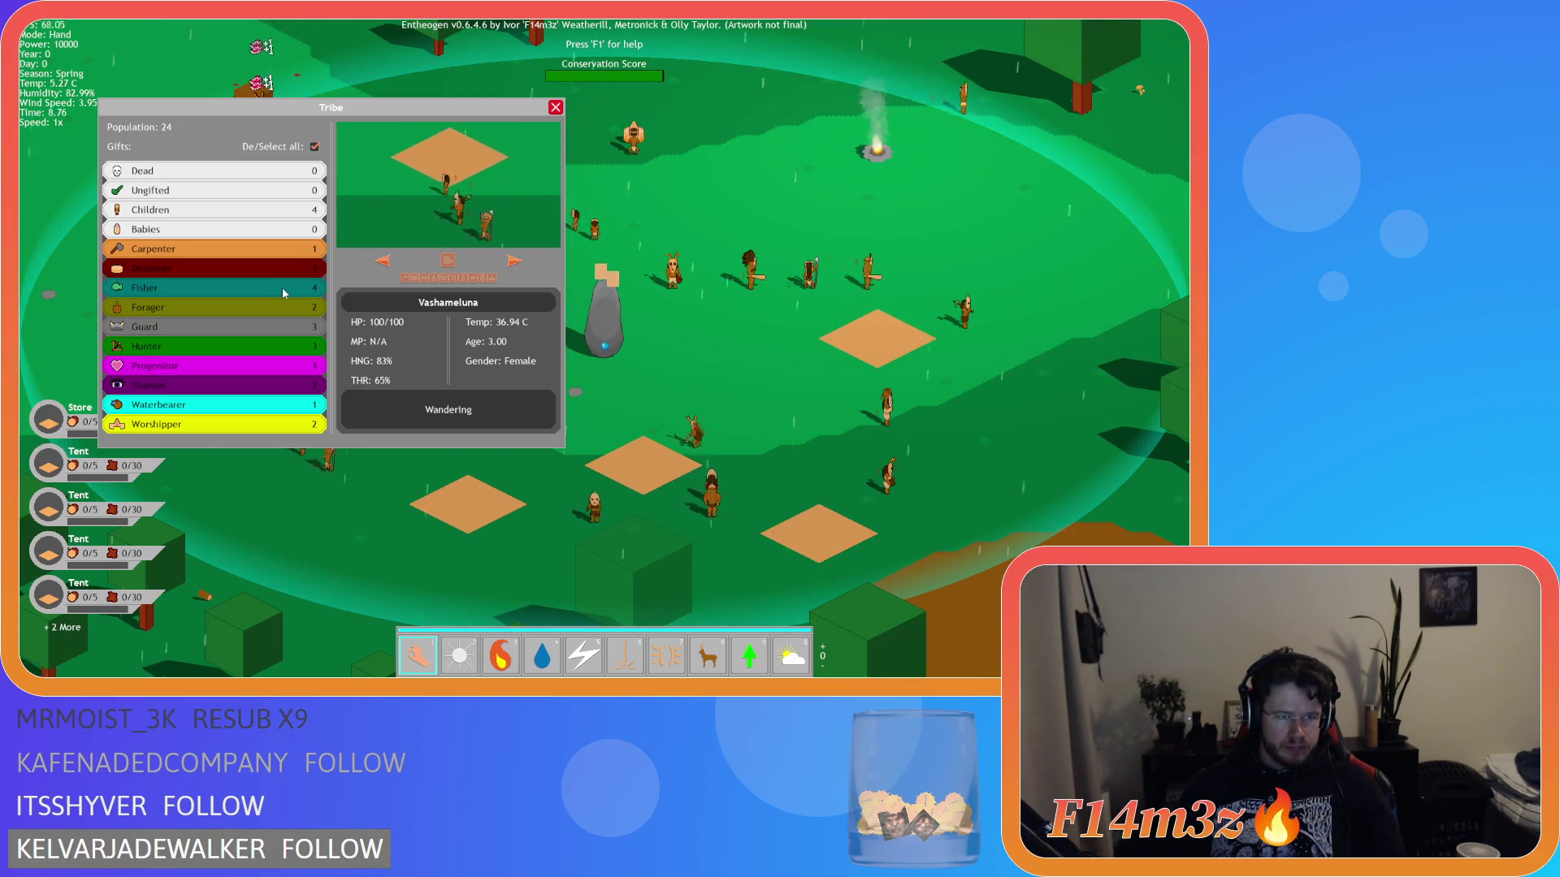
left_click(314, 147)
left_click(514, 260)
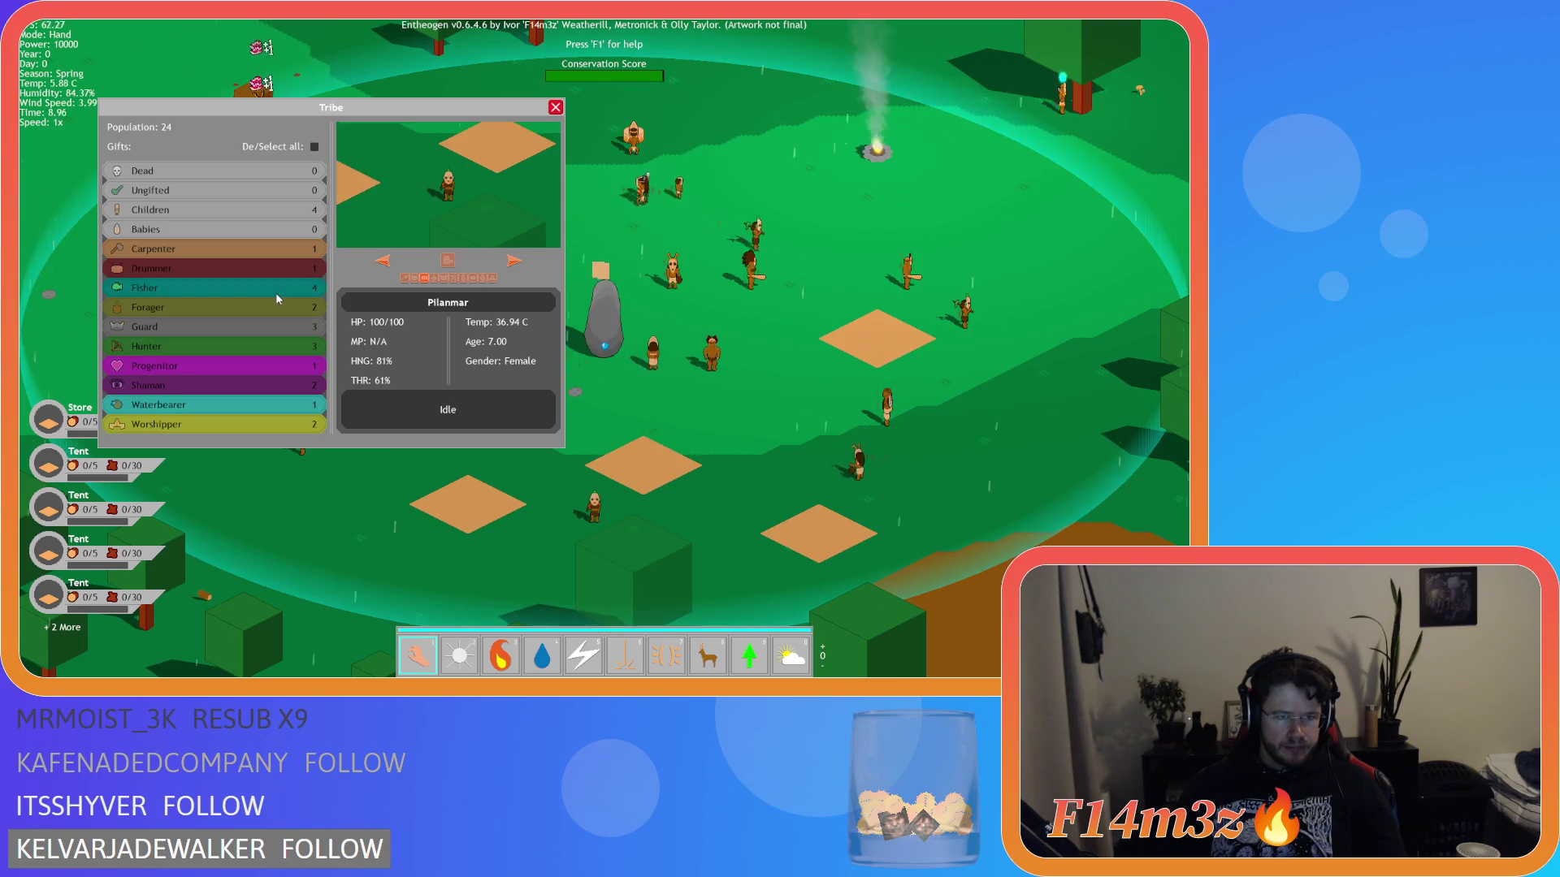
left_click(513, 260)
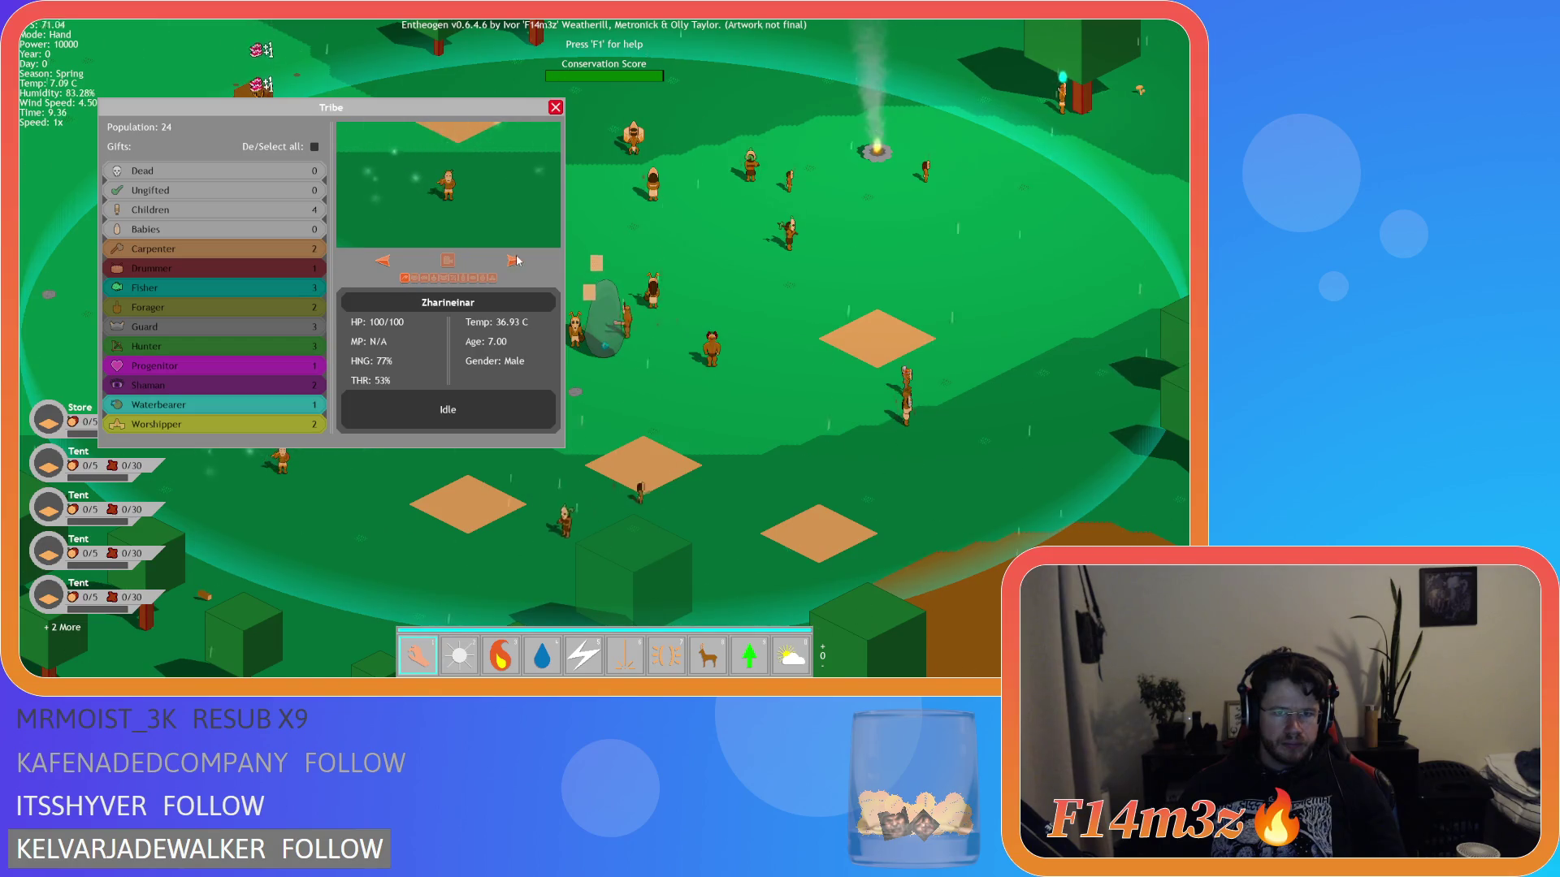
left_click(513, 260)
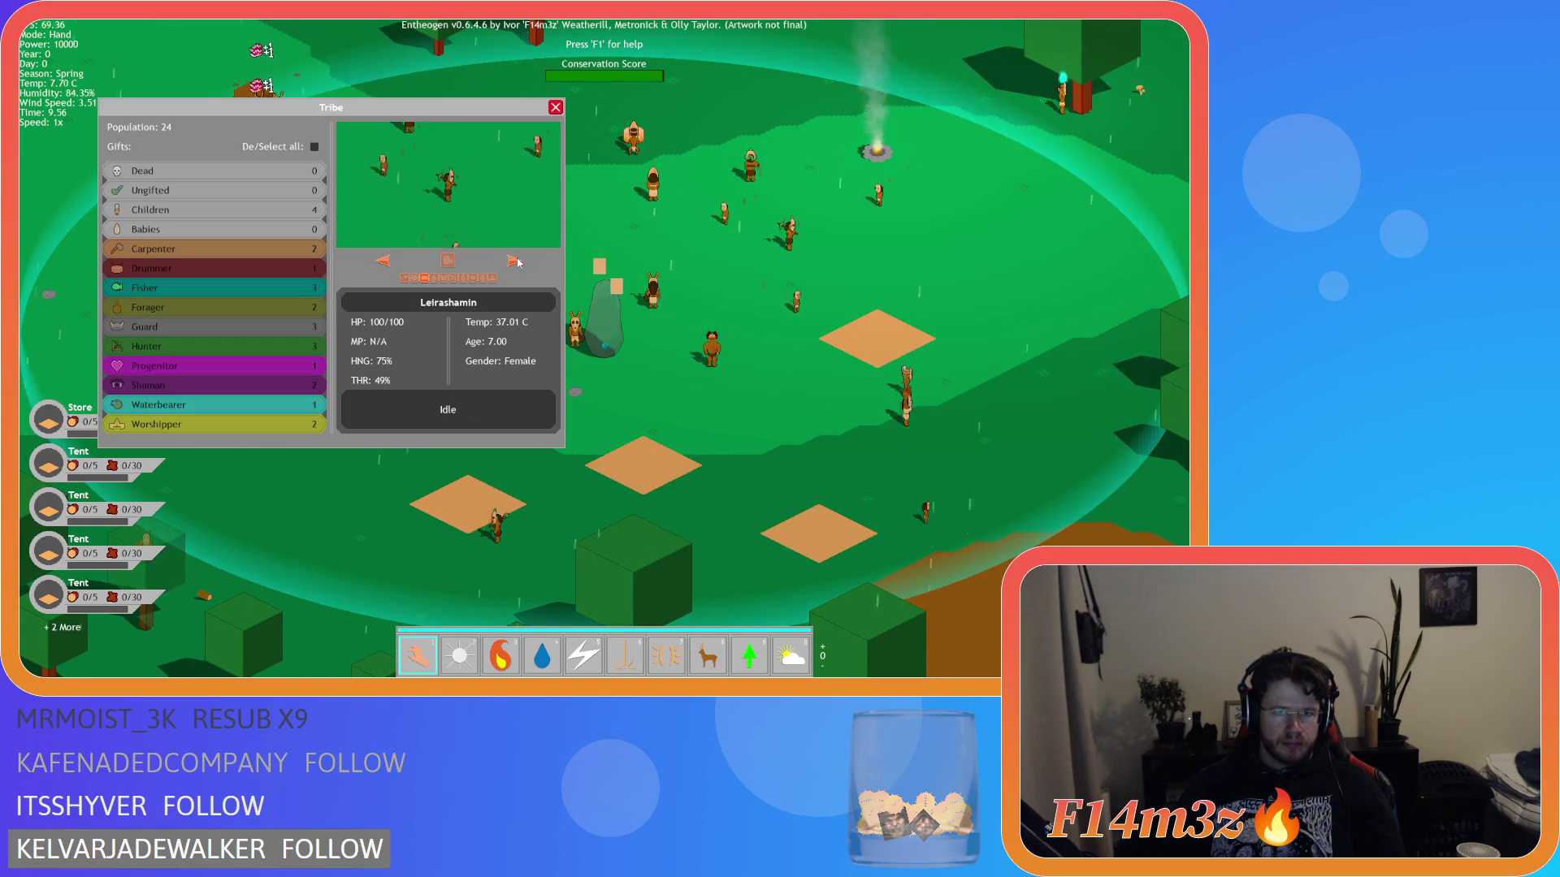
left_click(404, 278)
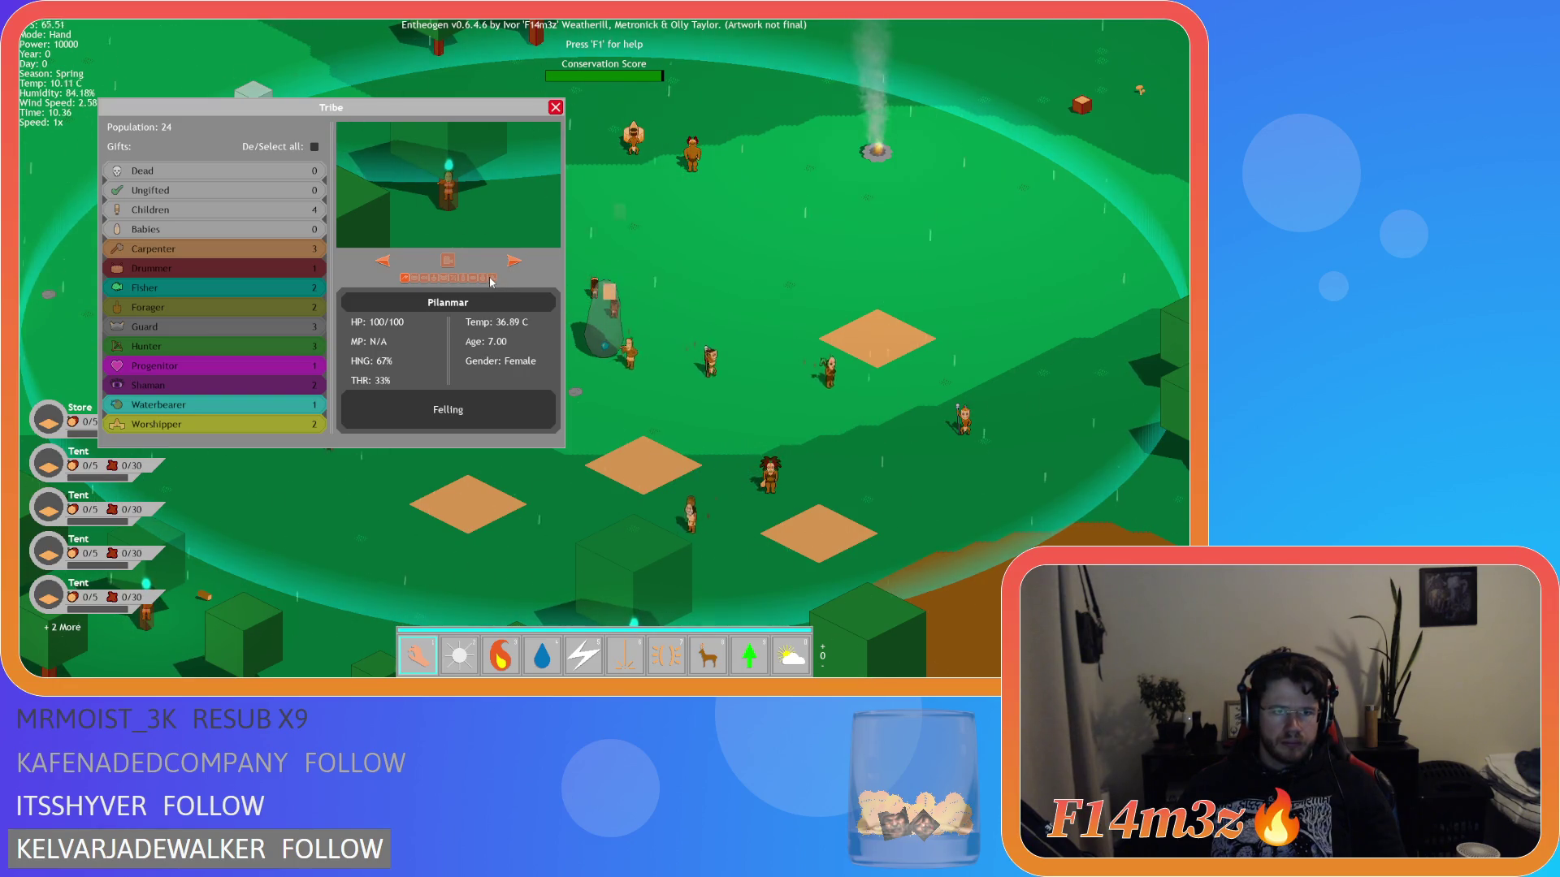
left_click(514, 261)
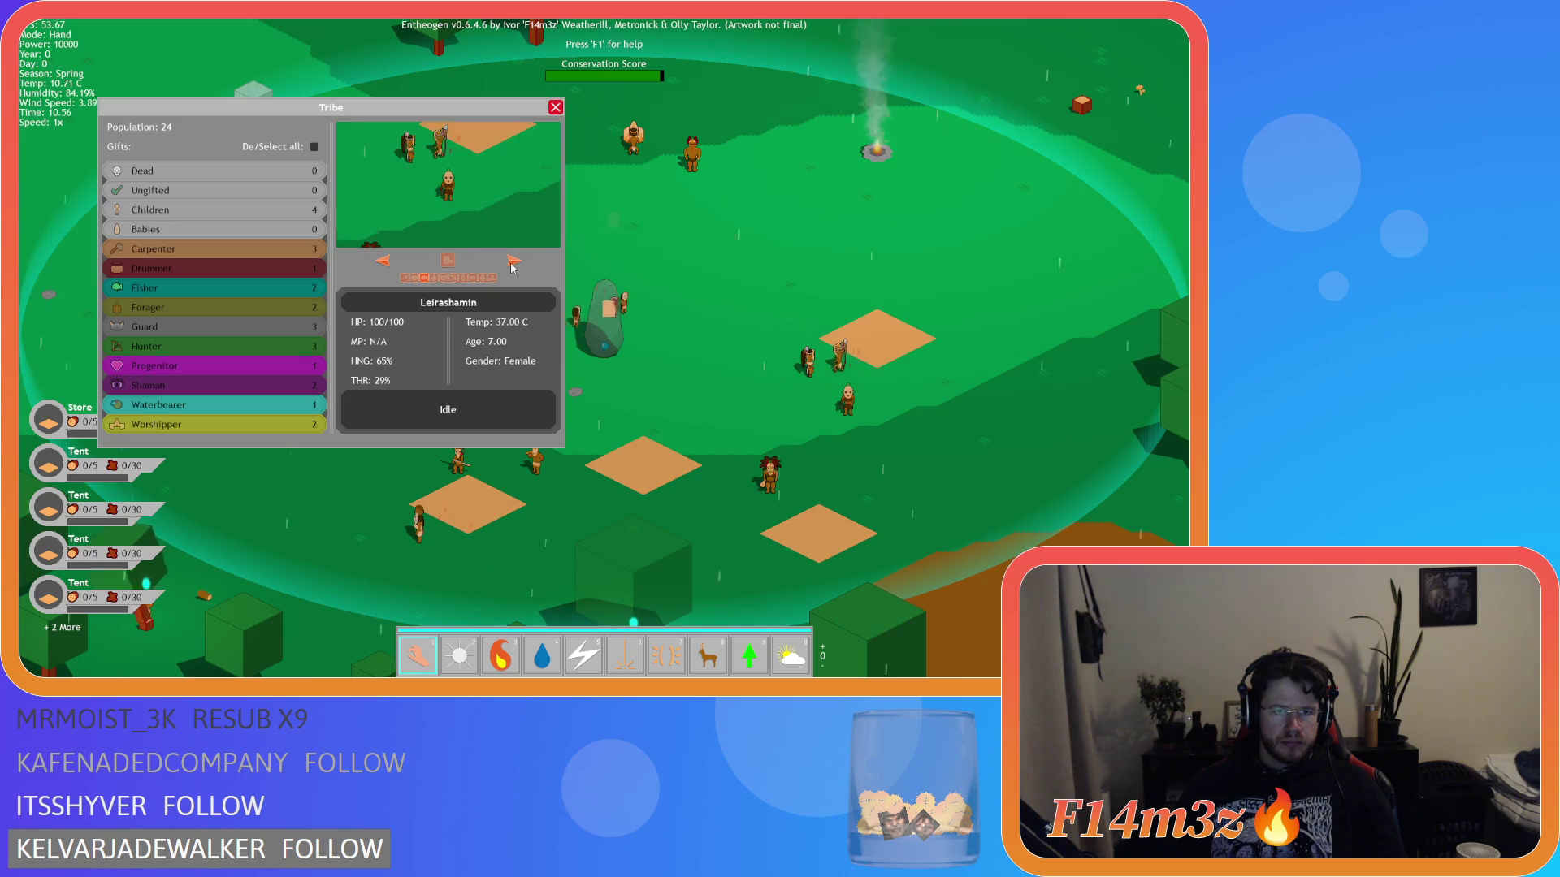
left_click(513, 261)
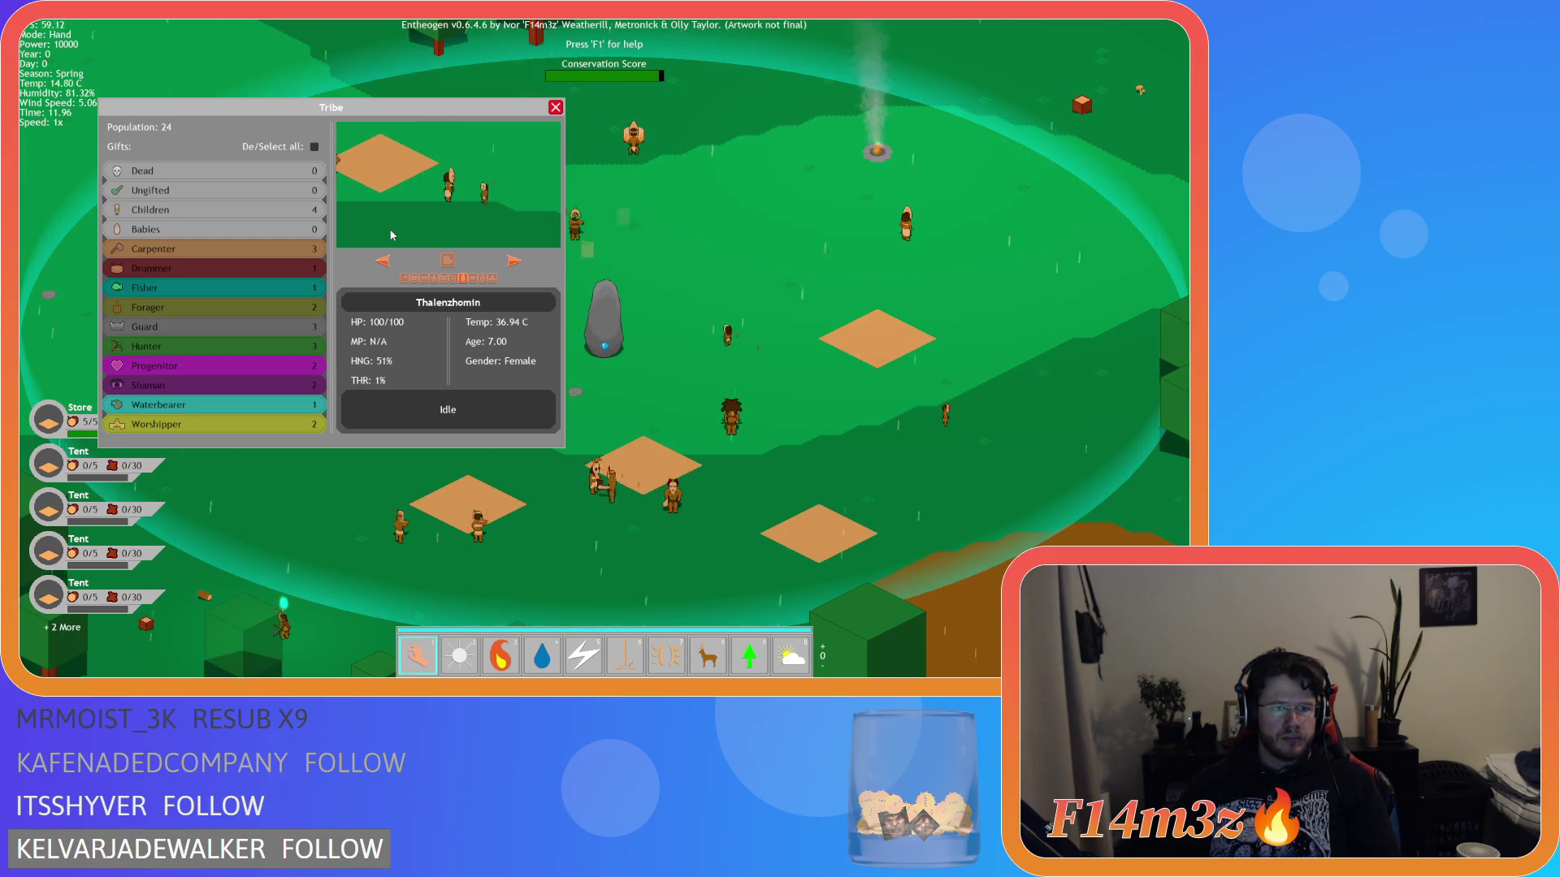
left_click(492, 277)
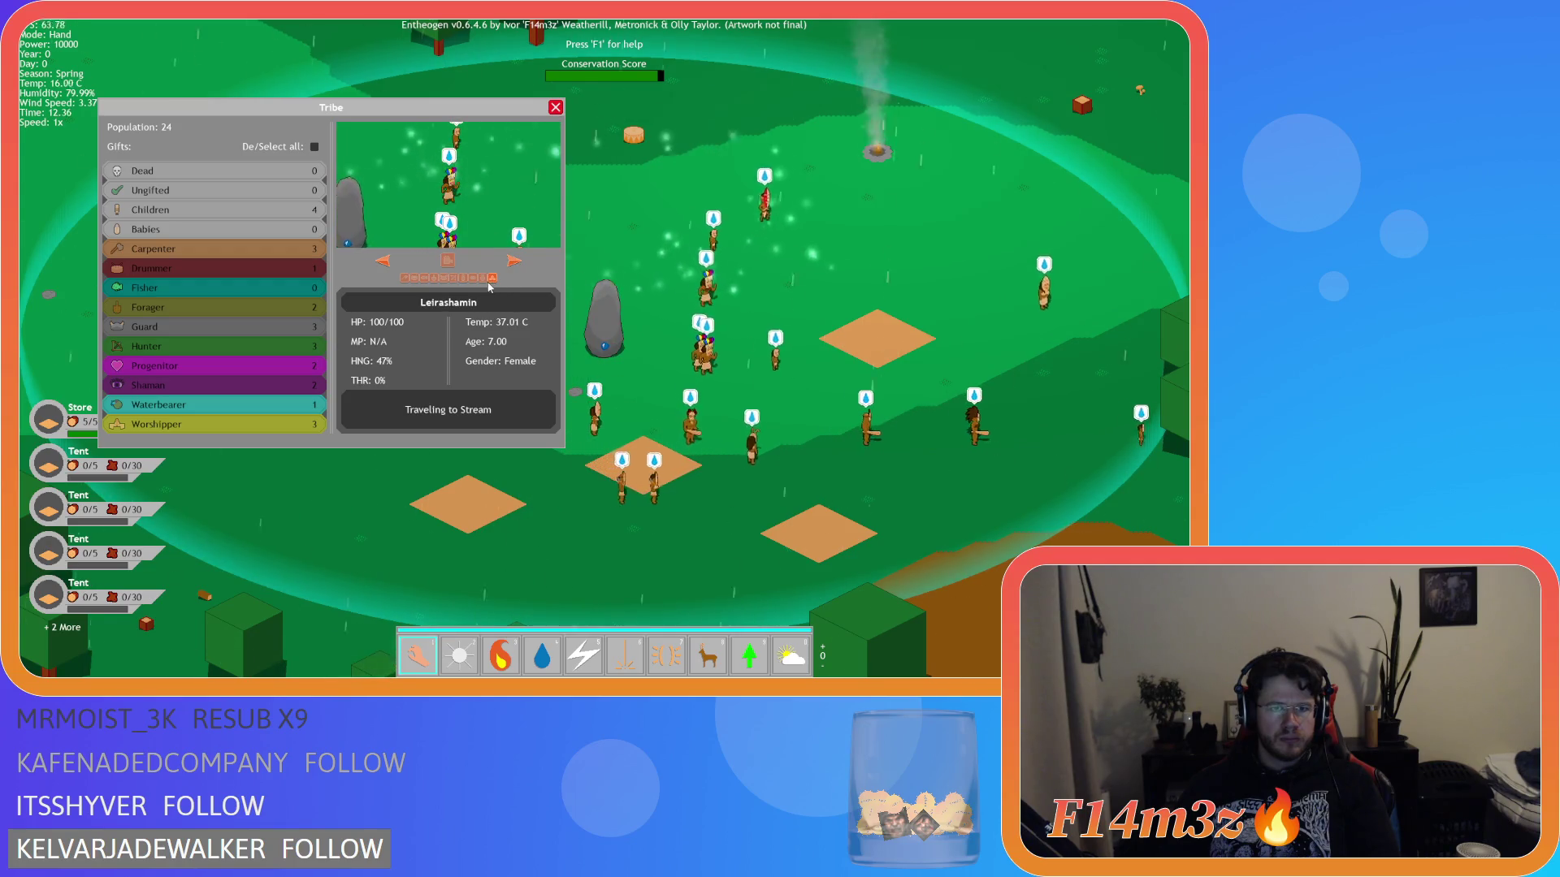
left_click(293, 314)
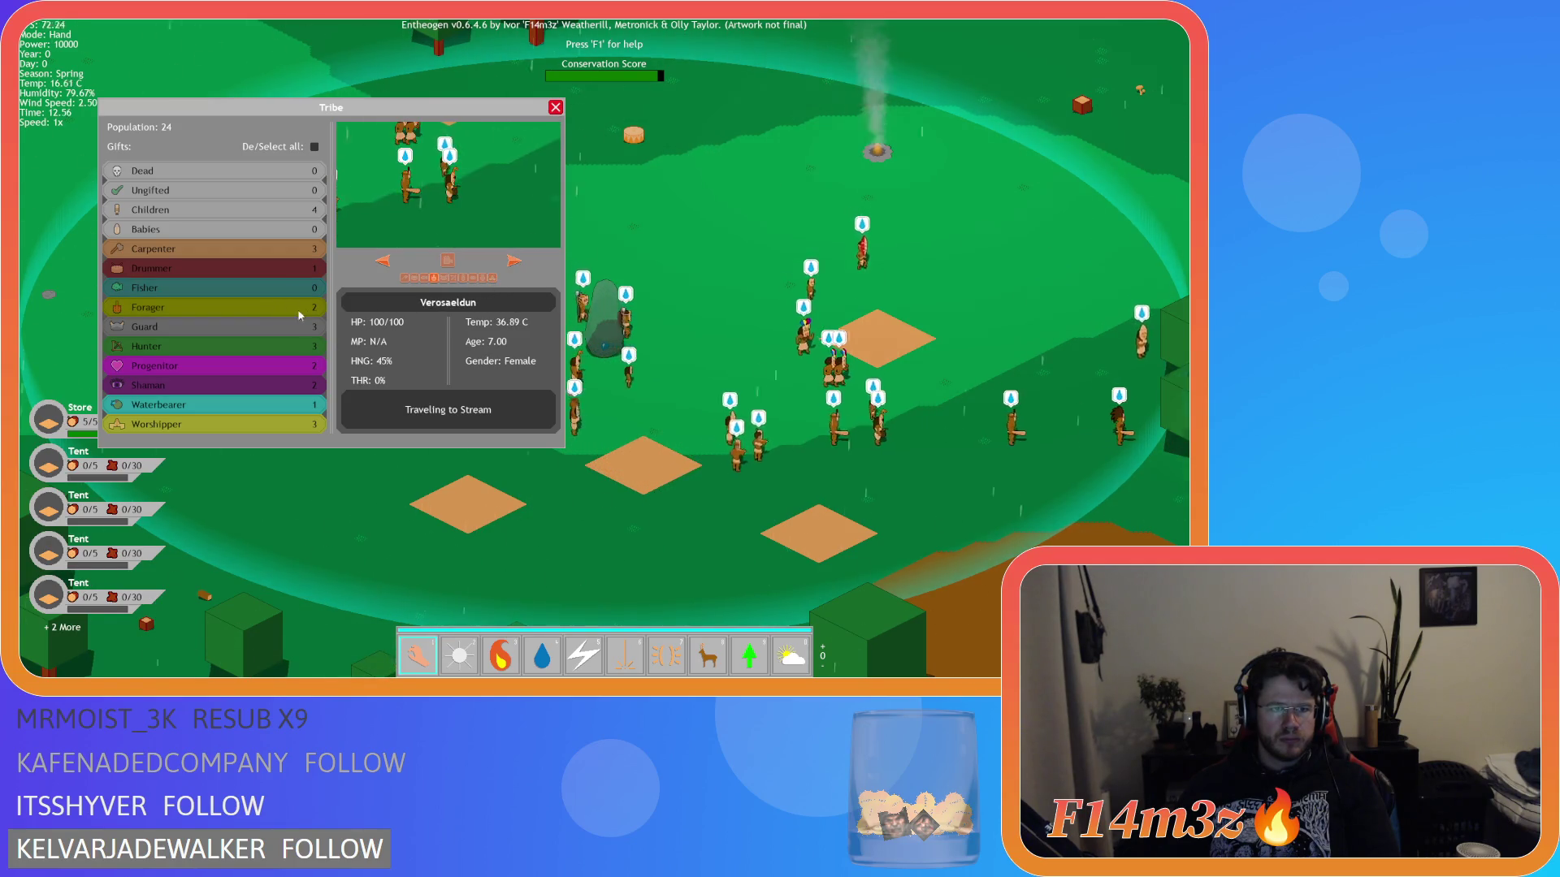
left_click(492, 278)
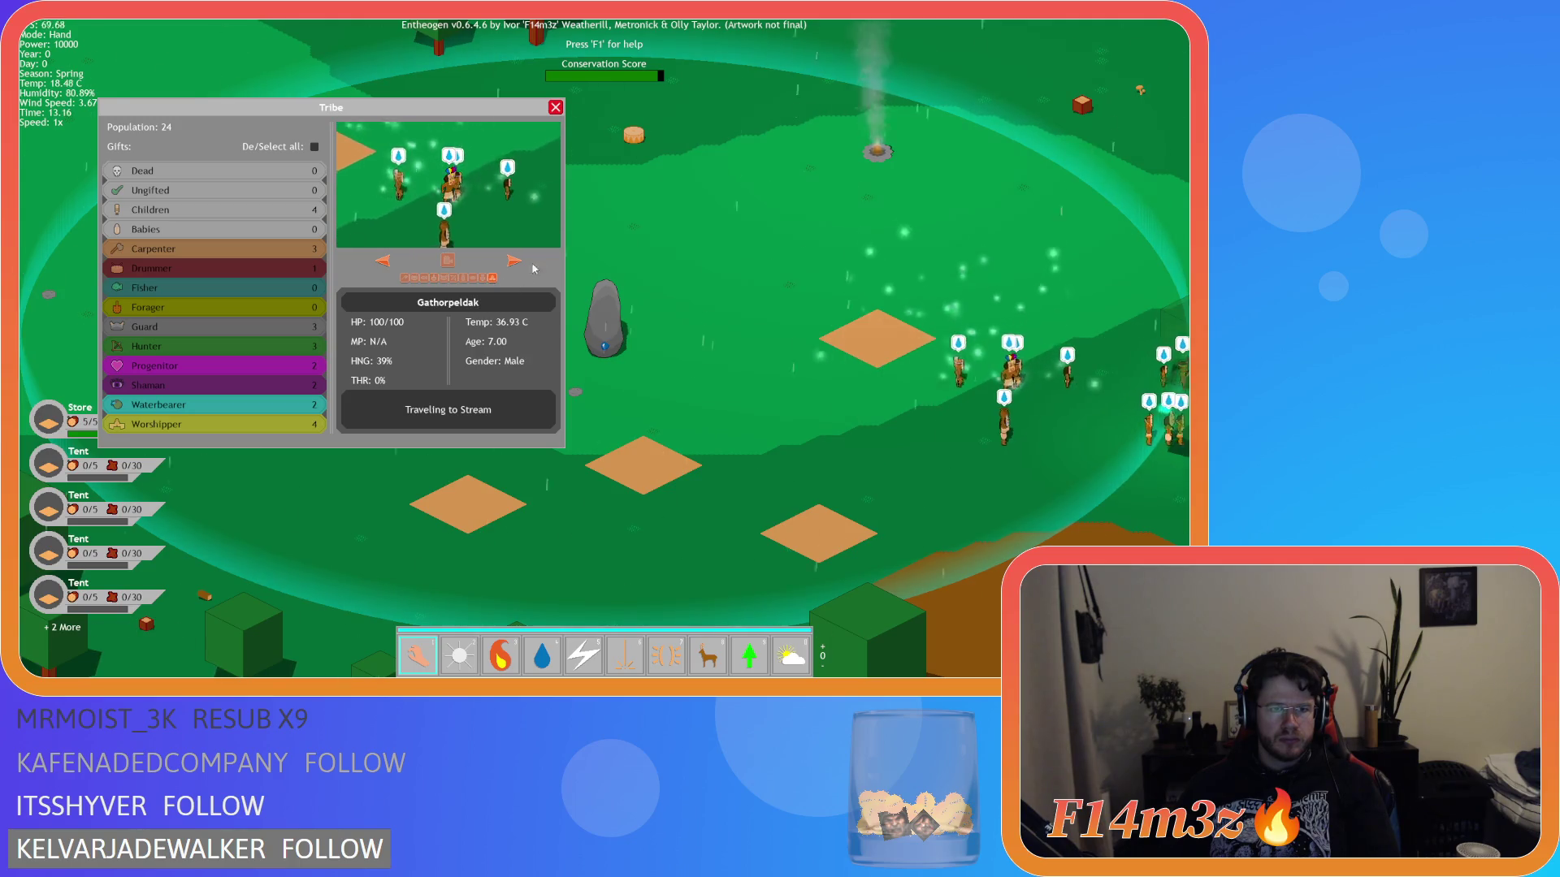
left_click(556, 108)
scroll(569, 134, "down", 5)
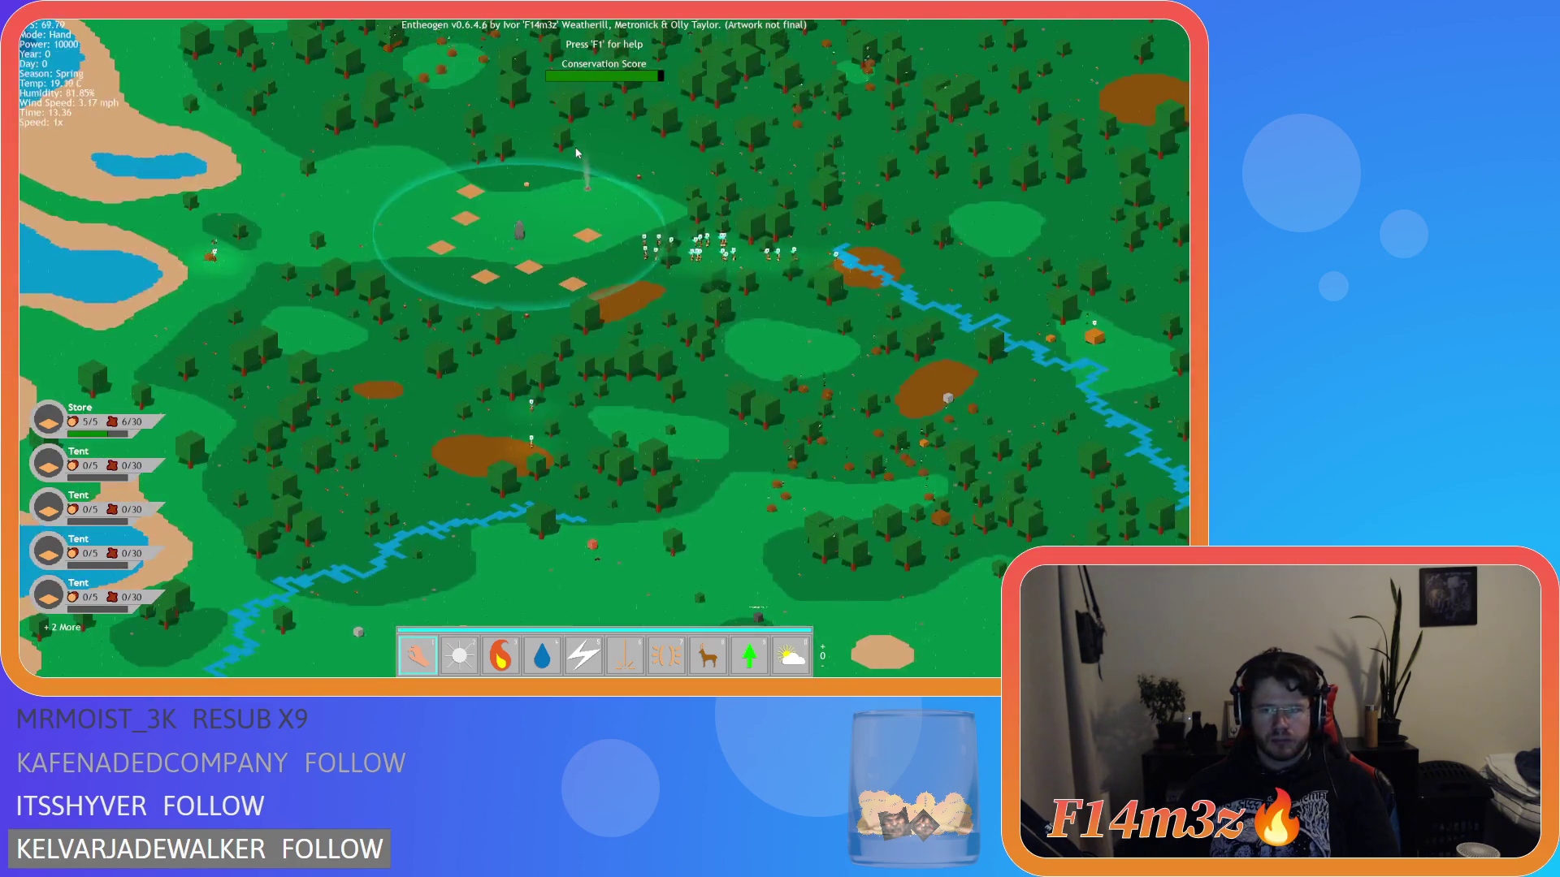
- Quicksave the village with F5, reload it with F9, and look over the surrounding forest
scroll(574, 161, "up", 5)
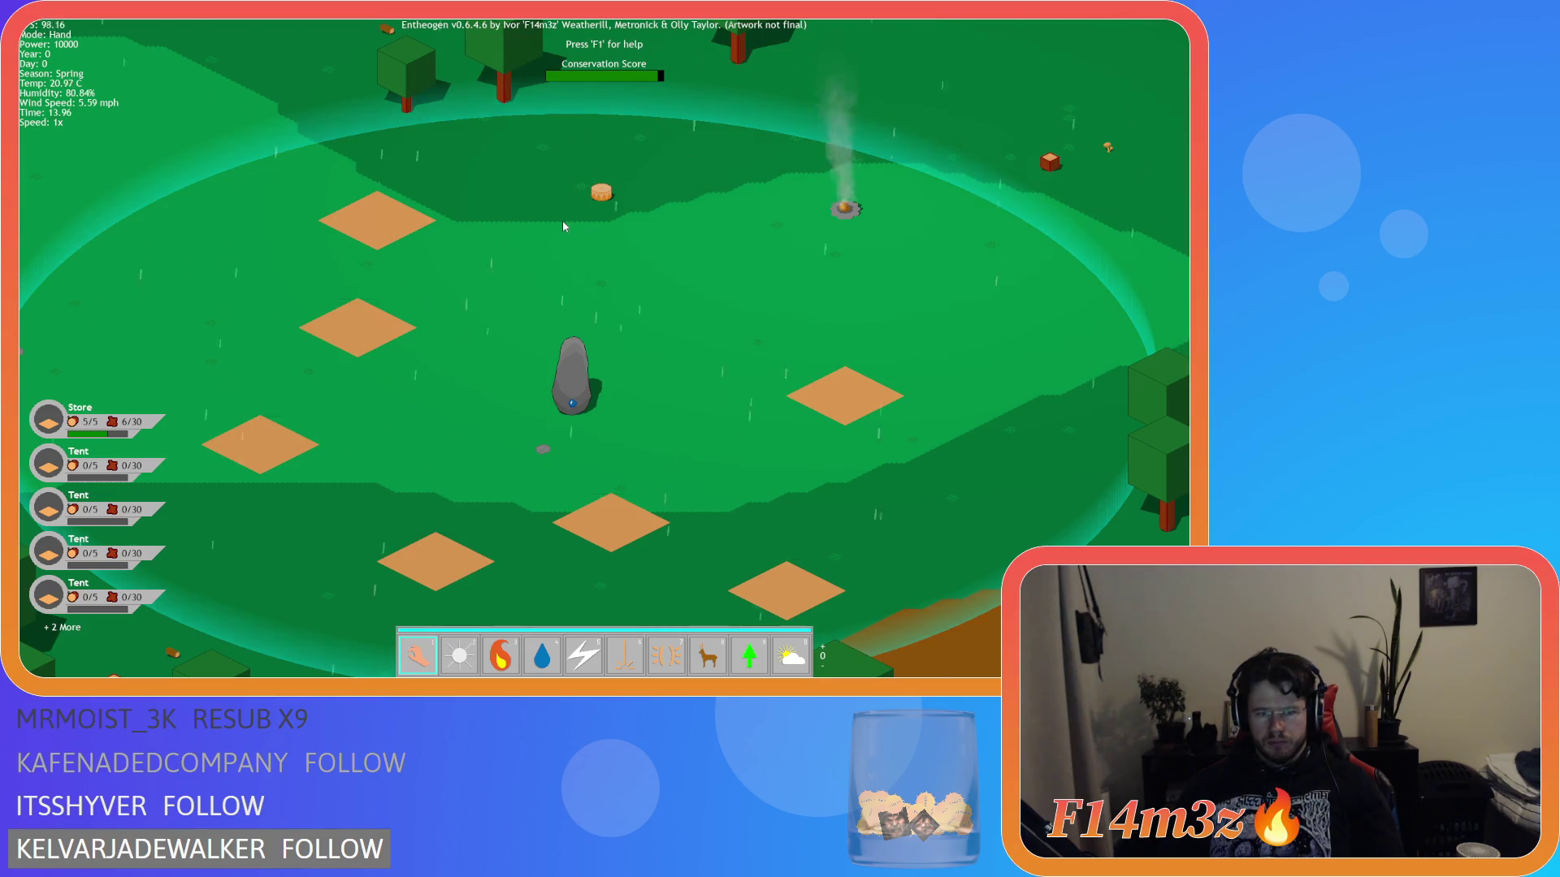
key("s")
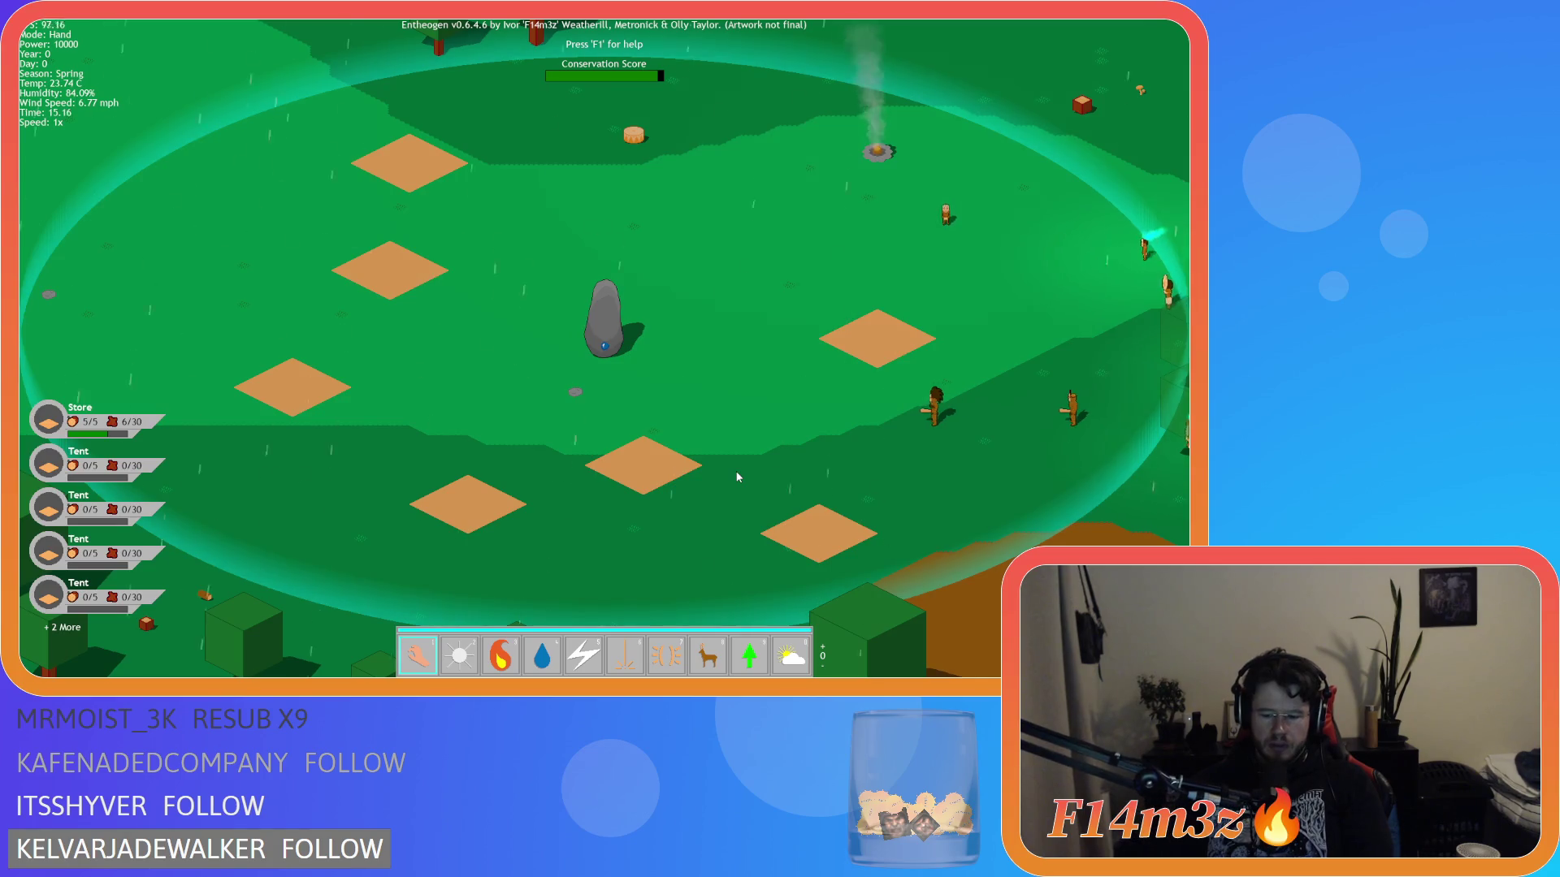
scroll(728, 663, "up", 1)
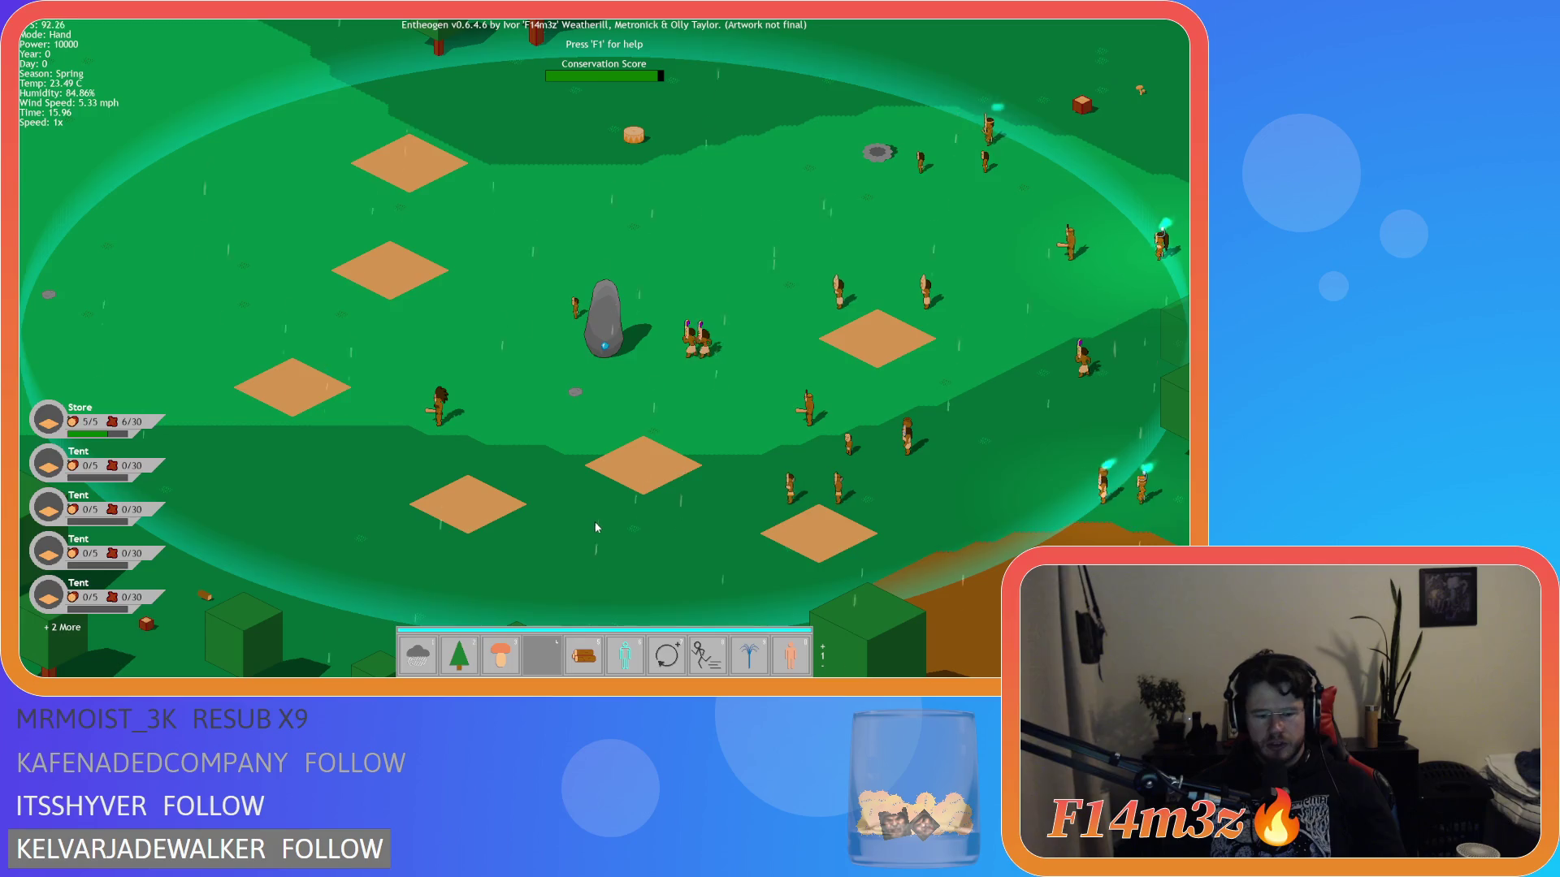
key("F5")
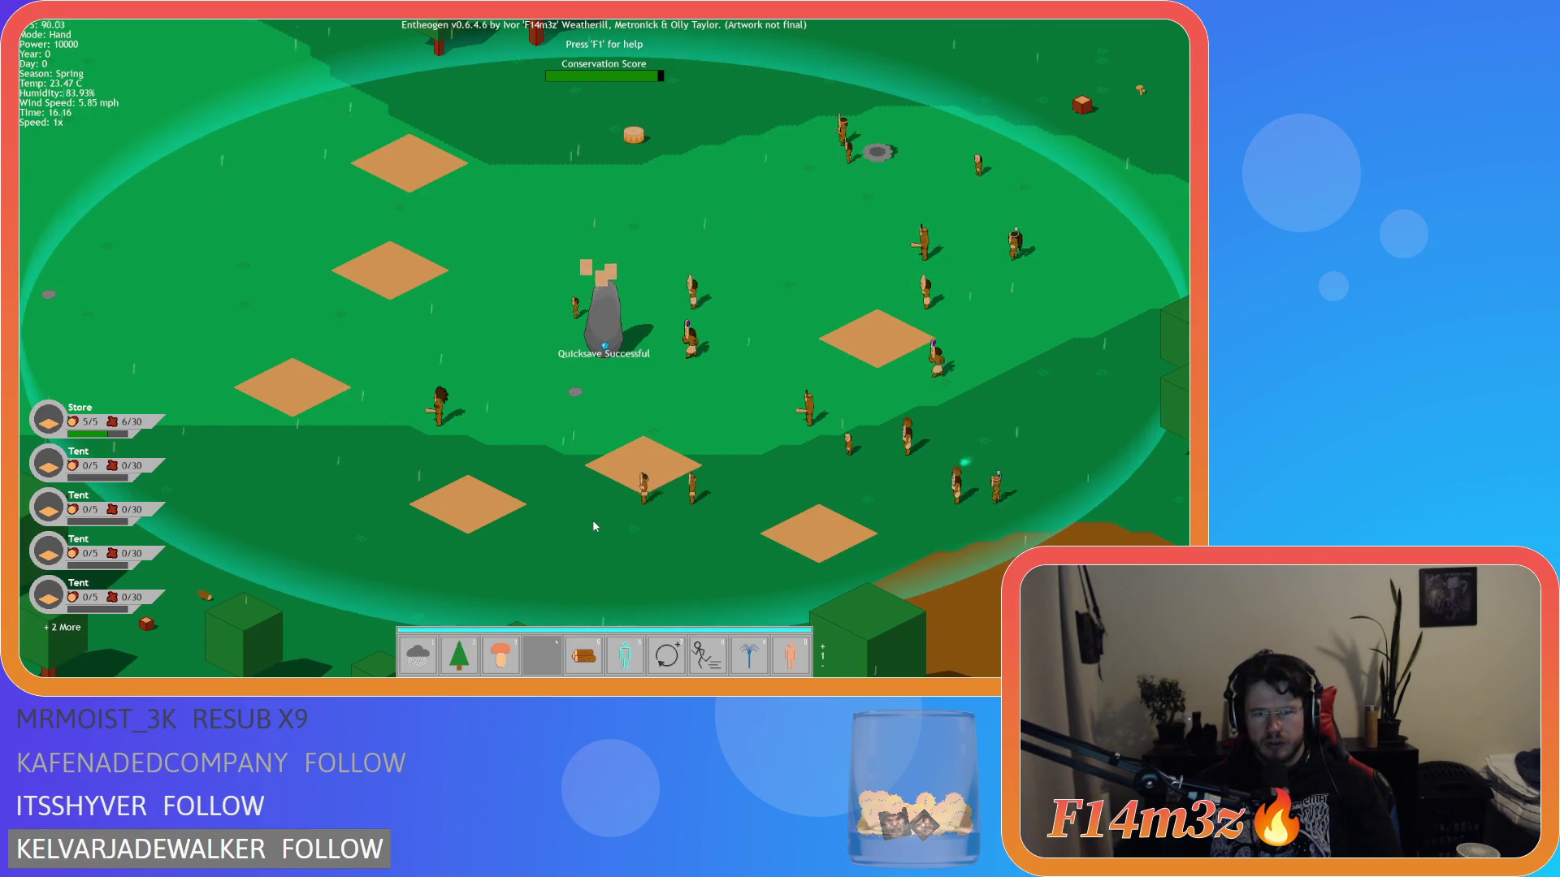
scroll(593, 526, "down", 5)
key("F9")
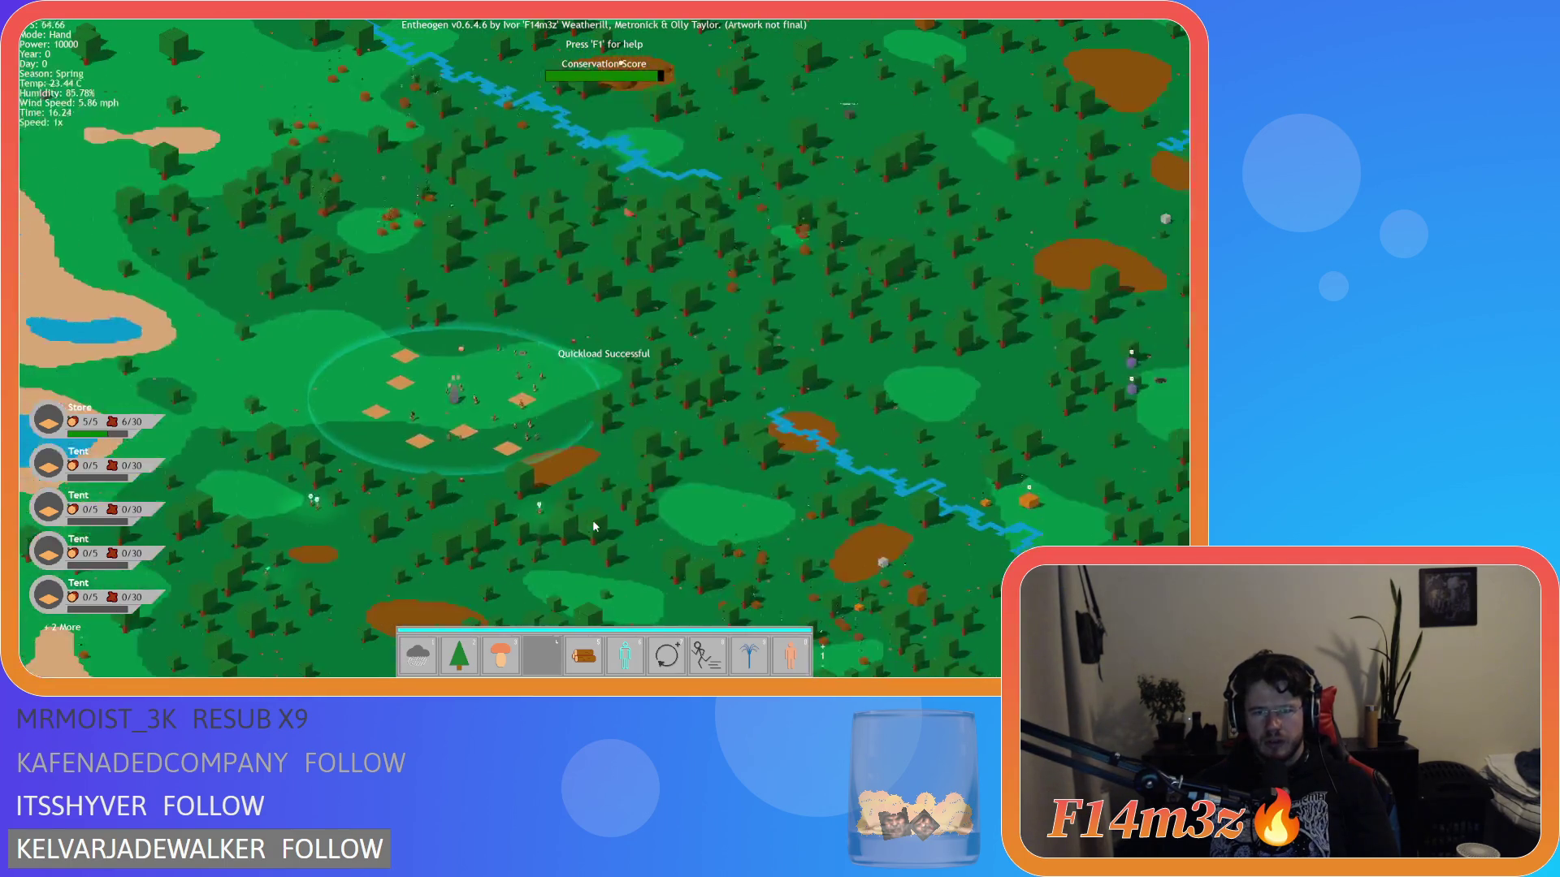
key("s")
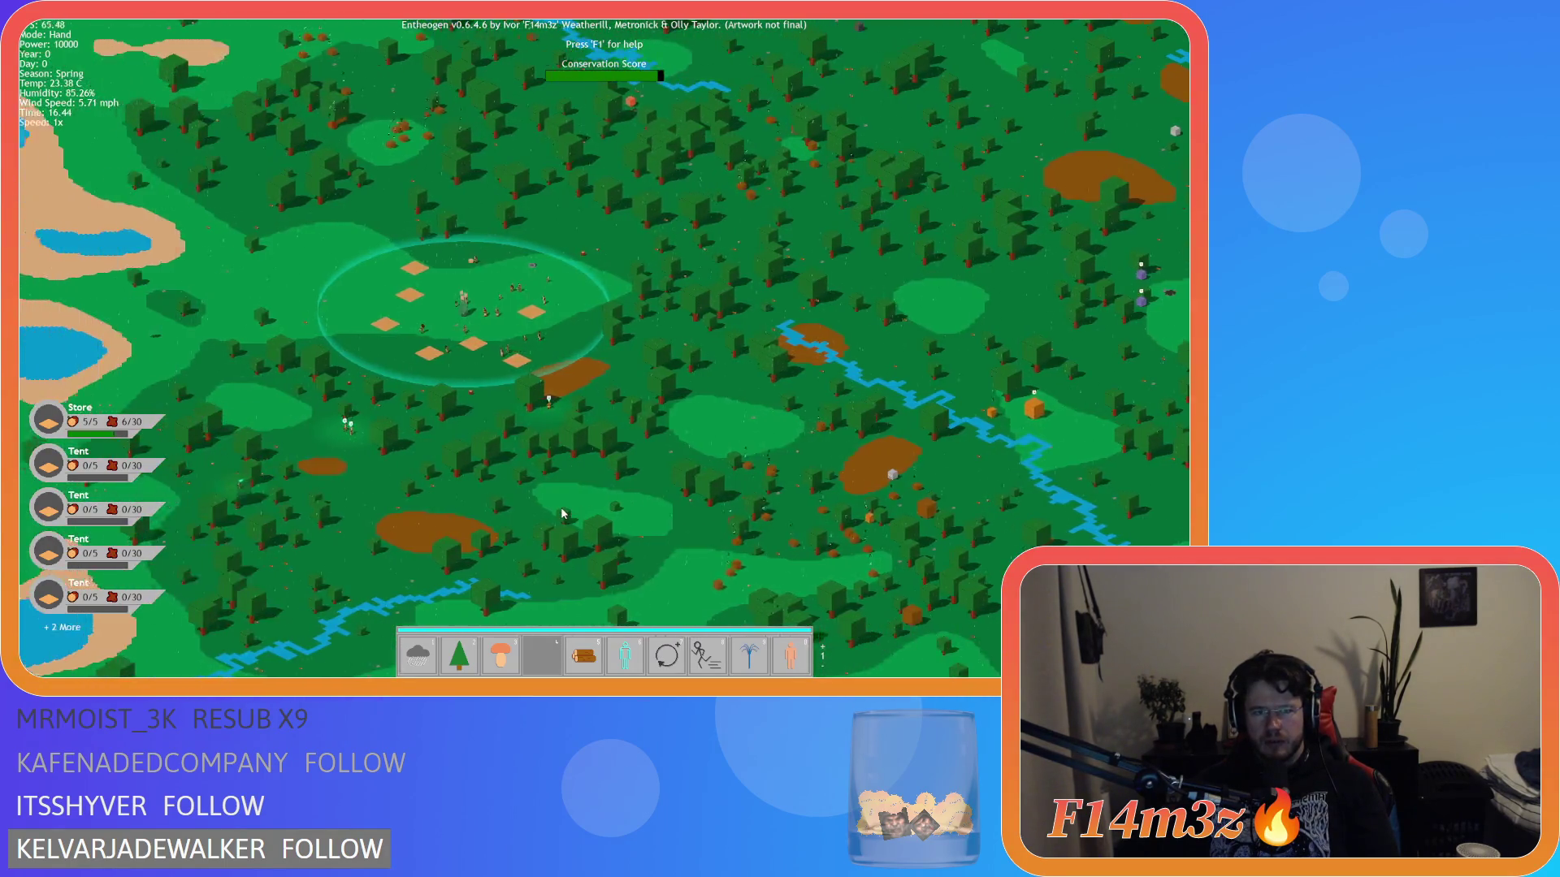
scroll(562, 514, "up", 5)
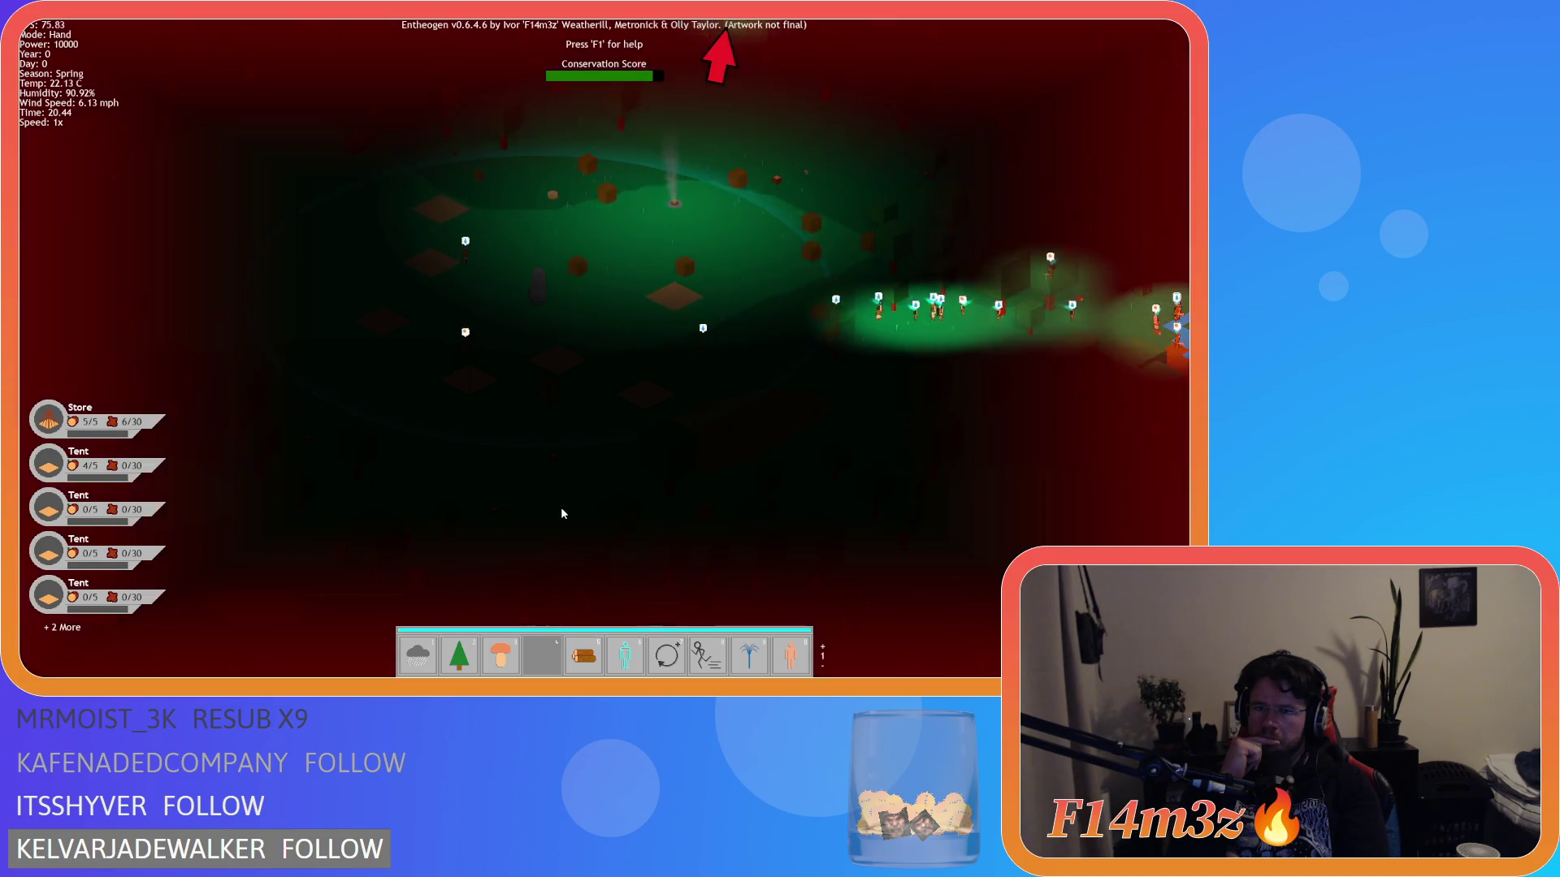
- Pan around the night-time settlement to check on the villagers and the alerted one
key("w")
key("w")
key("d")
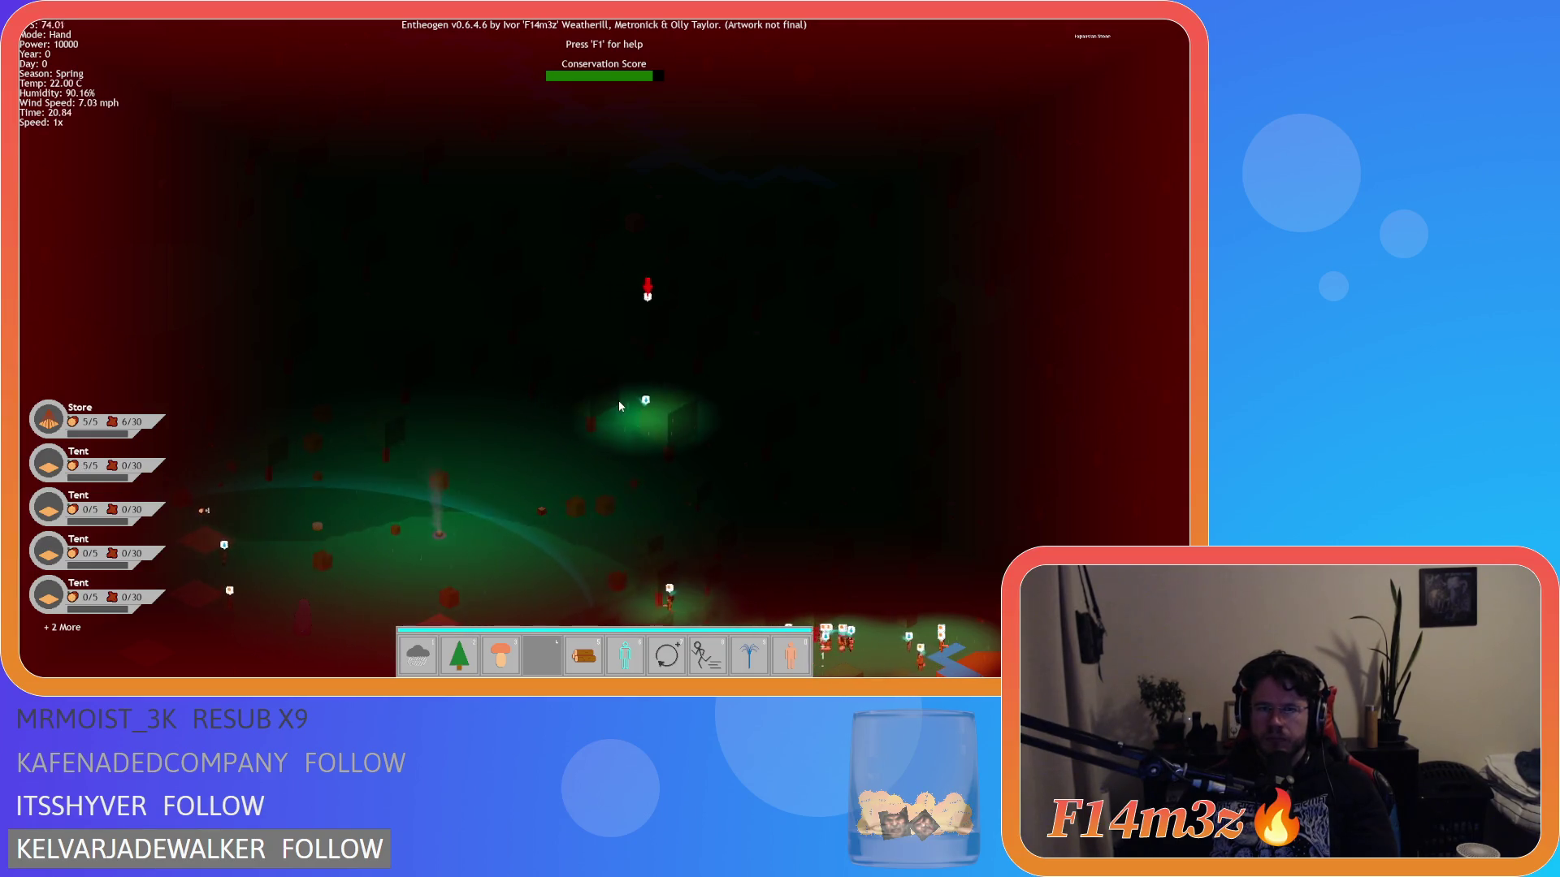
scroll(617, 399, "up", 3)
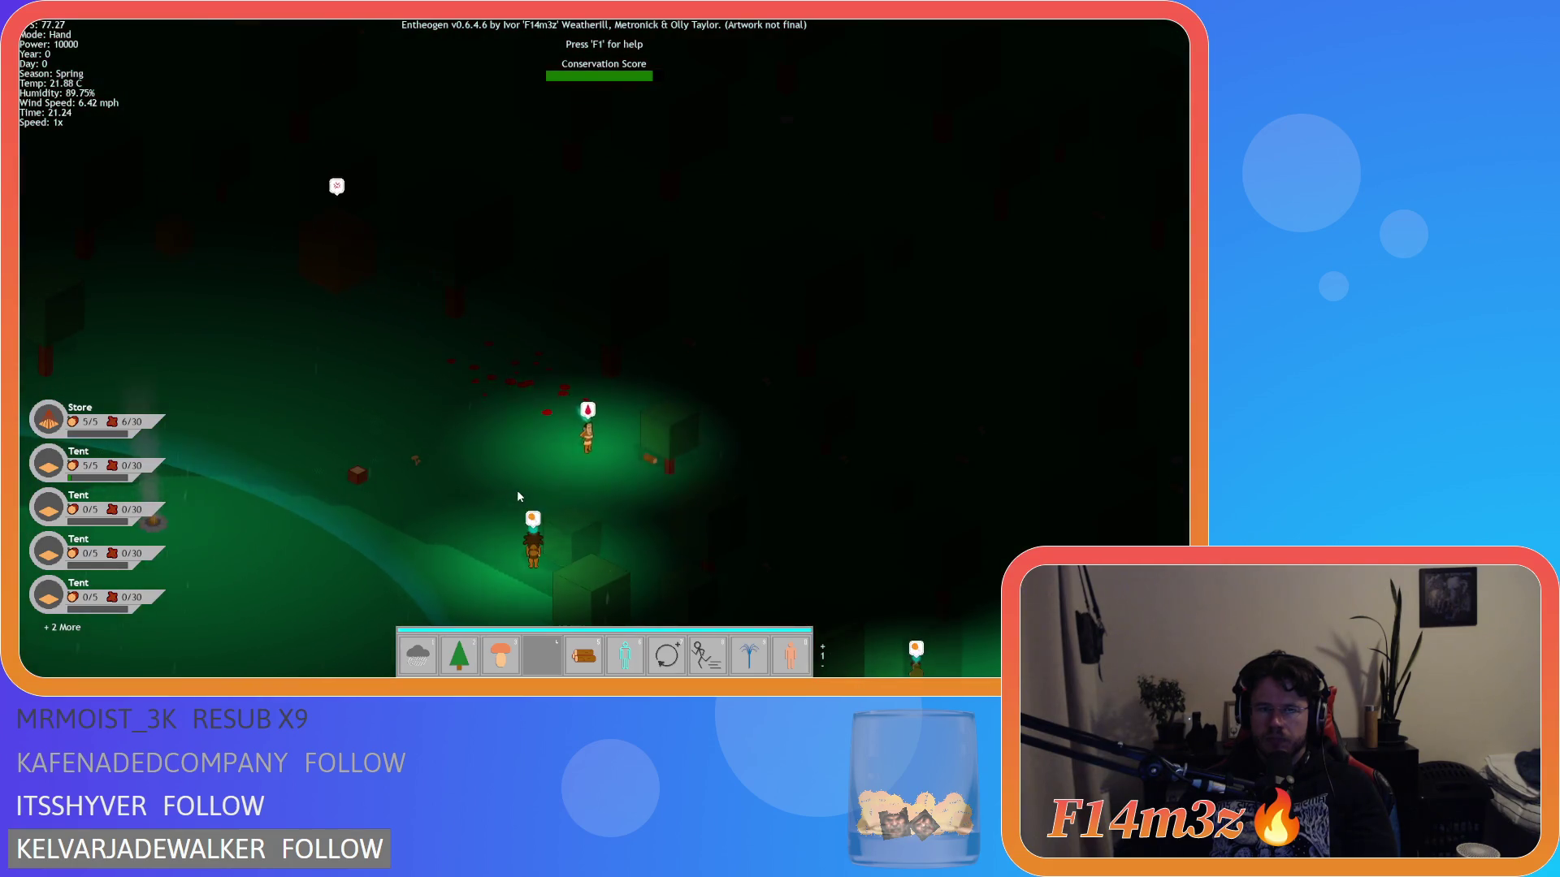
key("s")
key("d")
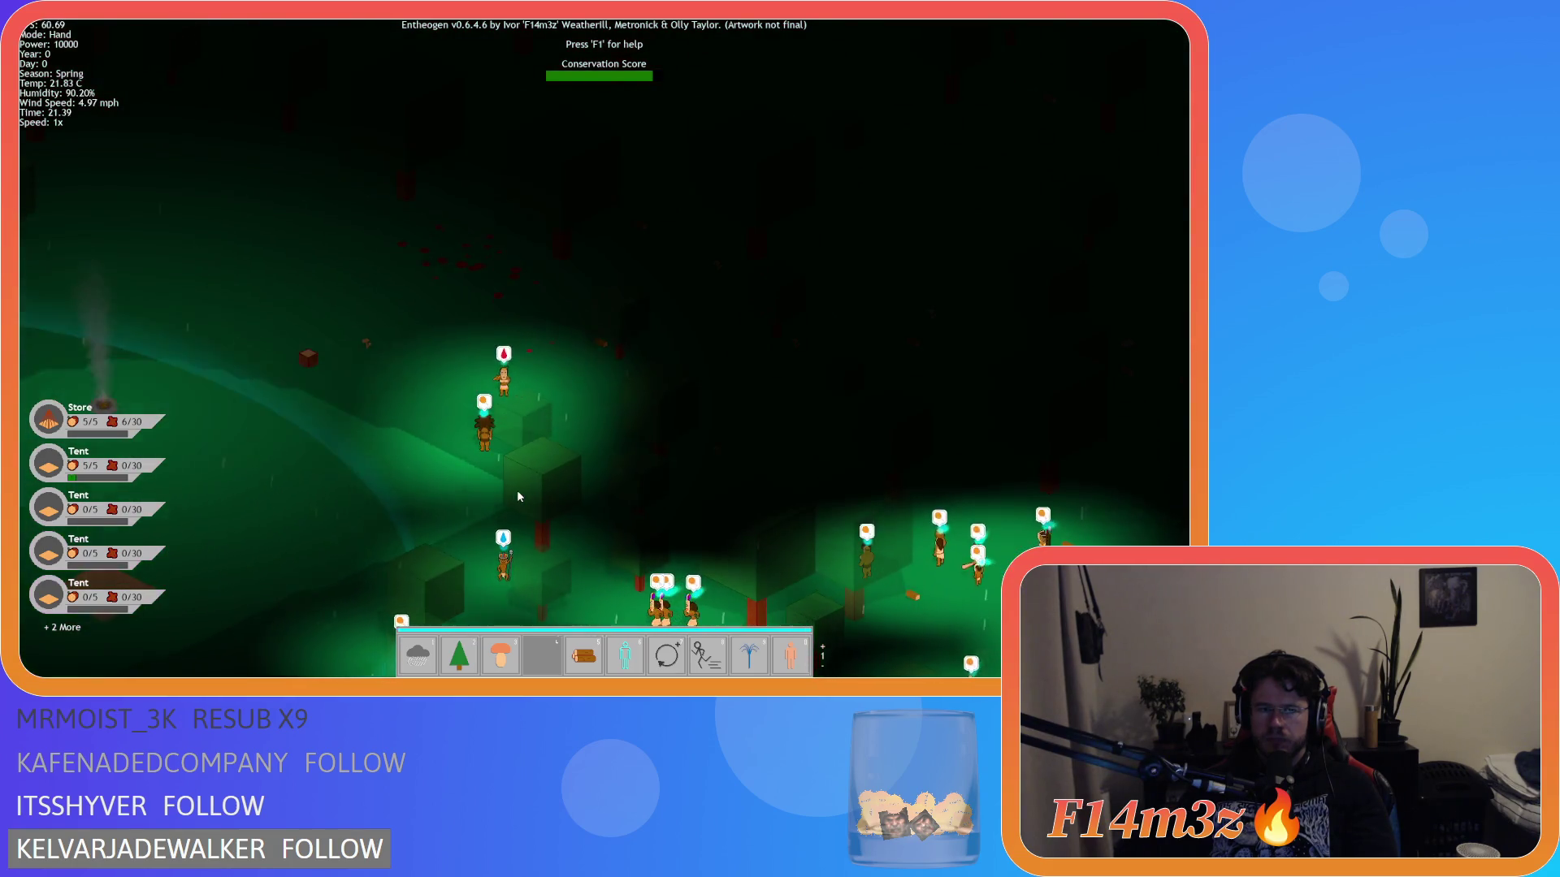
key("s")
key("a")
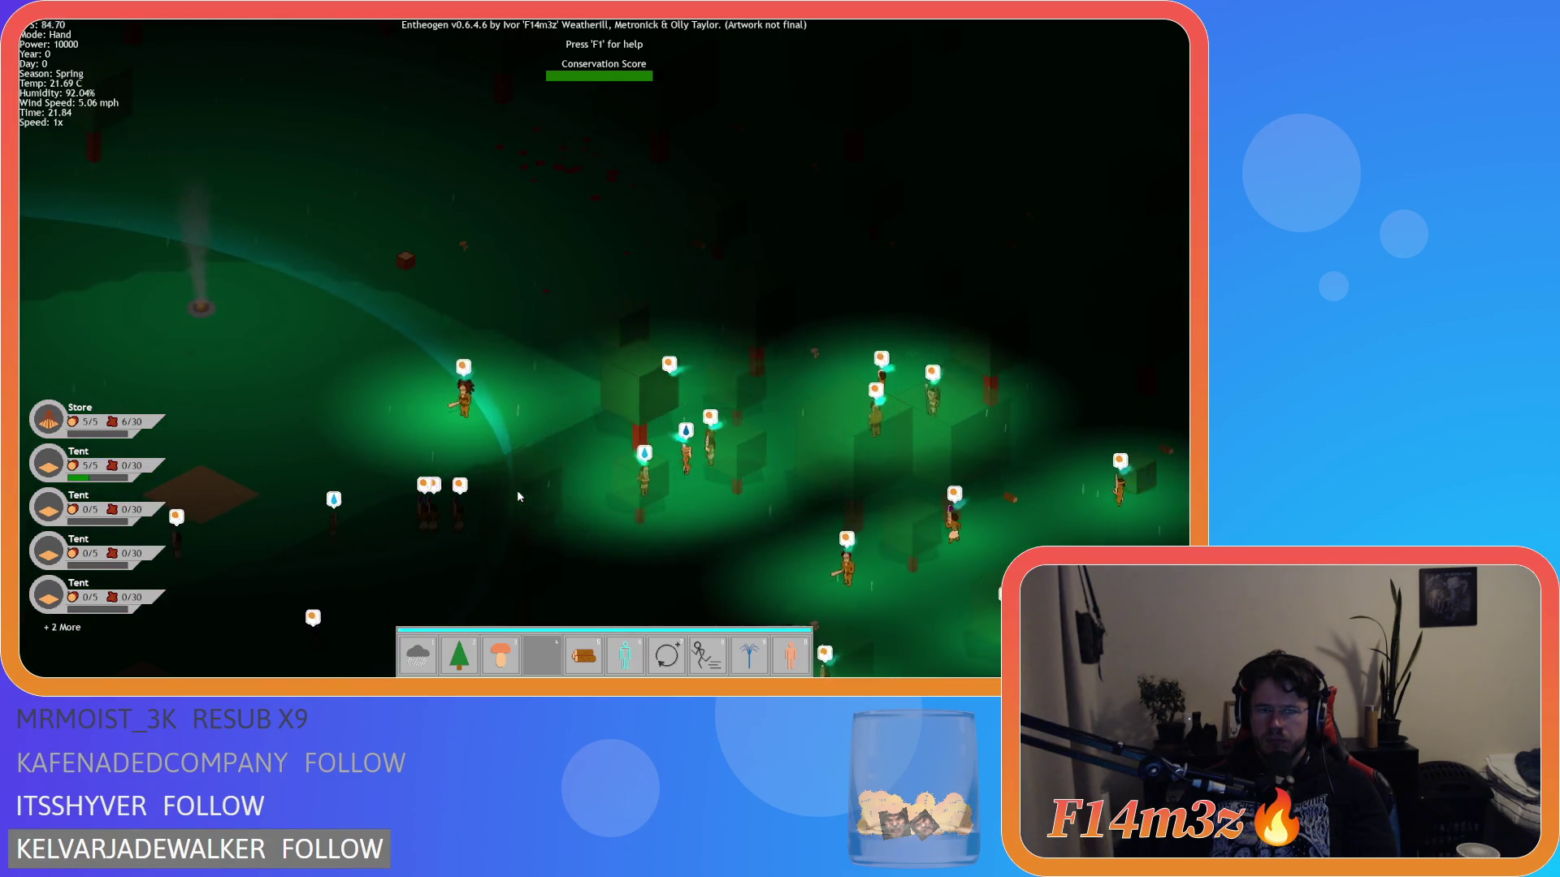
key("s")
key("a")
scroll(517, 490, "down", 3)
key("s")
key("a")
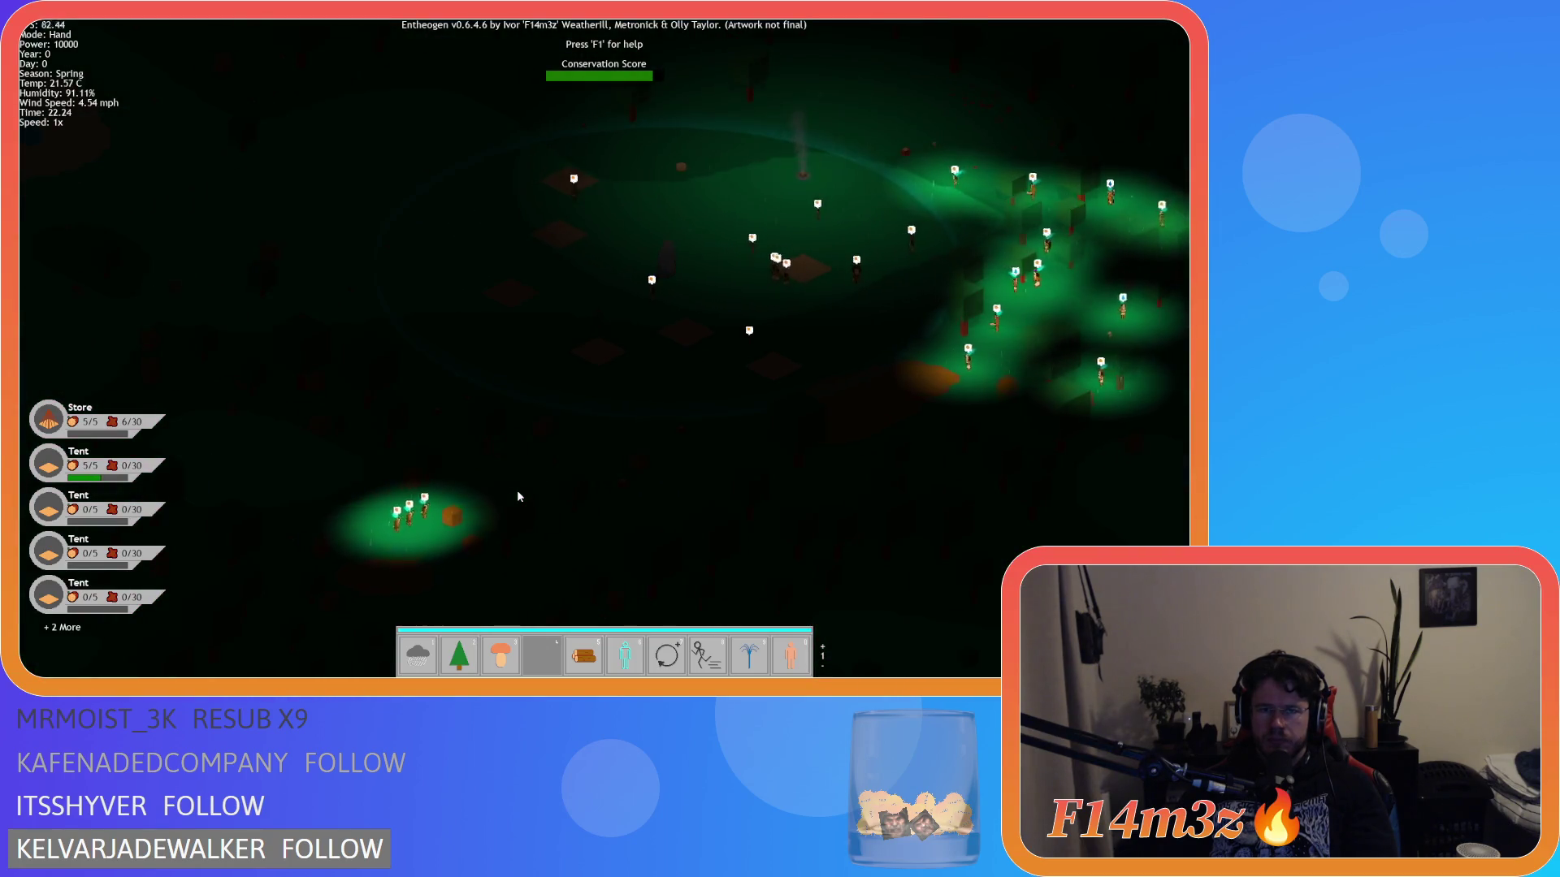
key("d")
scroll(516, 490, "down", 1)
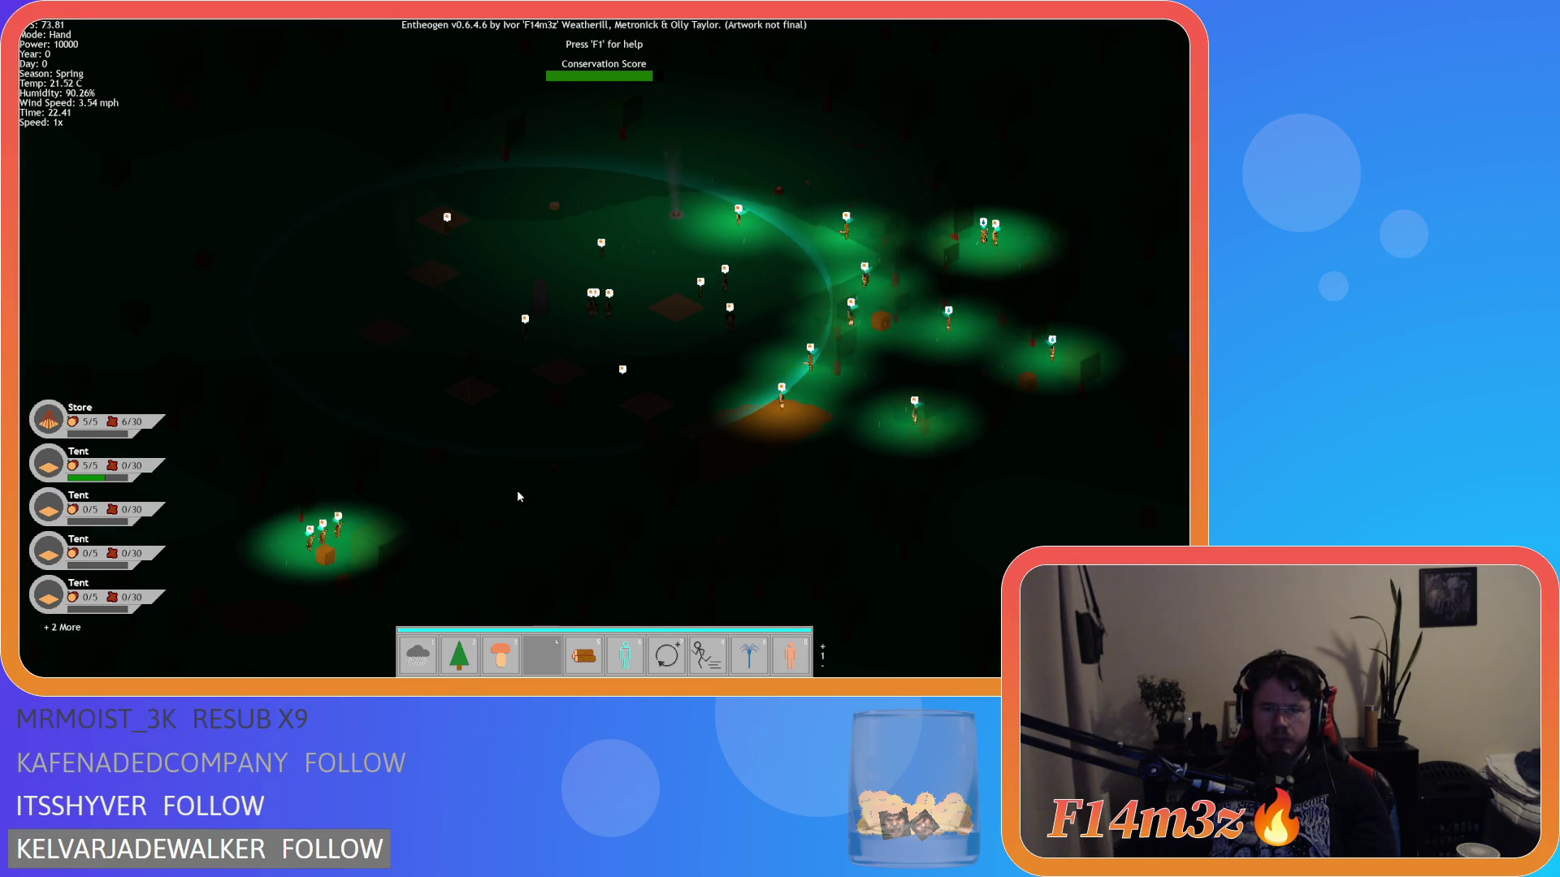
- Quicksave the game, then quit and confirm with Y
key("F5")
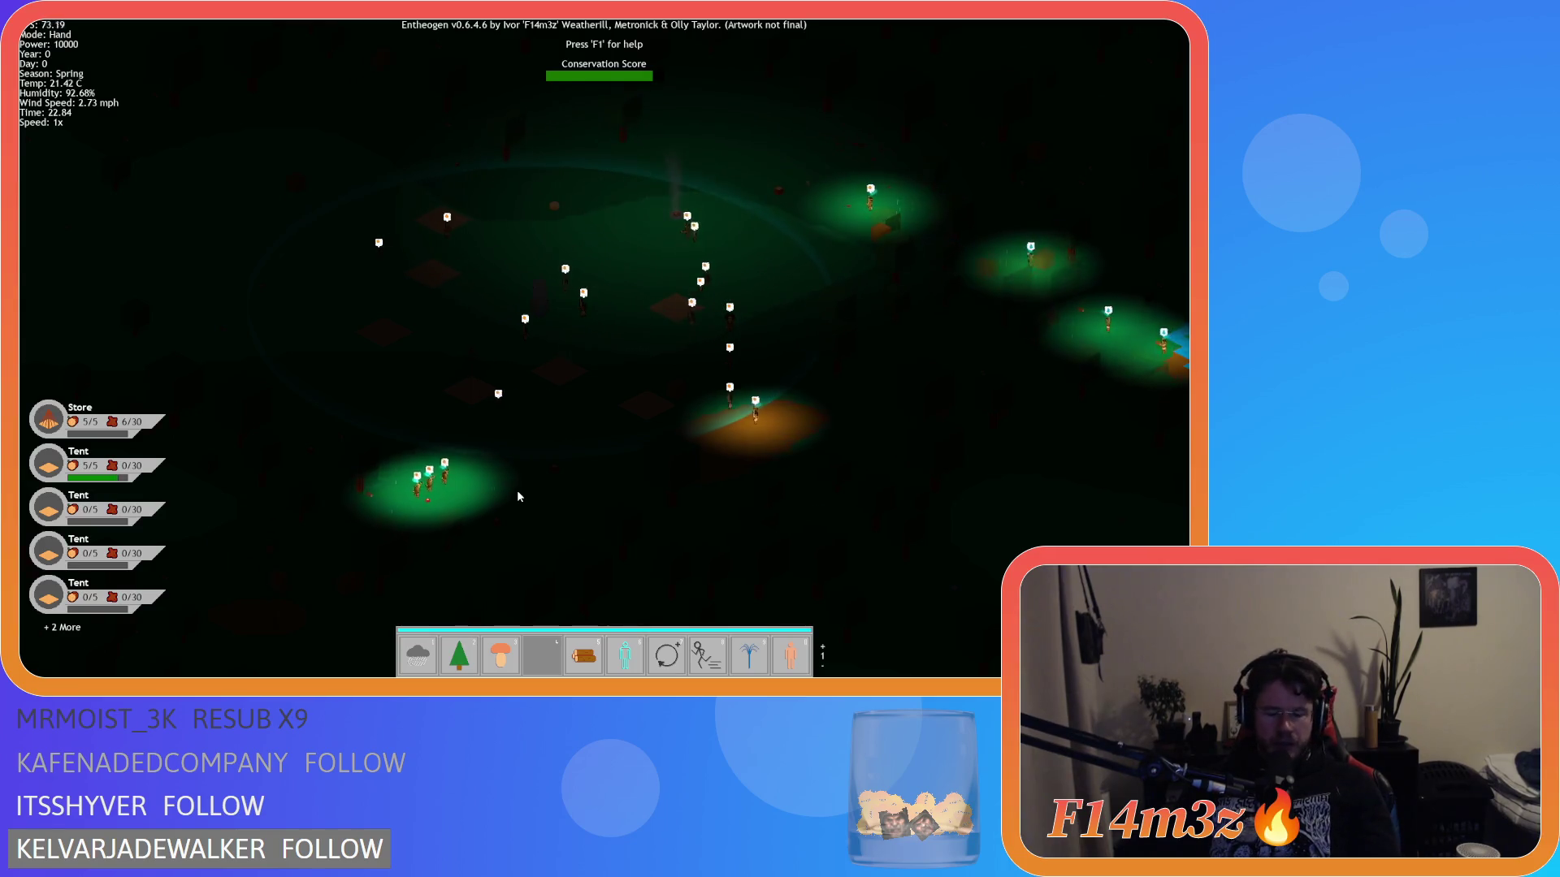
key("Escape")
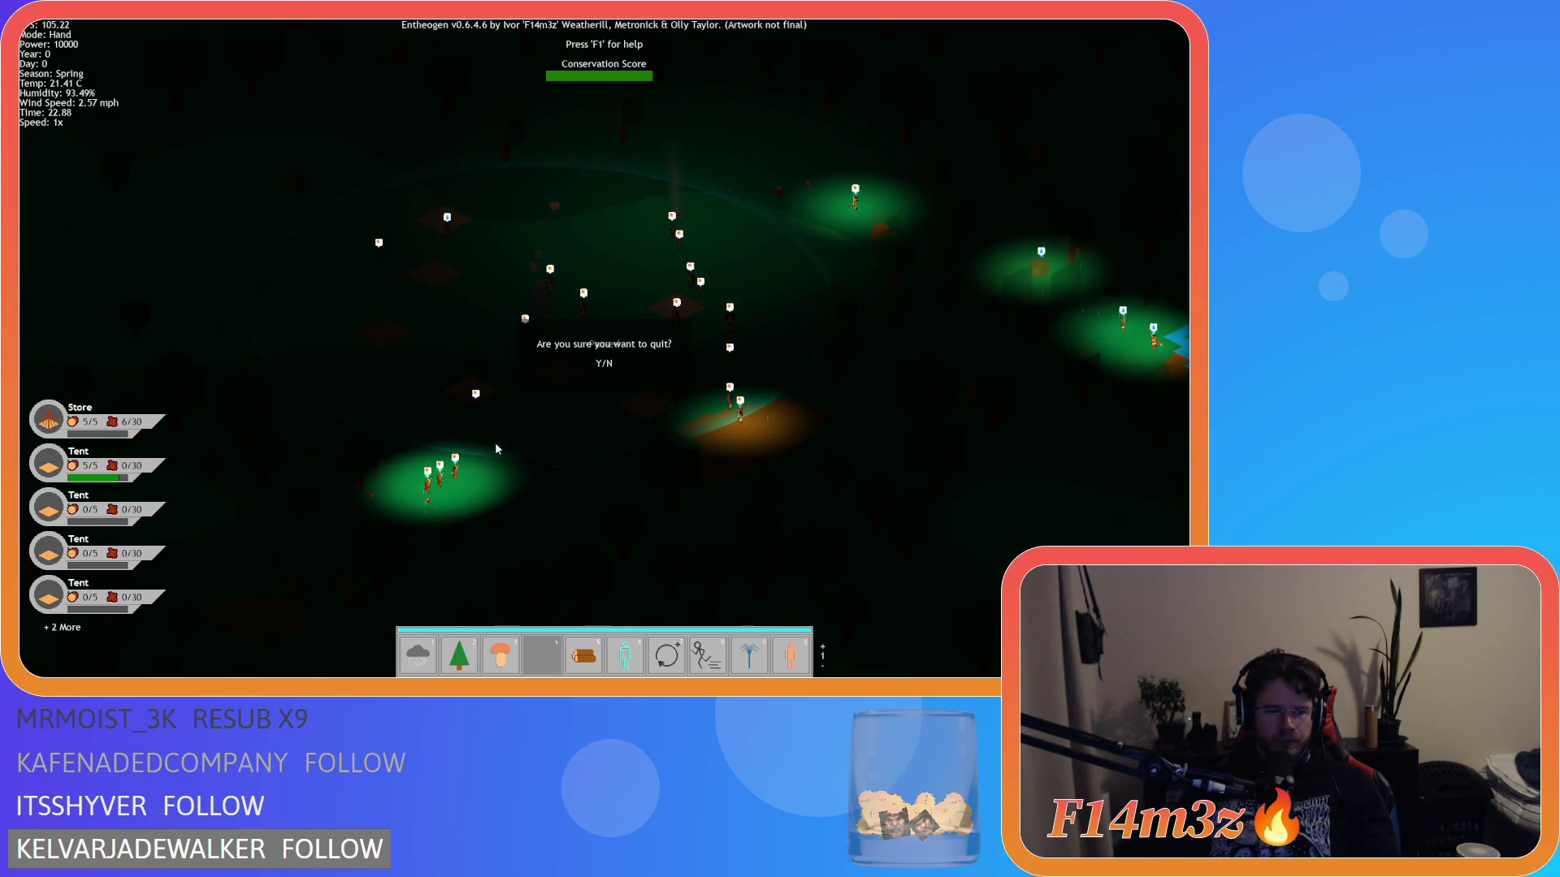
key("y")
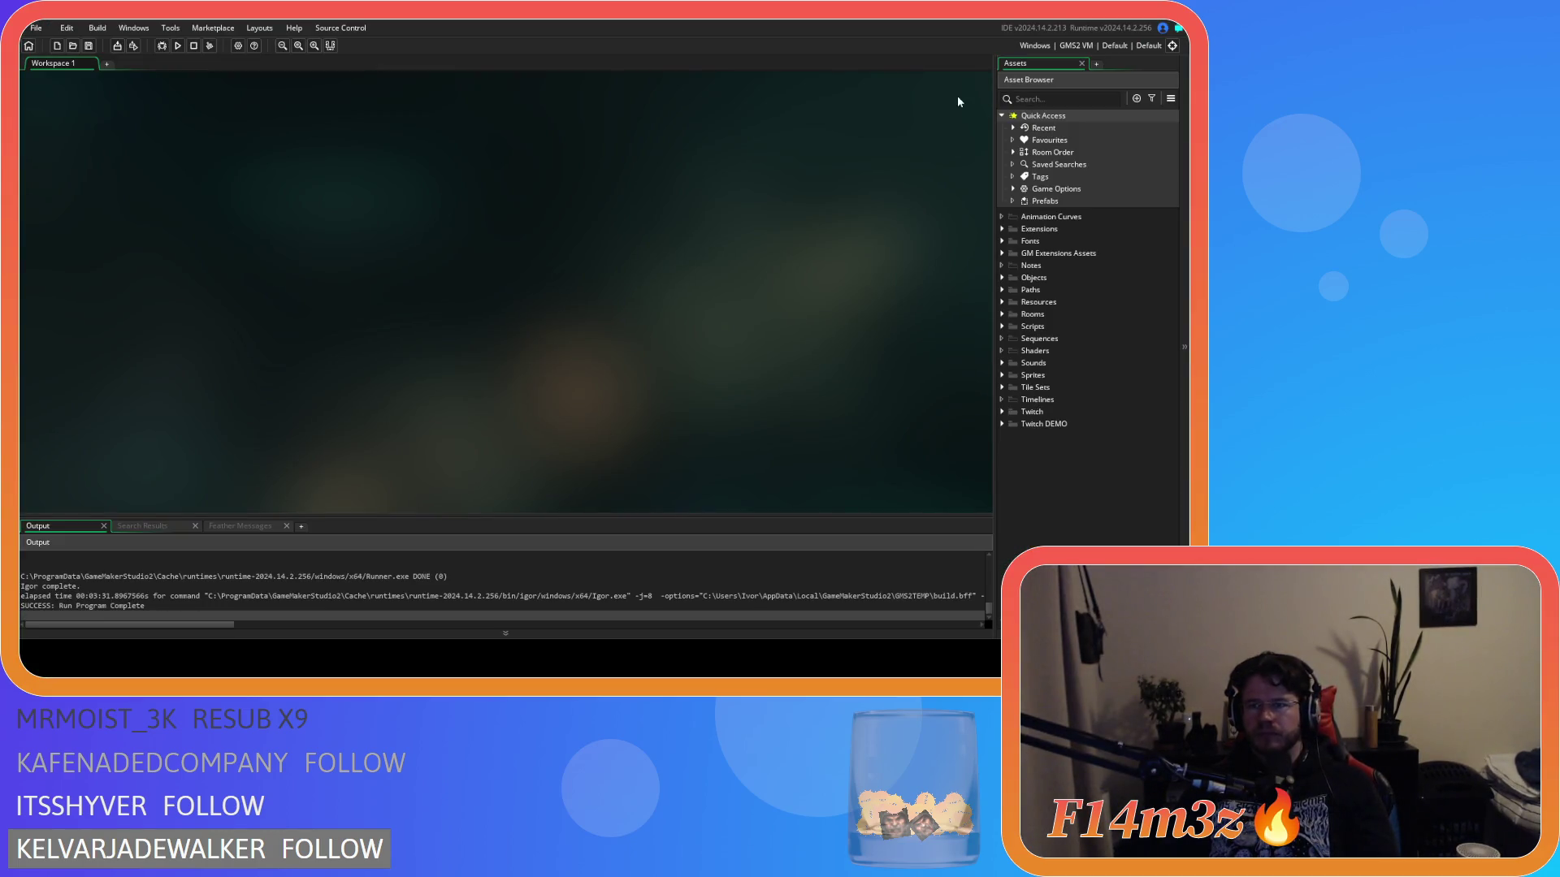
- Review the Windows Game Options showing version 0.6.4.7 and confirm them with OK
left_click(238, 46)
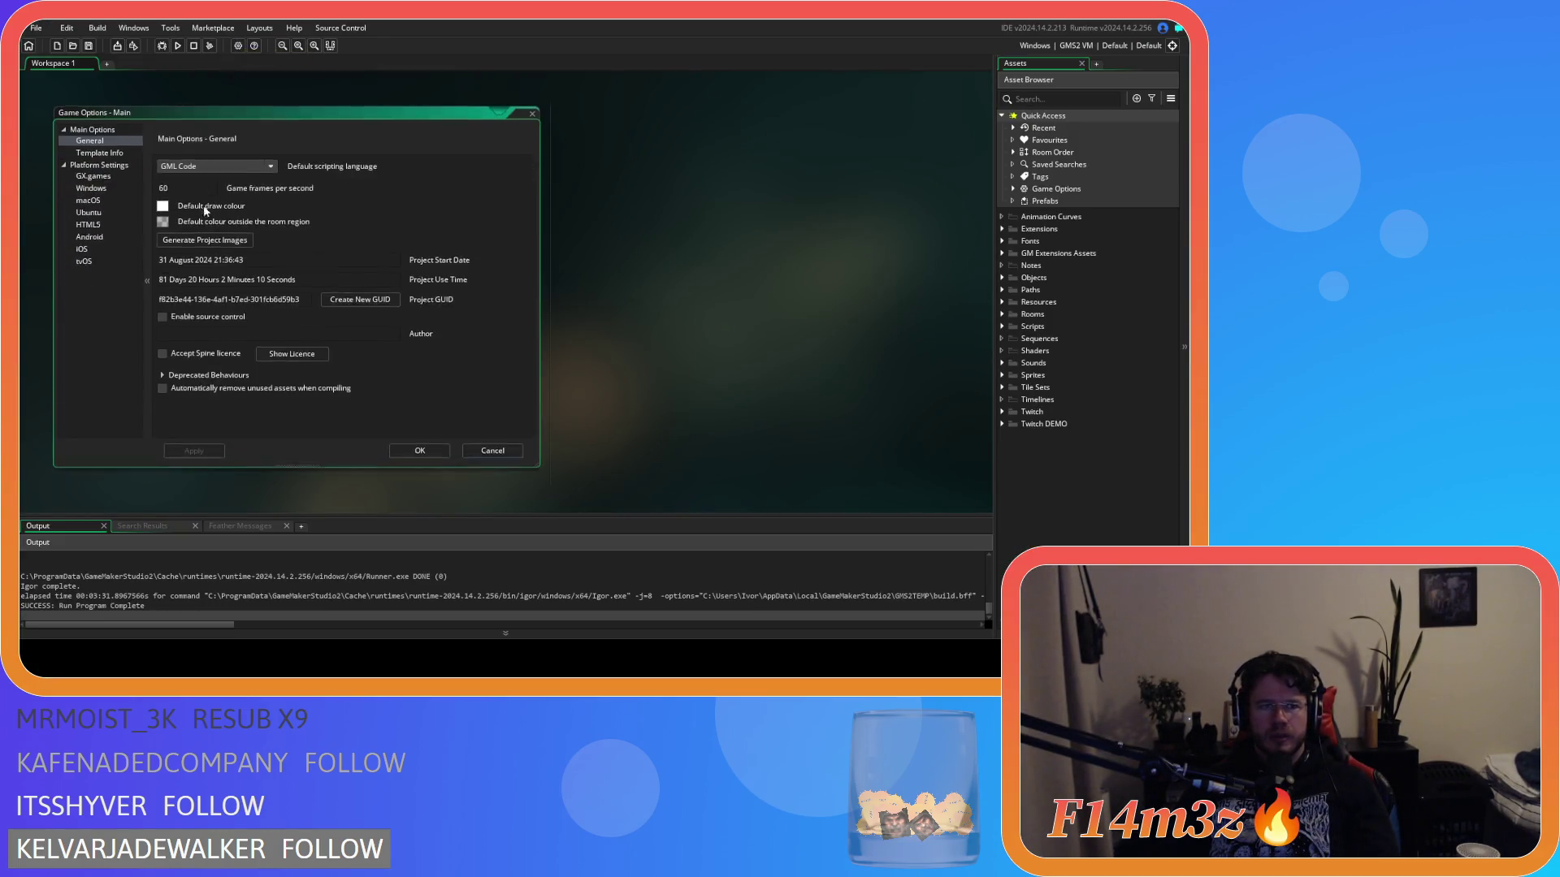
left_click(98, 188)
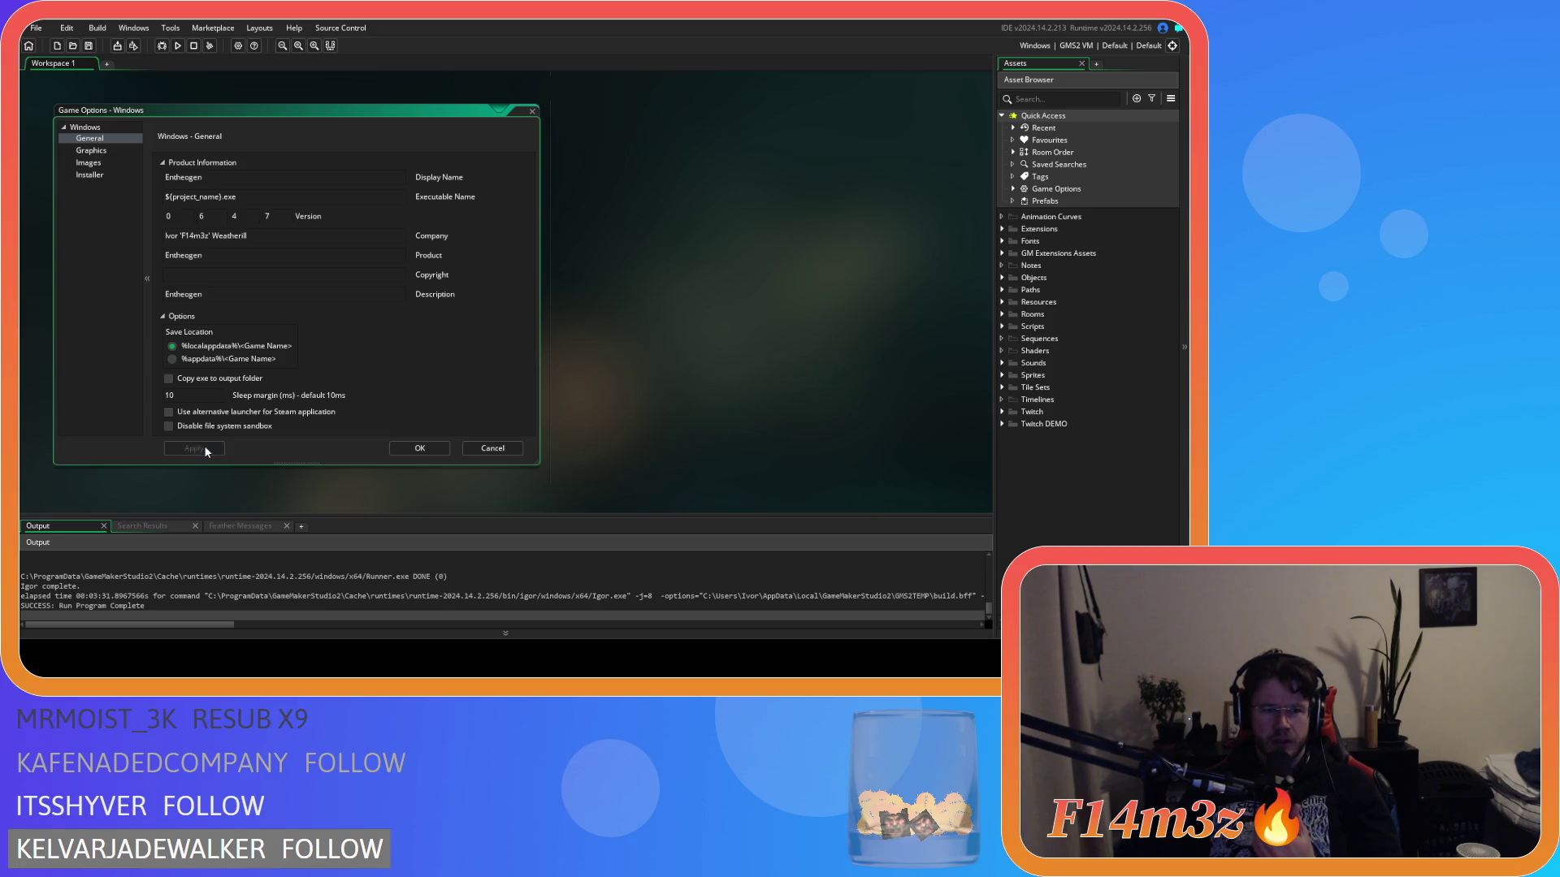
left_click(420, 452)
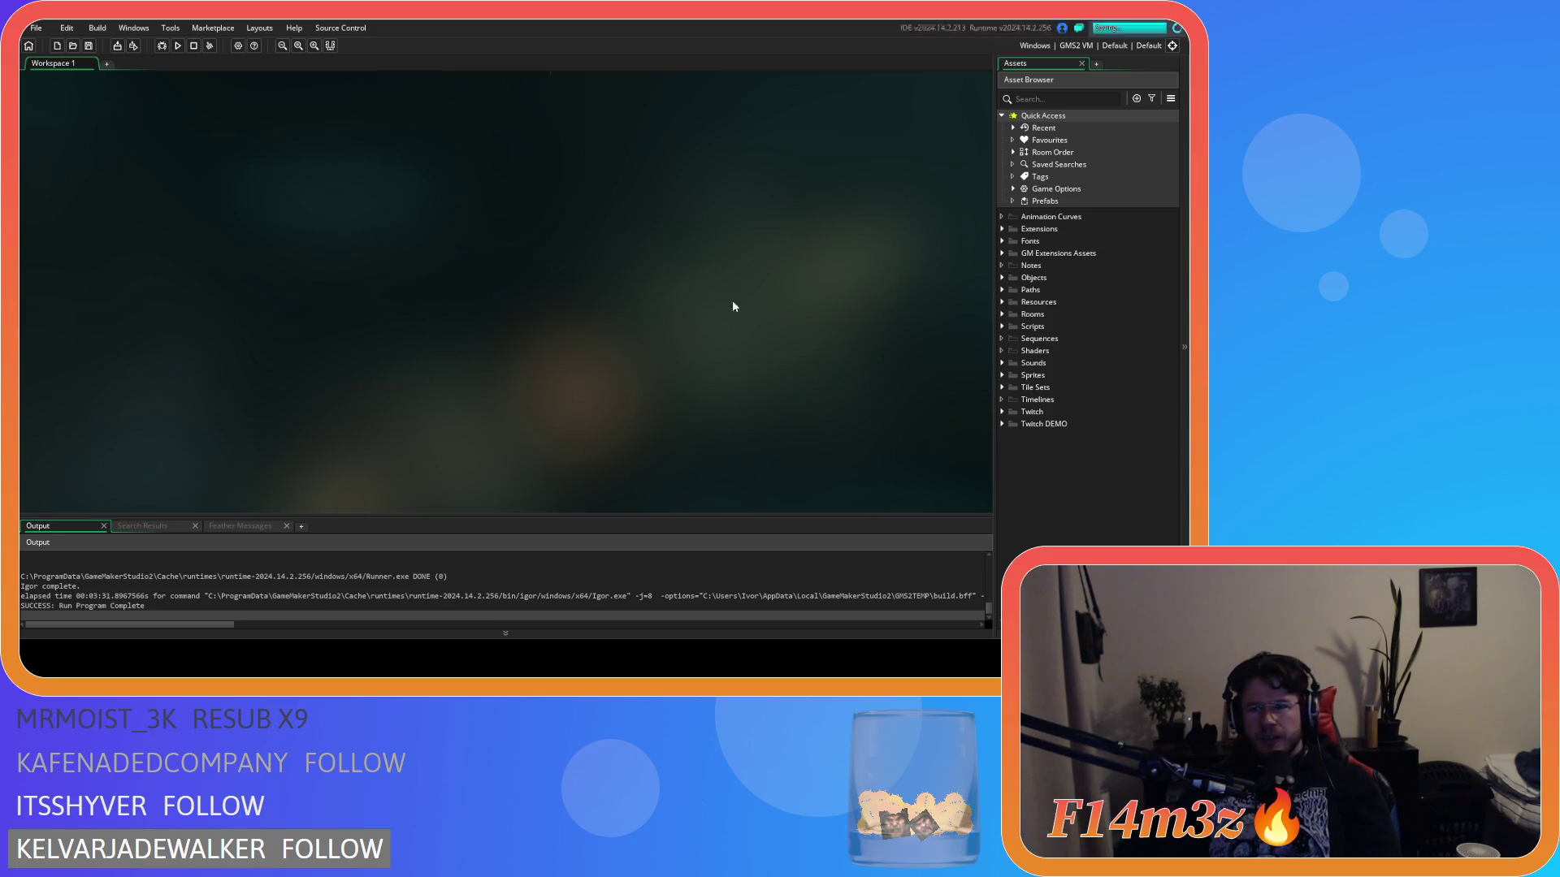
- Switch the build target to GMS2 YYC and start Create Executable
left_click(1075, 46)
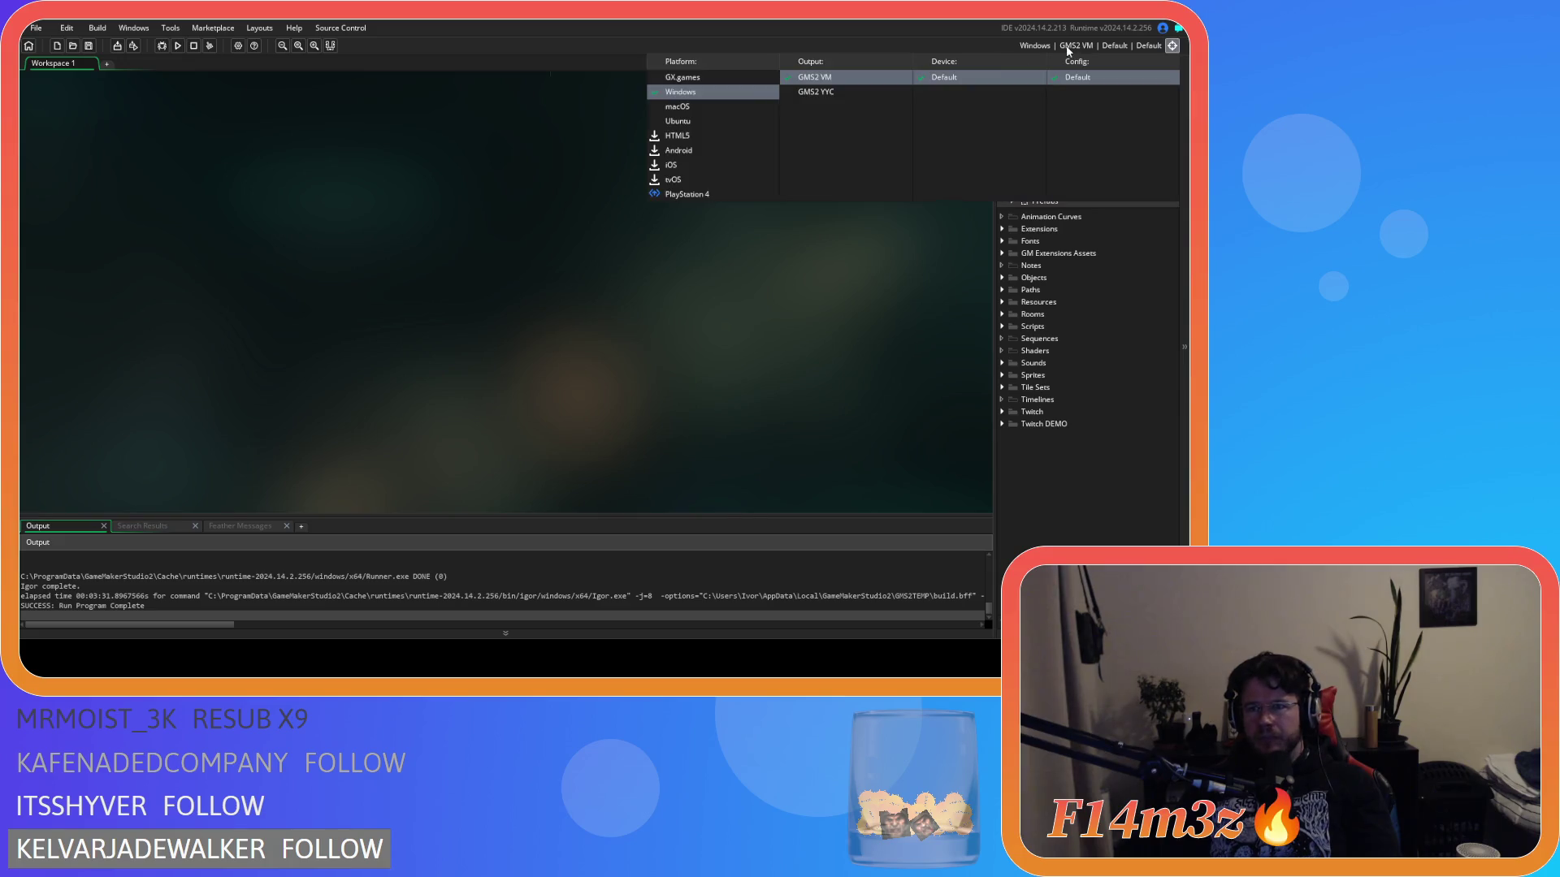
left_click(849, 90)
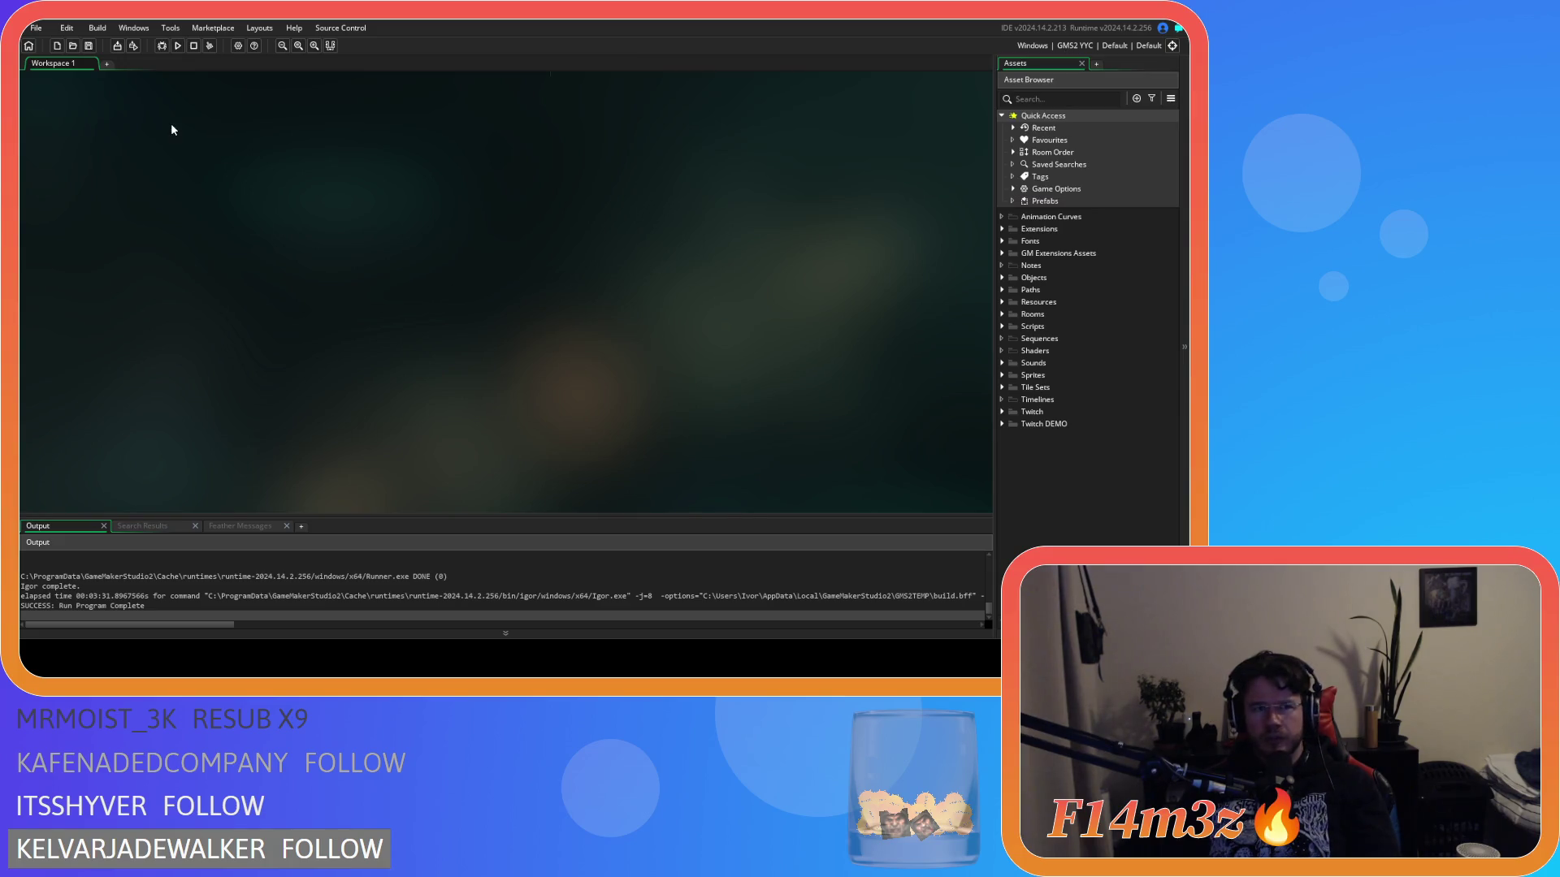
left_click(118, 47)
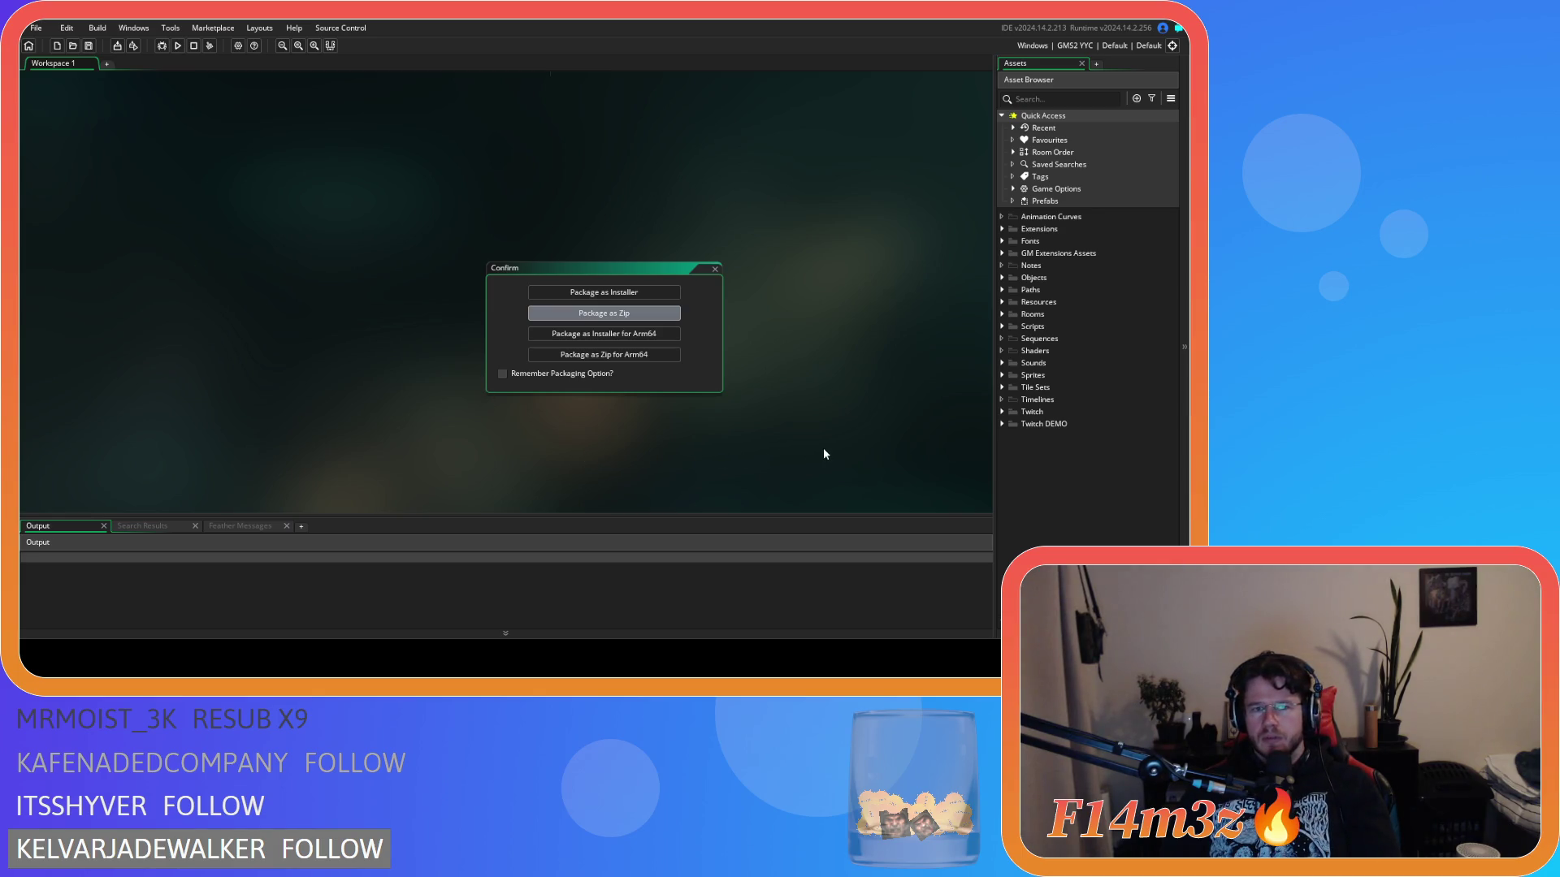
- Confirm Package as Zip to start the YYC Windows build
key("Return")
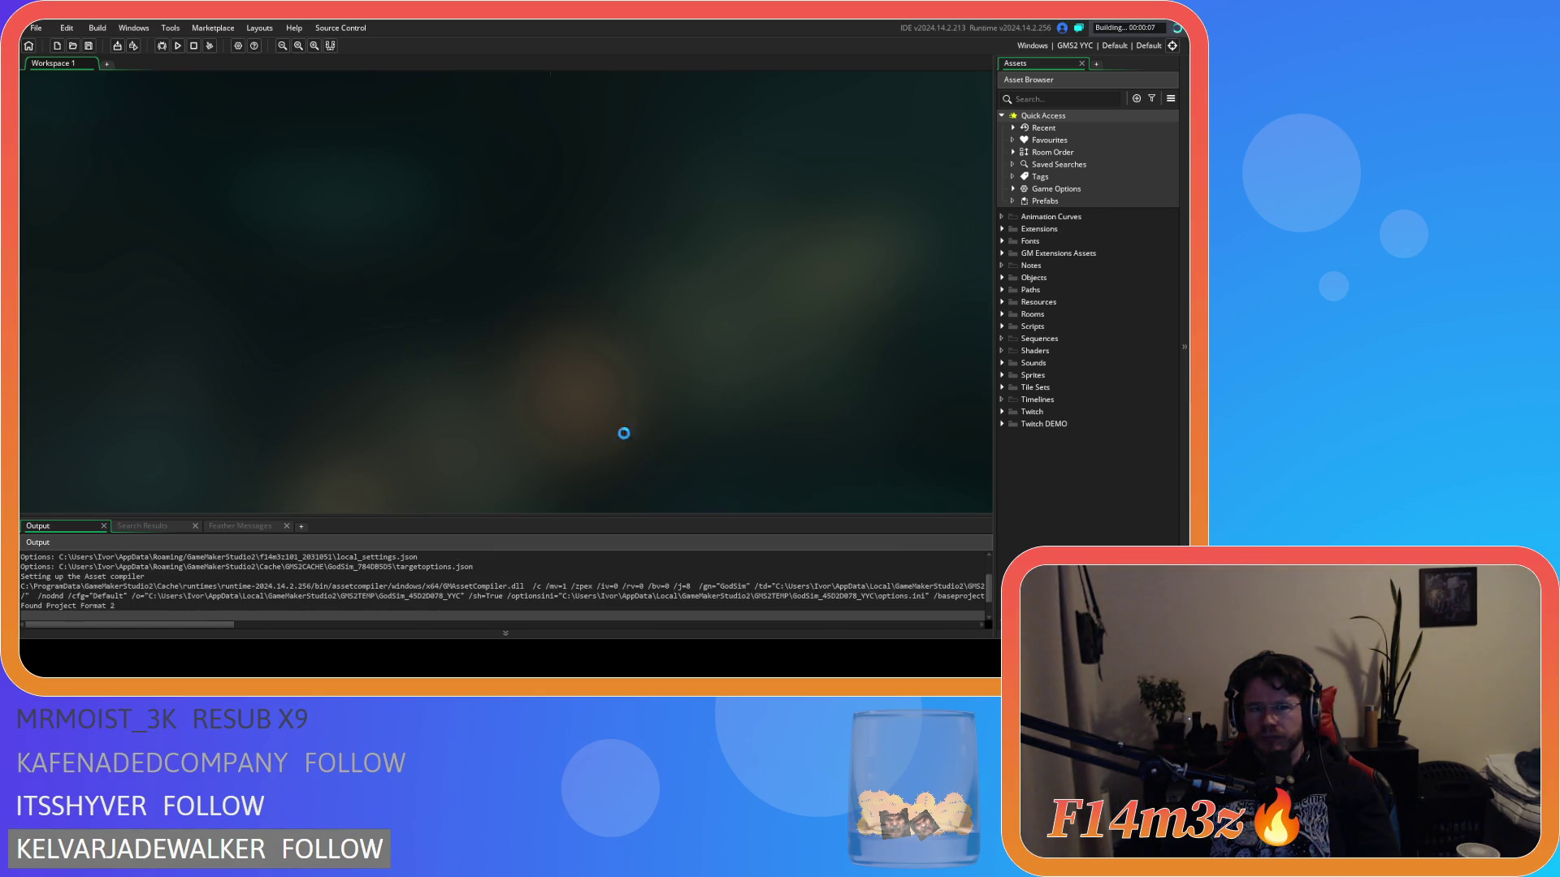